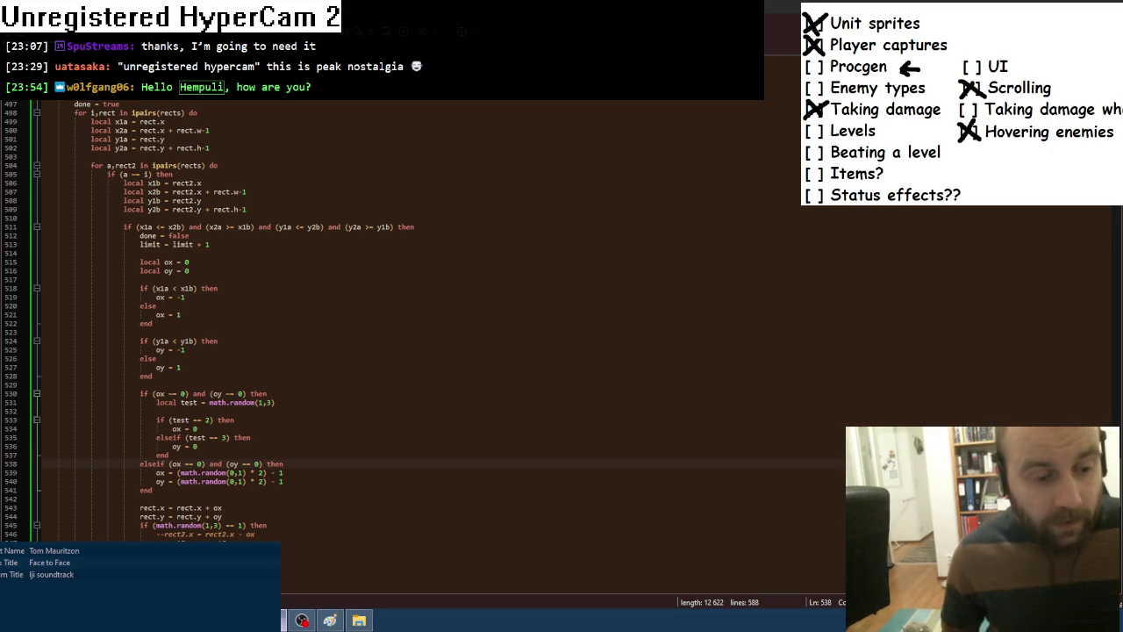
Test-run the chess game with F8 to view its generated tile map, then close it.
key("alt+Tab")
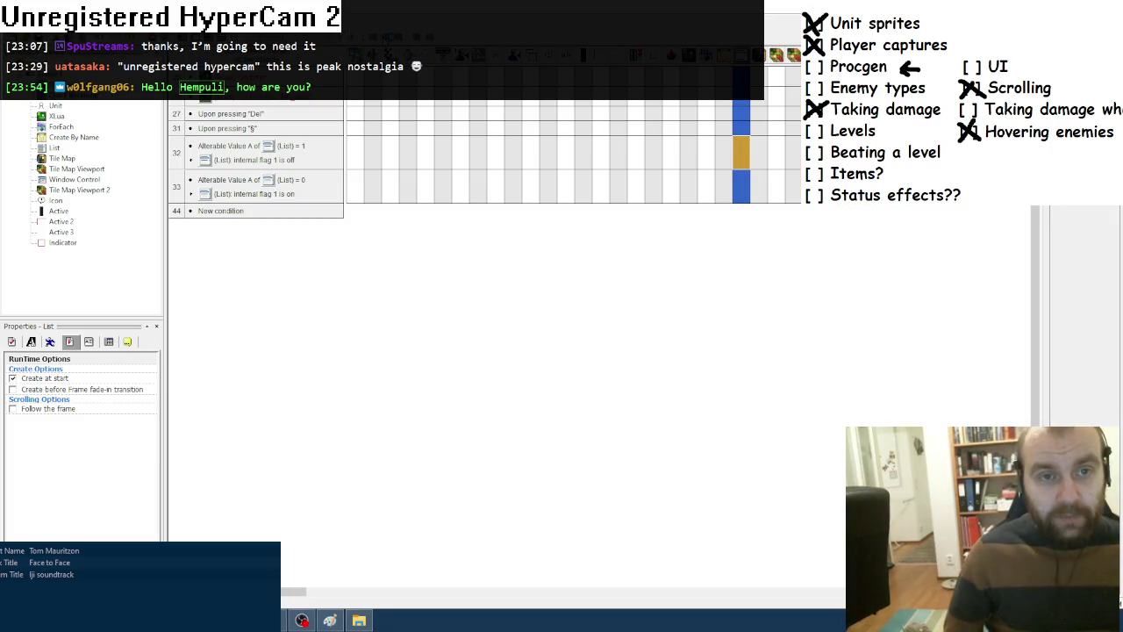
key("F8")
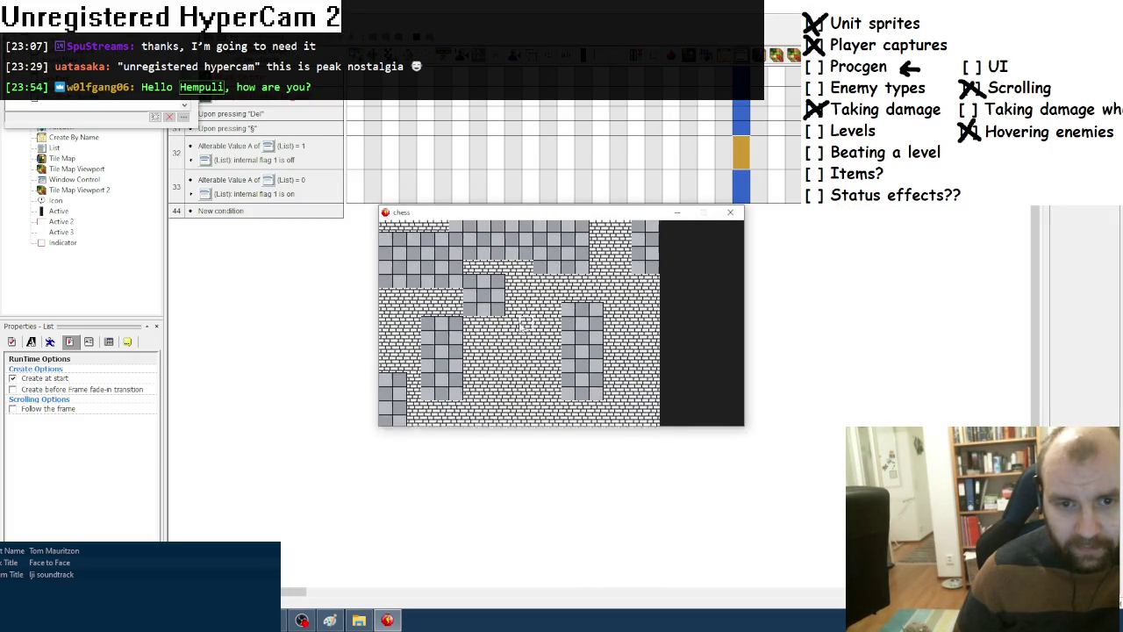
left_click(730, 211)
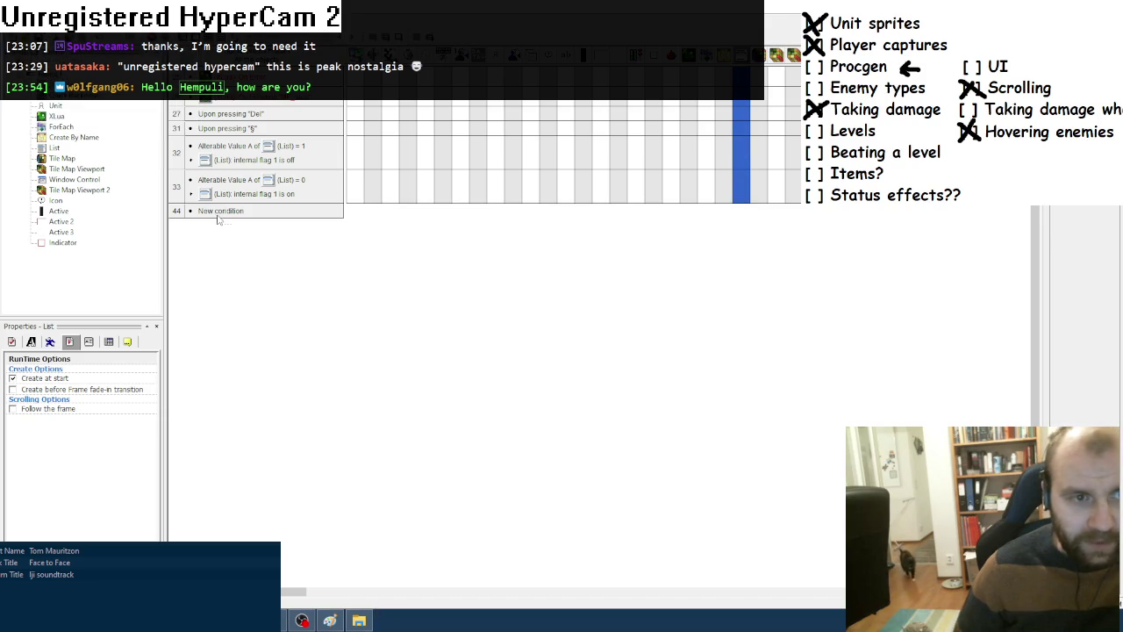
left_click(220, 212)
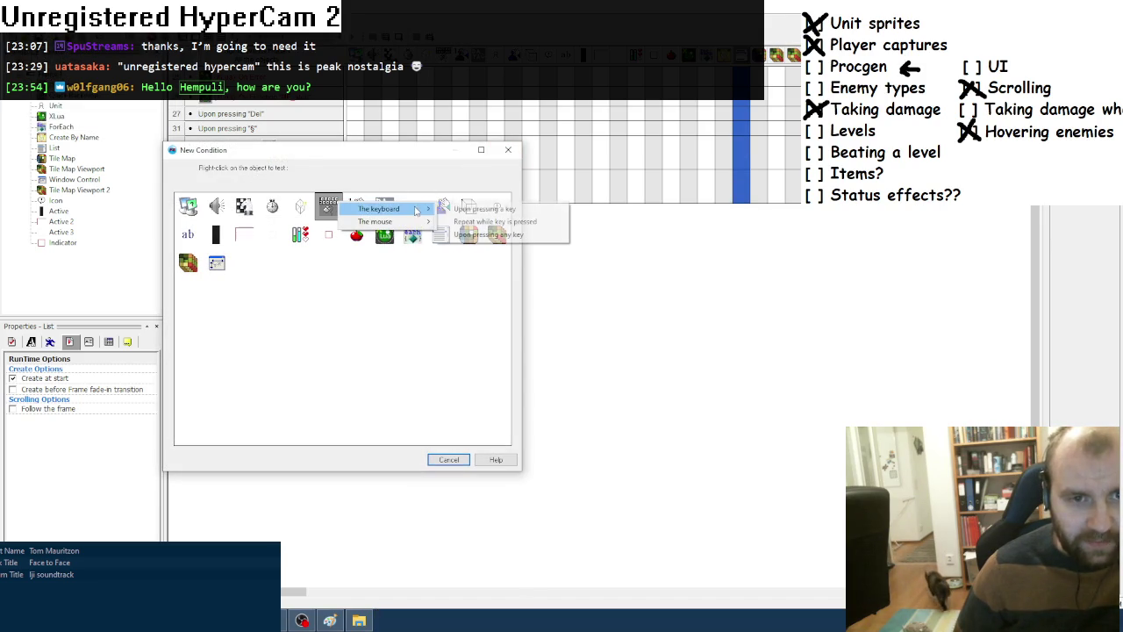
Add an Upon pressing "G" condition whose action calls the map-generation function.
left_click(483, 209)
key("g")
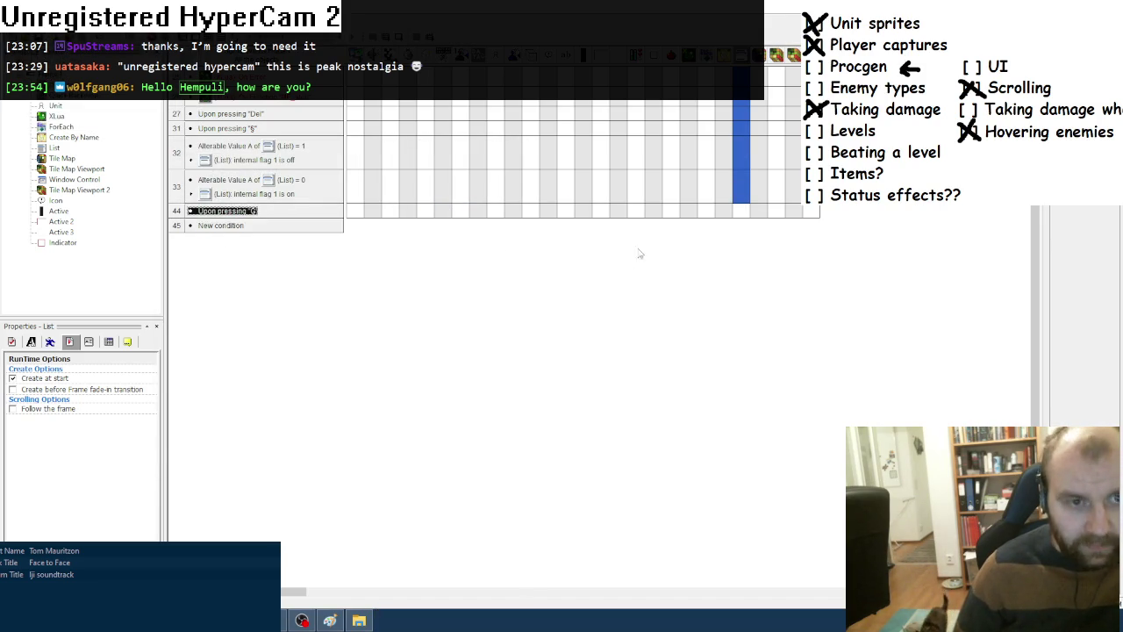
right_click(691, 214)
mouse_move(746, 298)
left_click(869, 386)
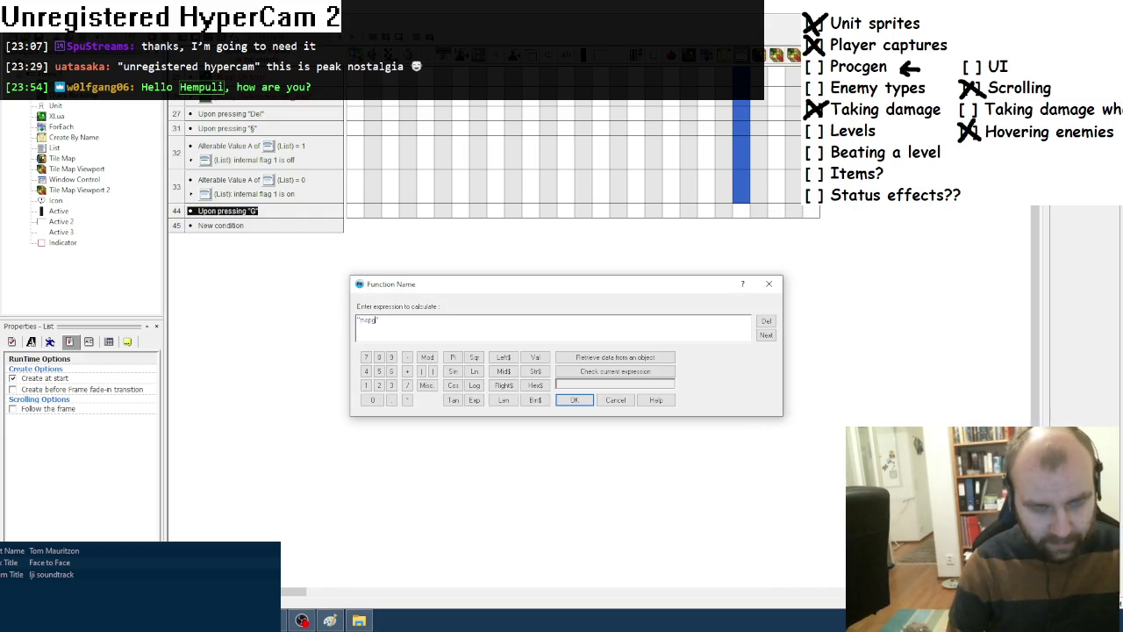
left_click(573, 400)
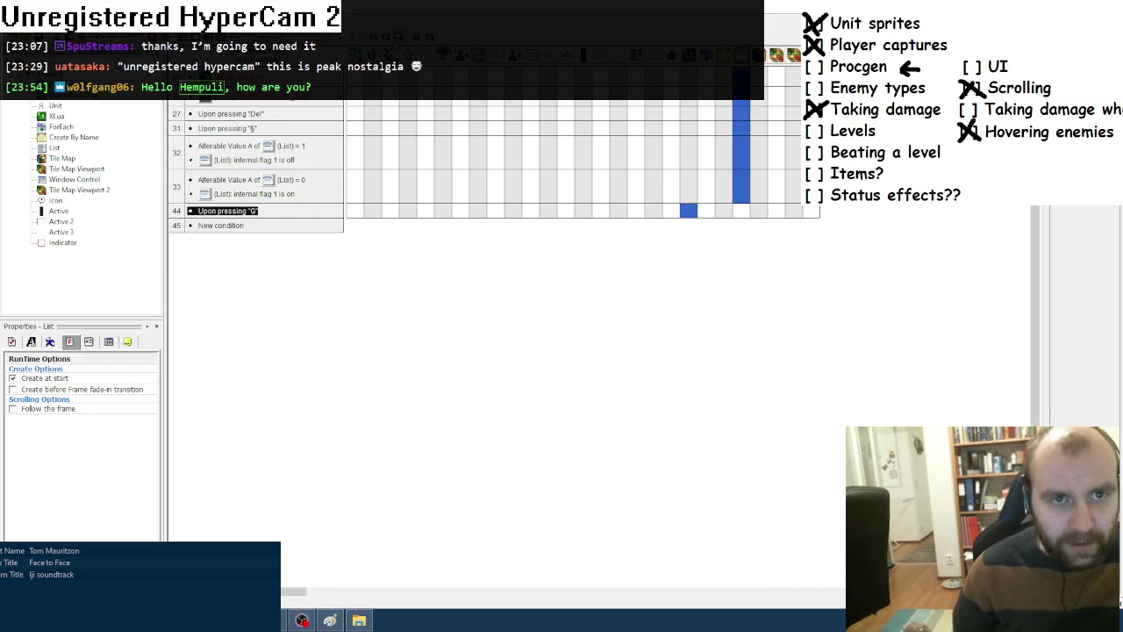
Run the game with F7 and regenerate the map layout six times with G.
key("F7")
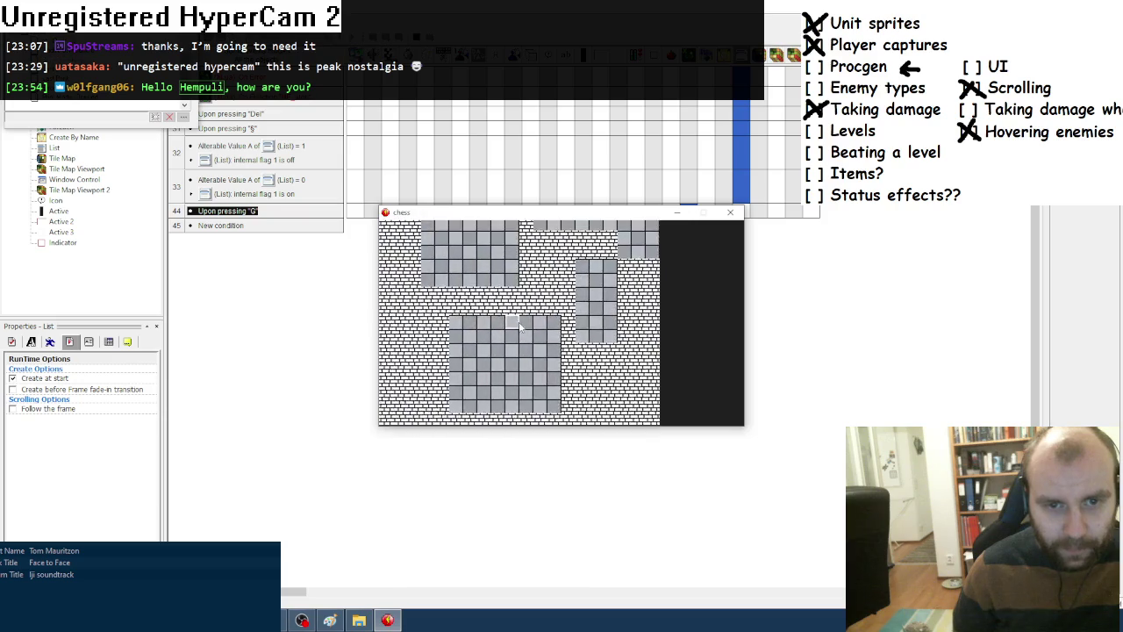
key("g")
key("g")
key("g")
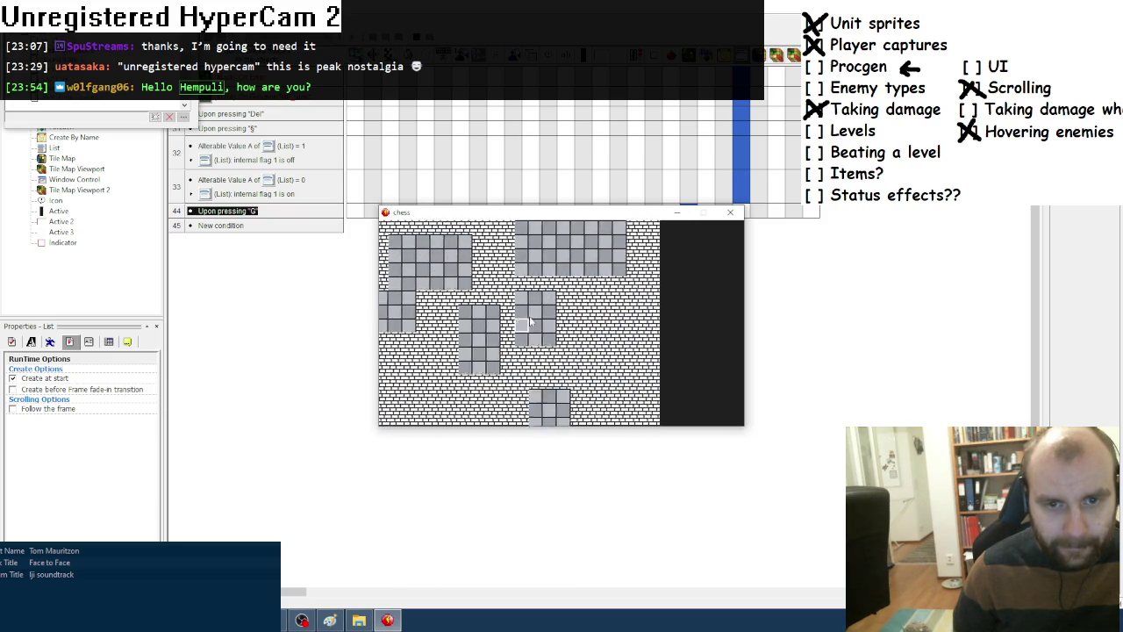
key("g")
key("g")
key("g")
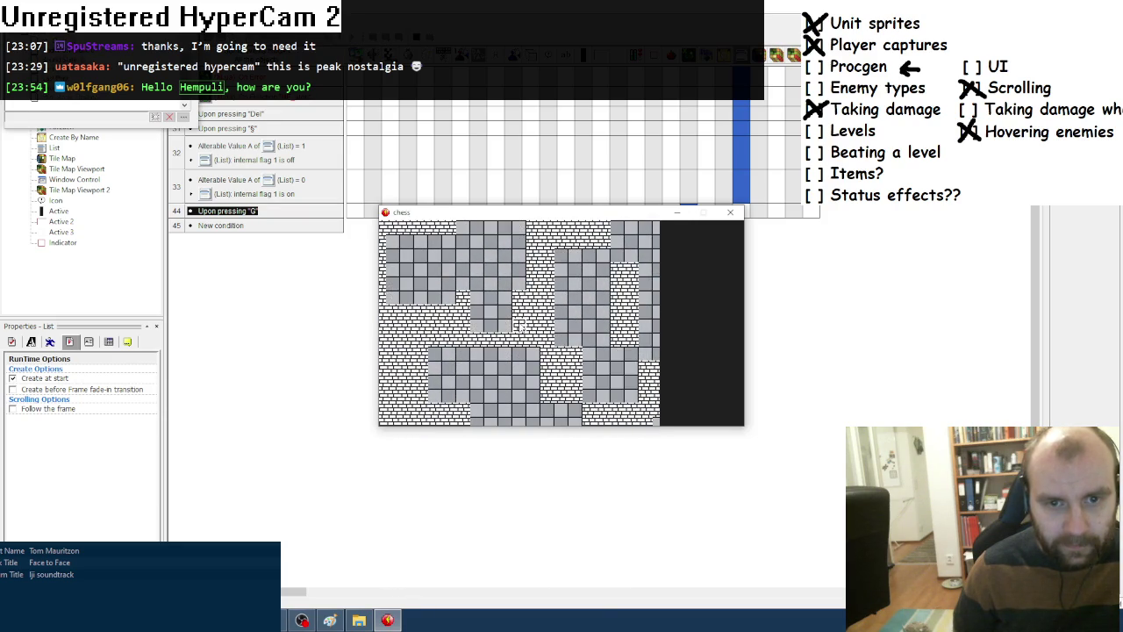
key("g")
key("g")
key("g")
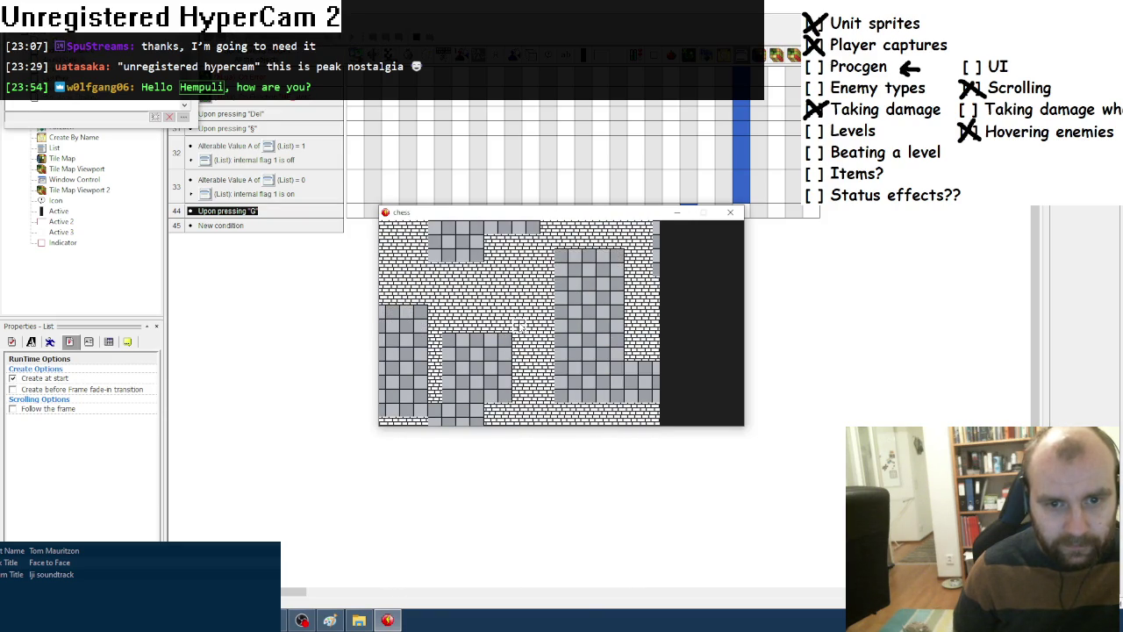
key("g")
key("g")
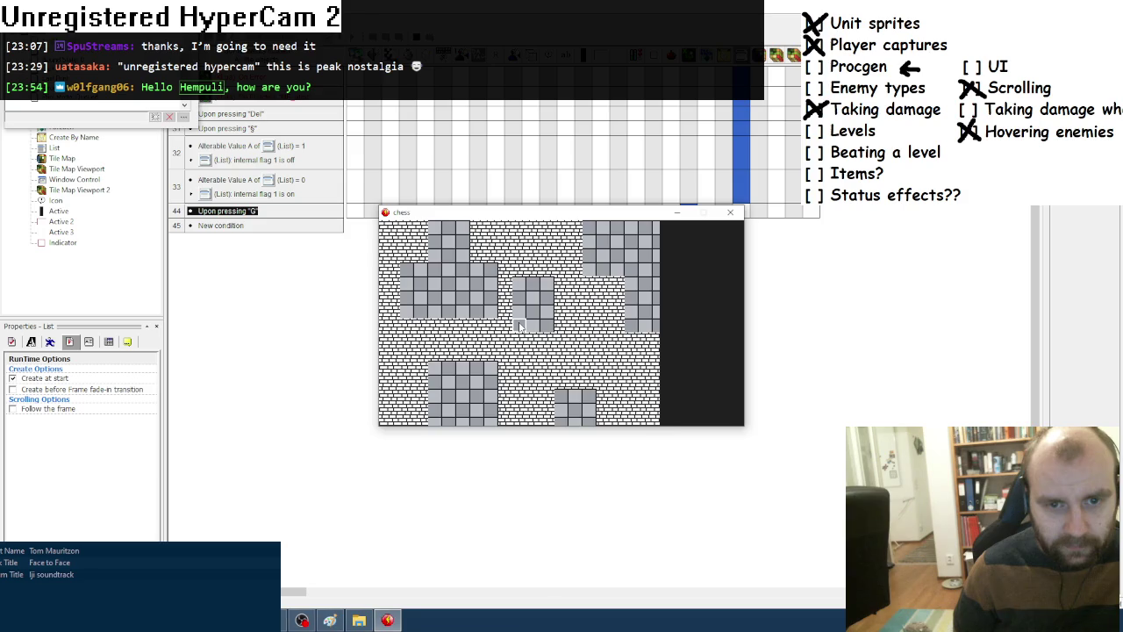
key("g")
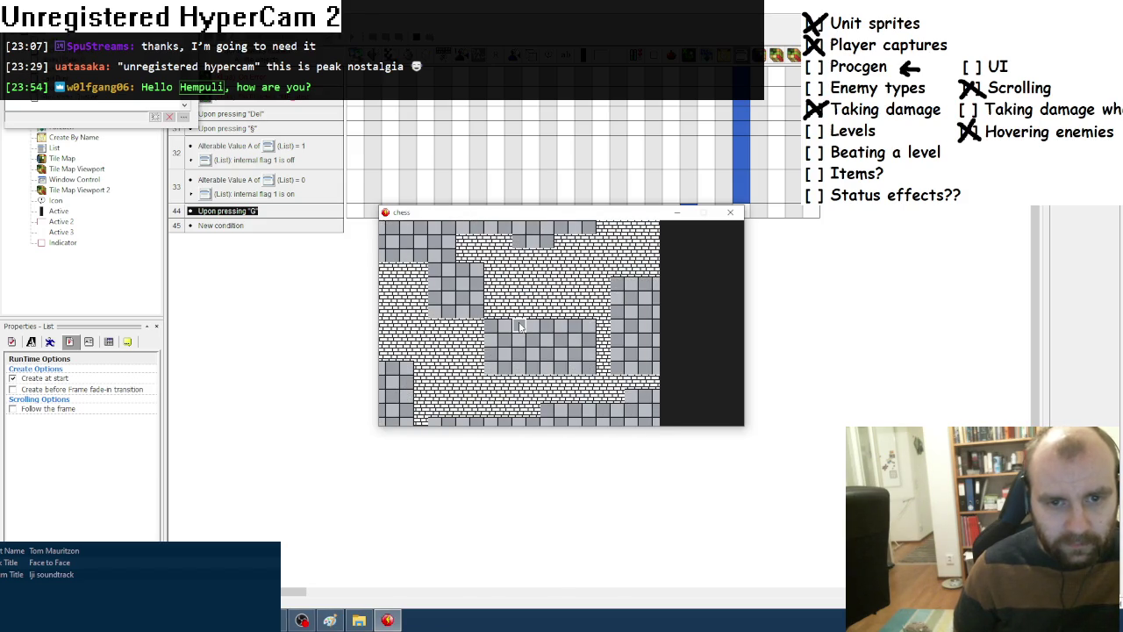
key("g")
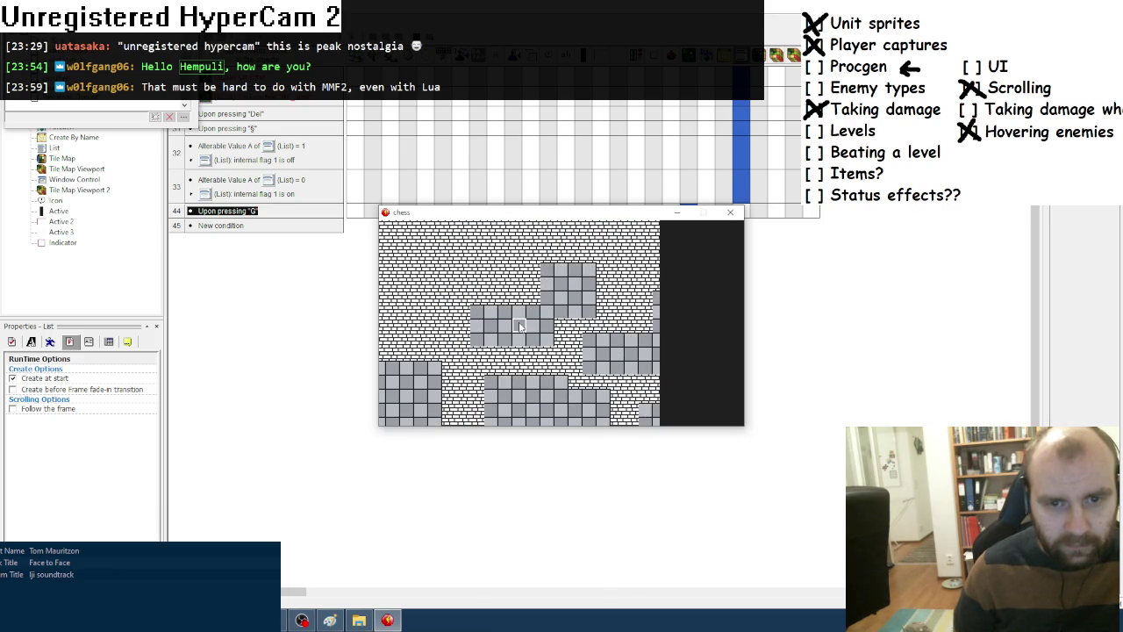
Pan around the generated map with the arrow keys and regenerate it again.
key("Up")
key("Left")
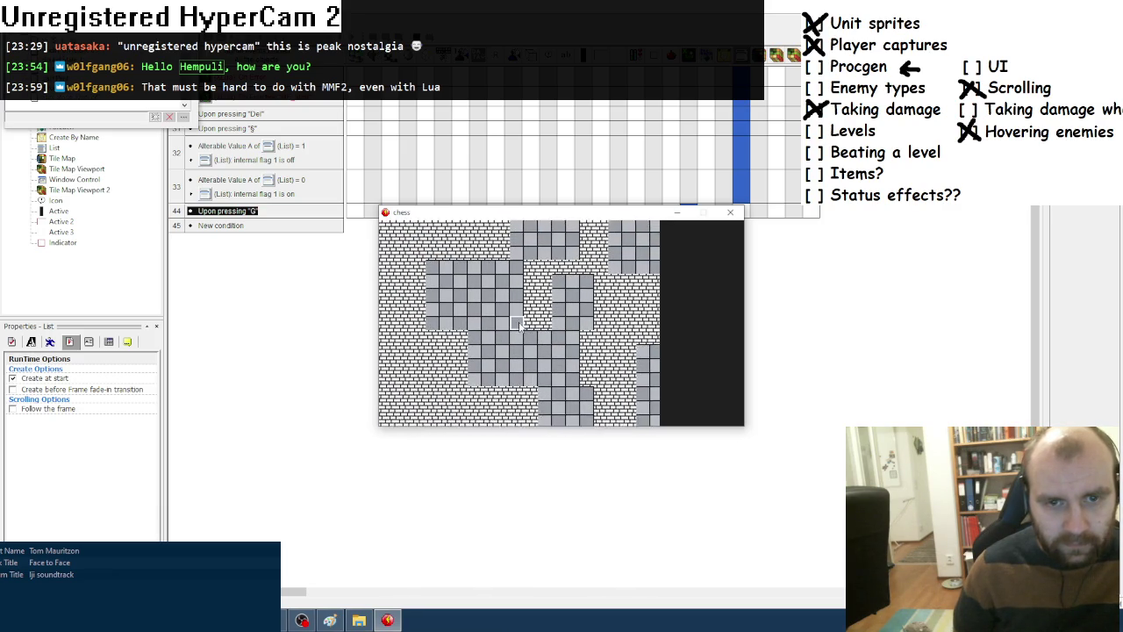
key("Right")
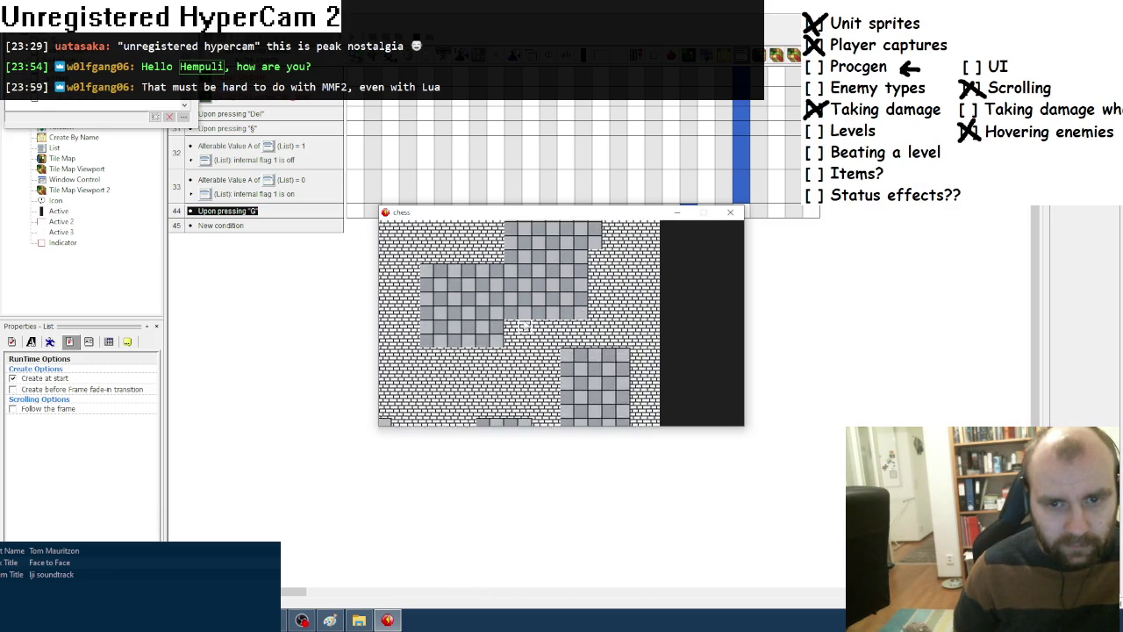
key("Up")
key("Left")
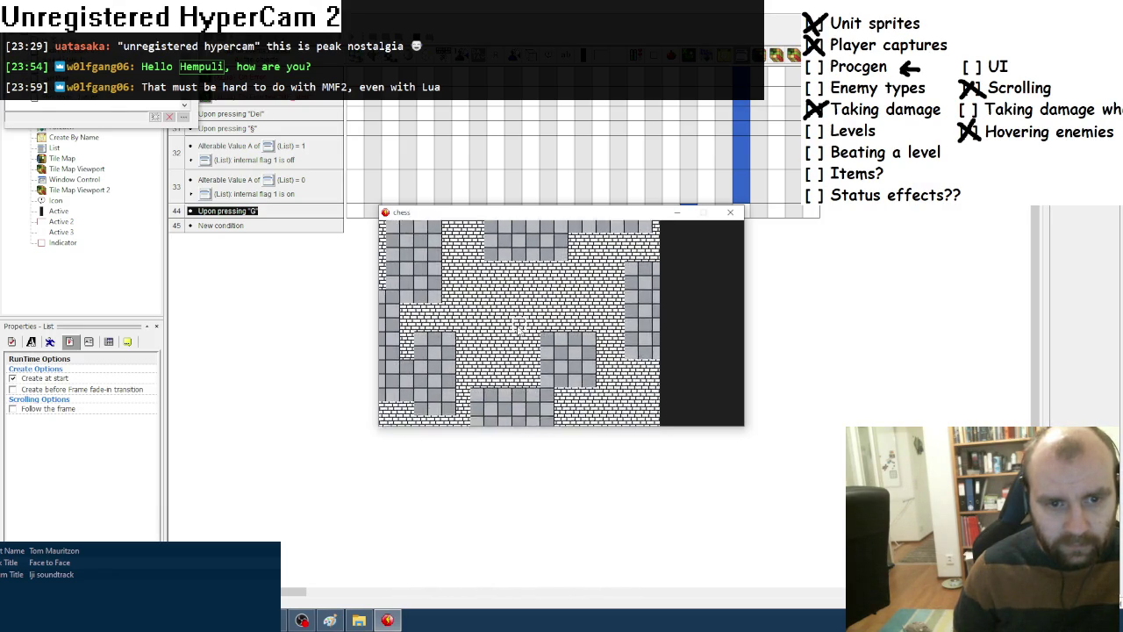
key("Up")
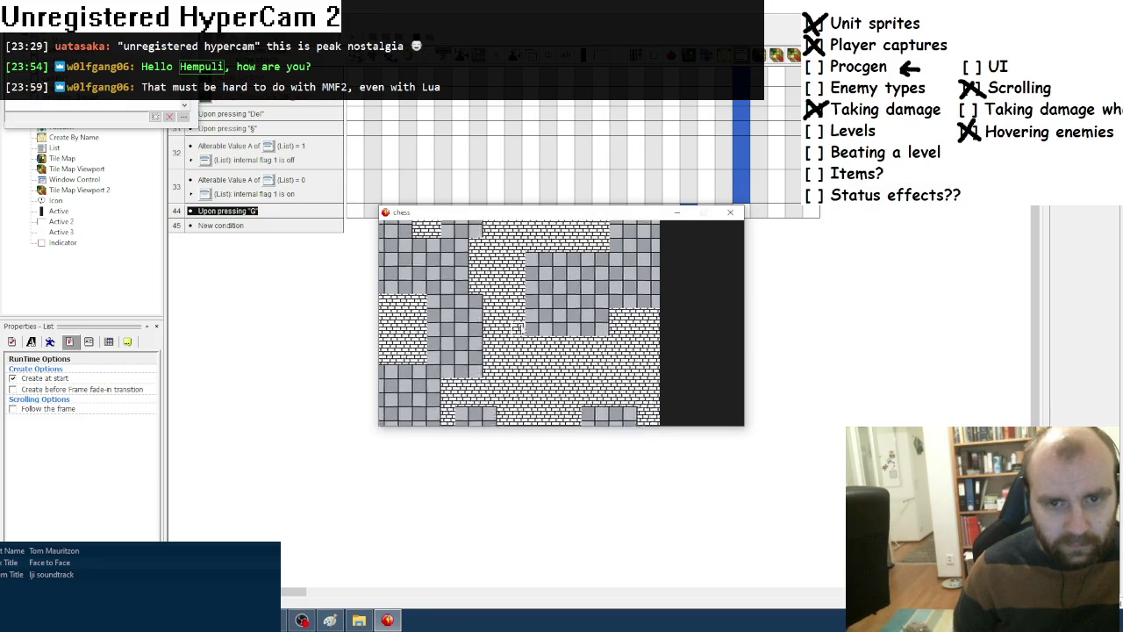
key("Up")
key("Up")
key("Up")
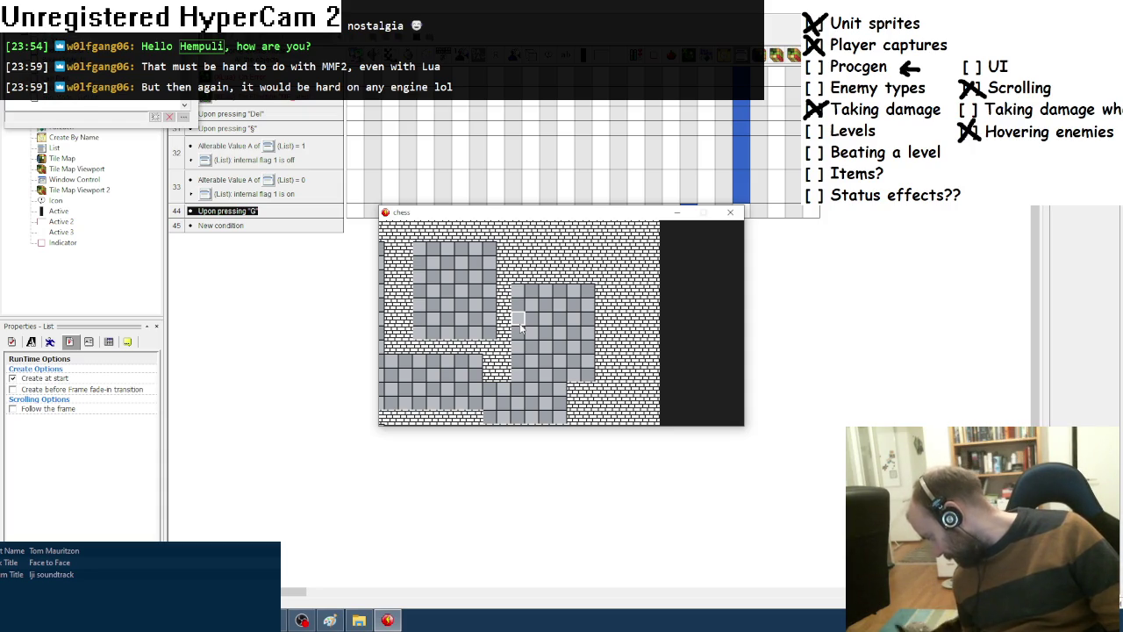
key("g")
key("g")
key("g")
key("g")
key("g")
key("g")
key("g")
key("g")
key("g")
key("g")
key("g")
key("g")
key("g")
key("g")
key("g")
key("g")
key("g")
key("g")
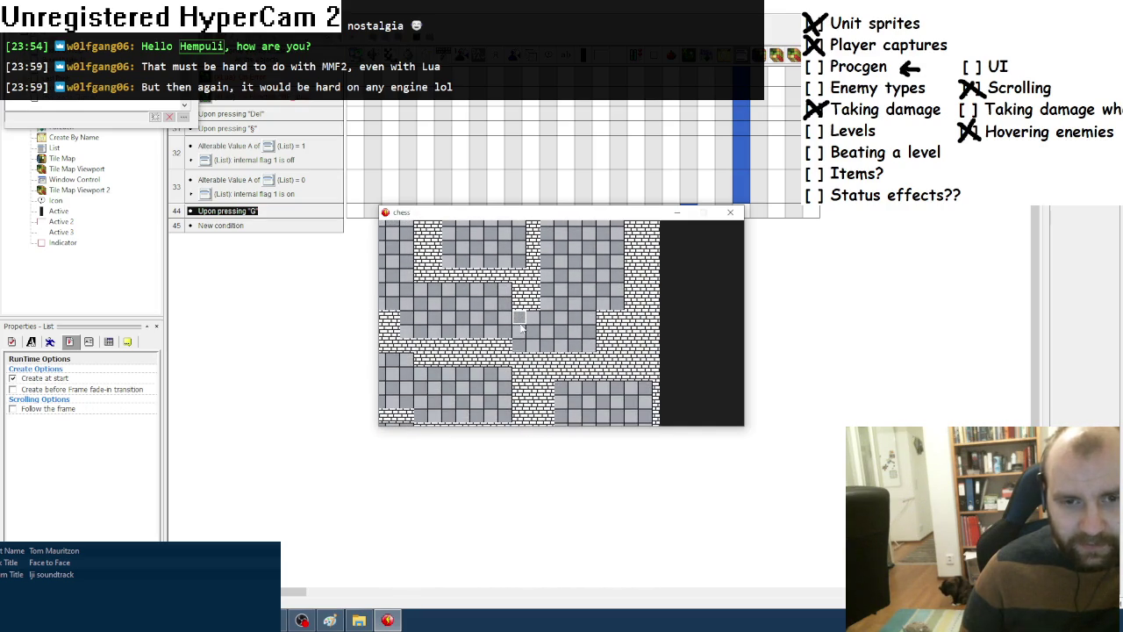
Close the game and review mapgen() in Notepad++, discarding a started rect. line.
left_click(729, 213)
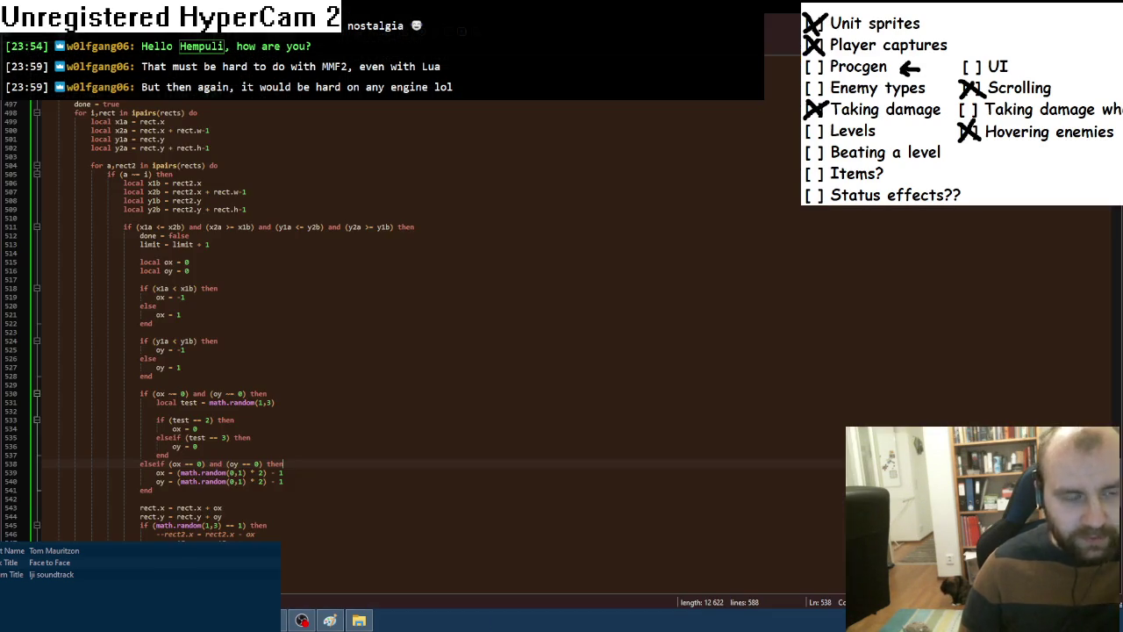
scroll(307, 325, "down", 2)
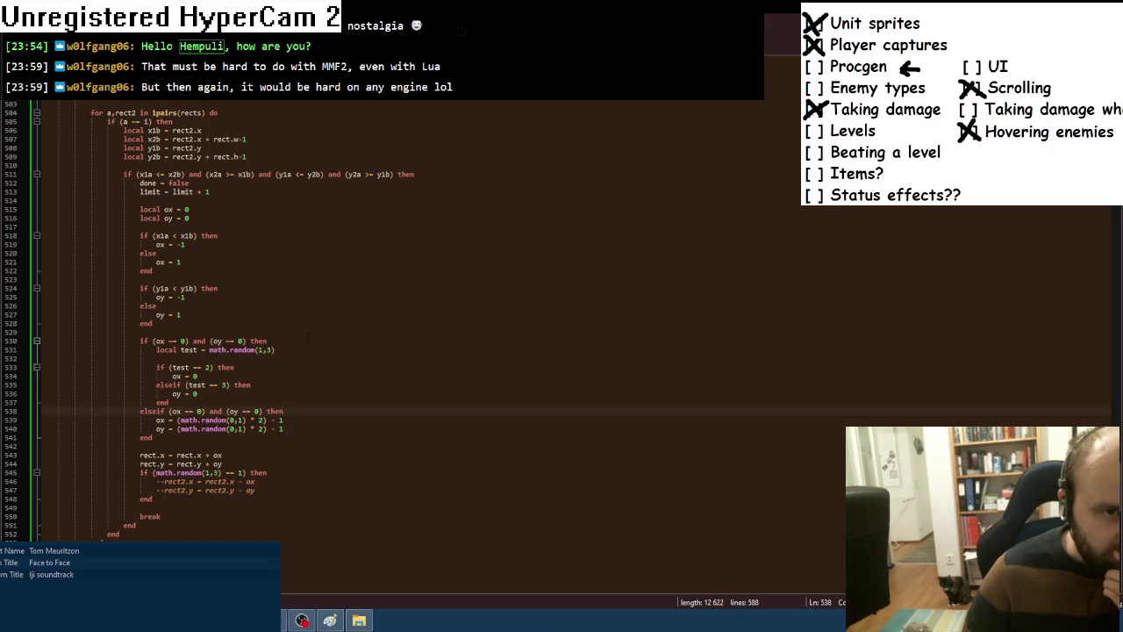
scroll(308, 336, "up", 11)
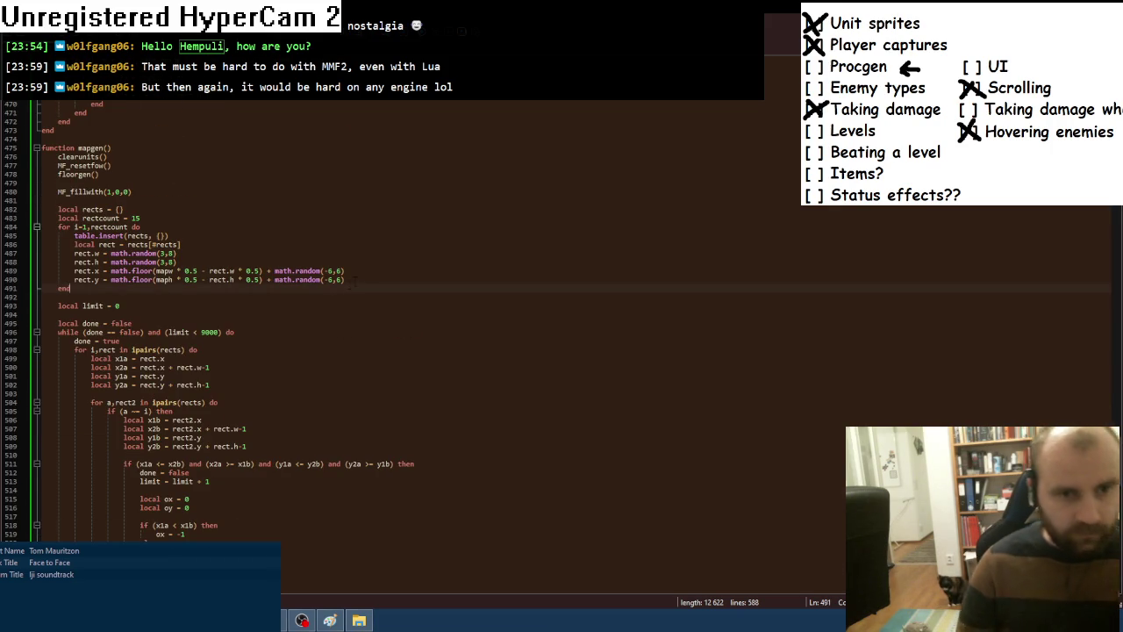
key("Return")
type("rect.")
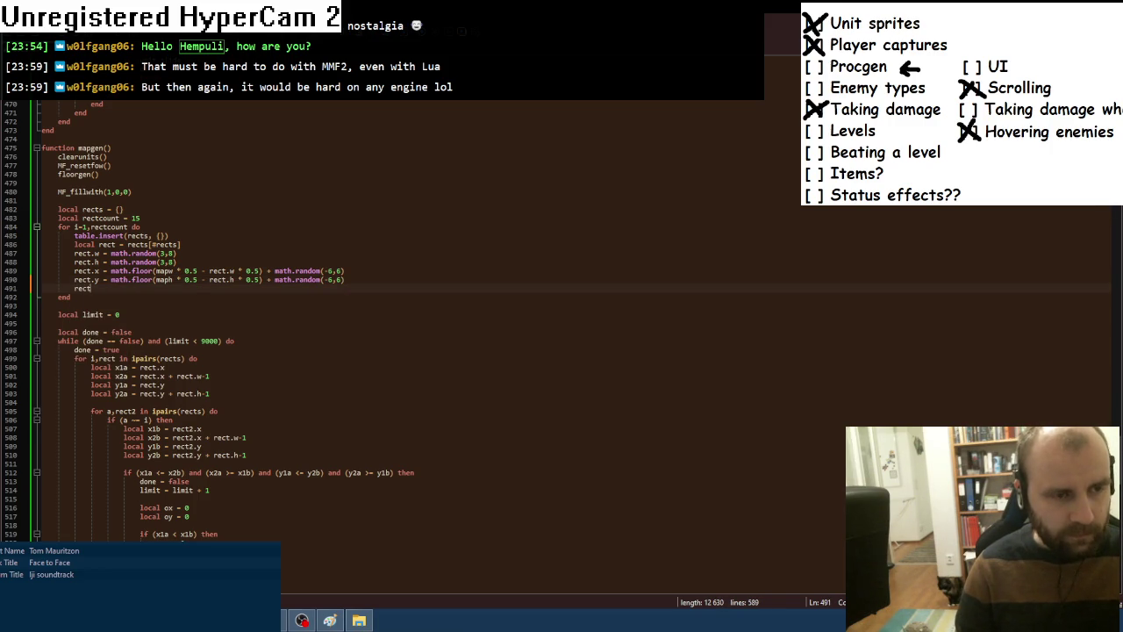
key("BackSpace")
key("BackSpace")
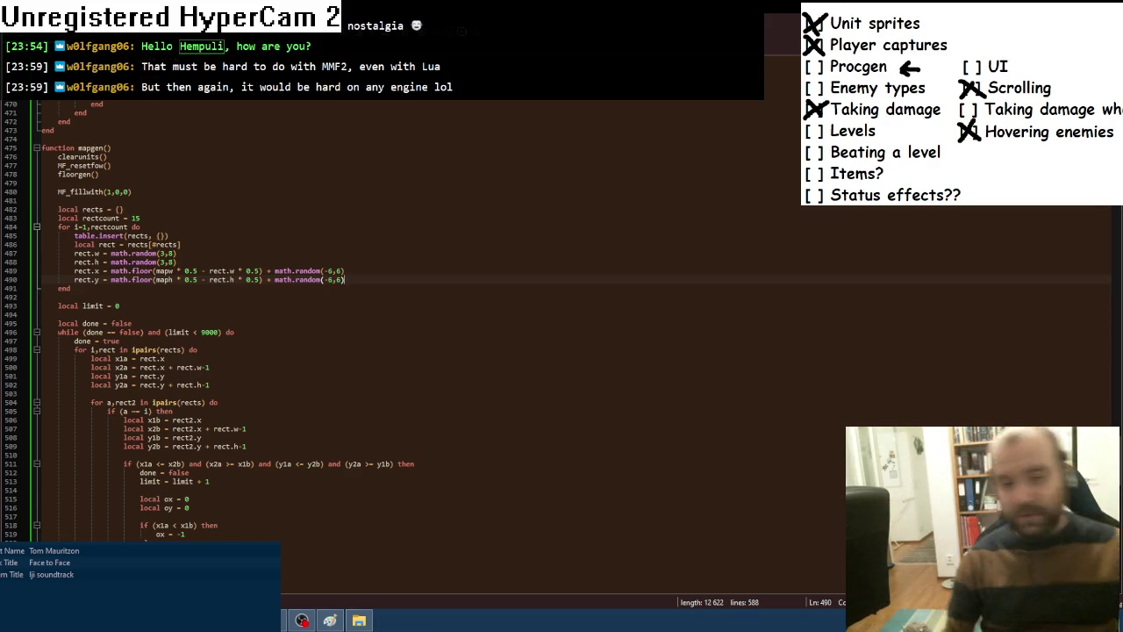
key("alt+Tab")
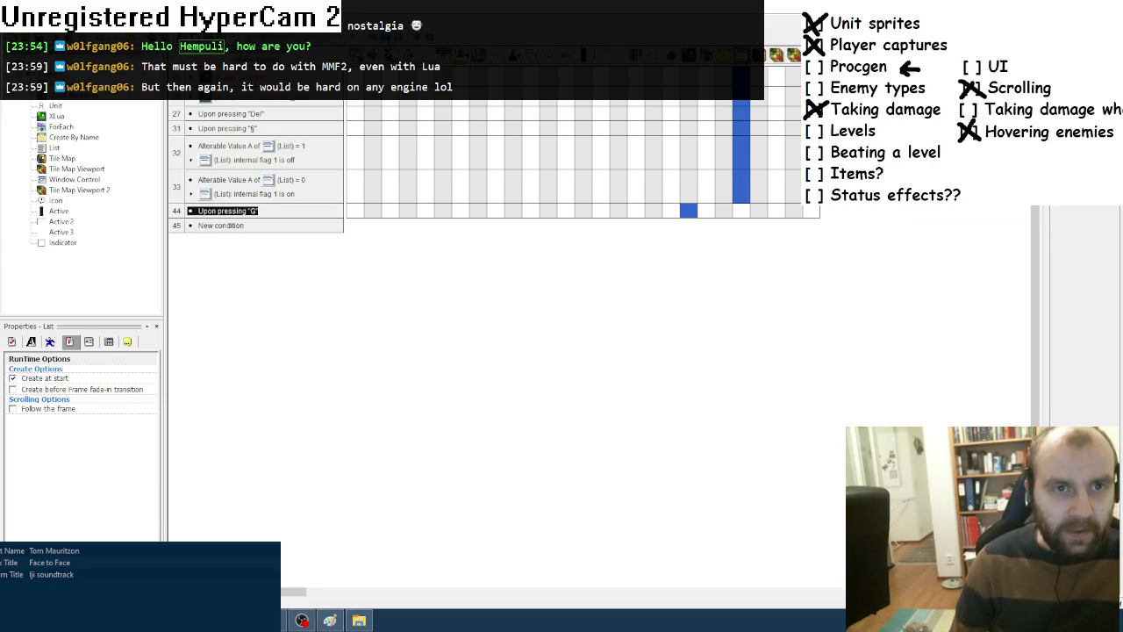
Run the game again with F8, regenerate the map three times with G, and pan down.
key("F8")
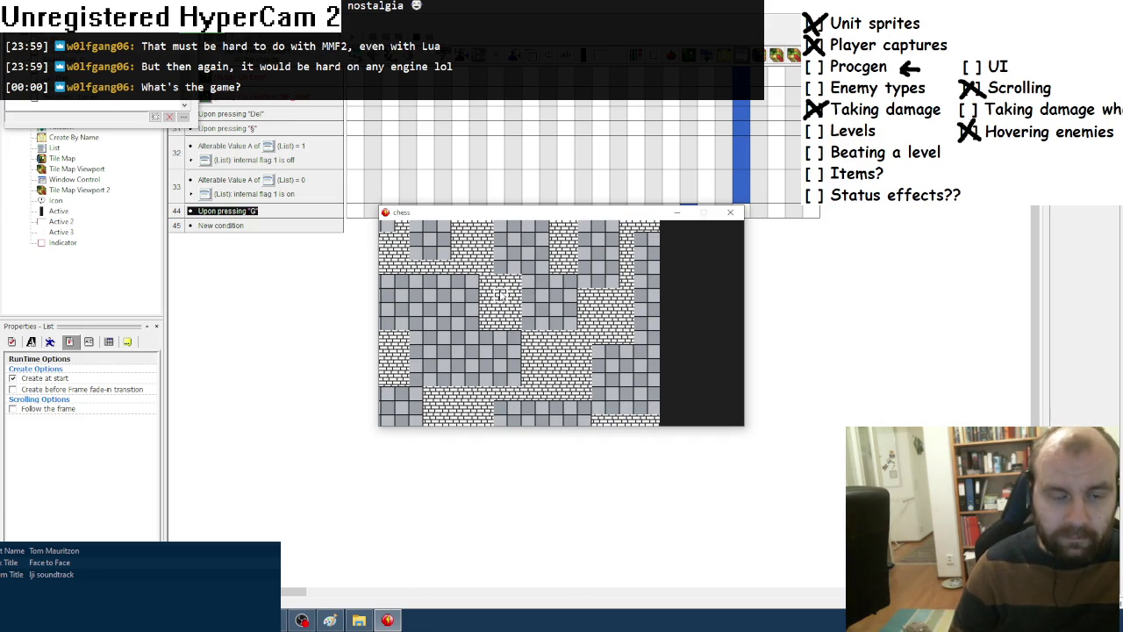
key("g")
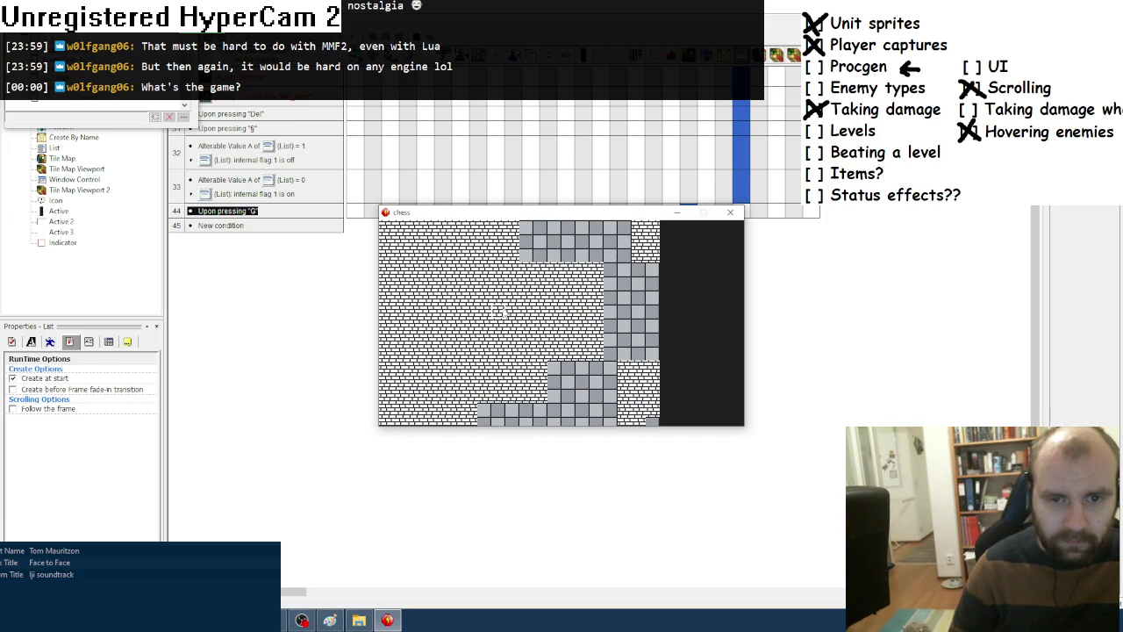
key("g")
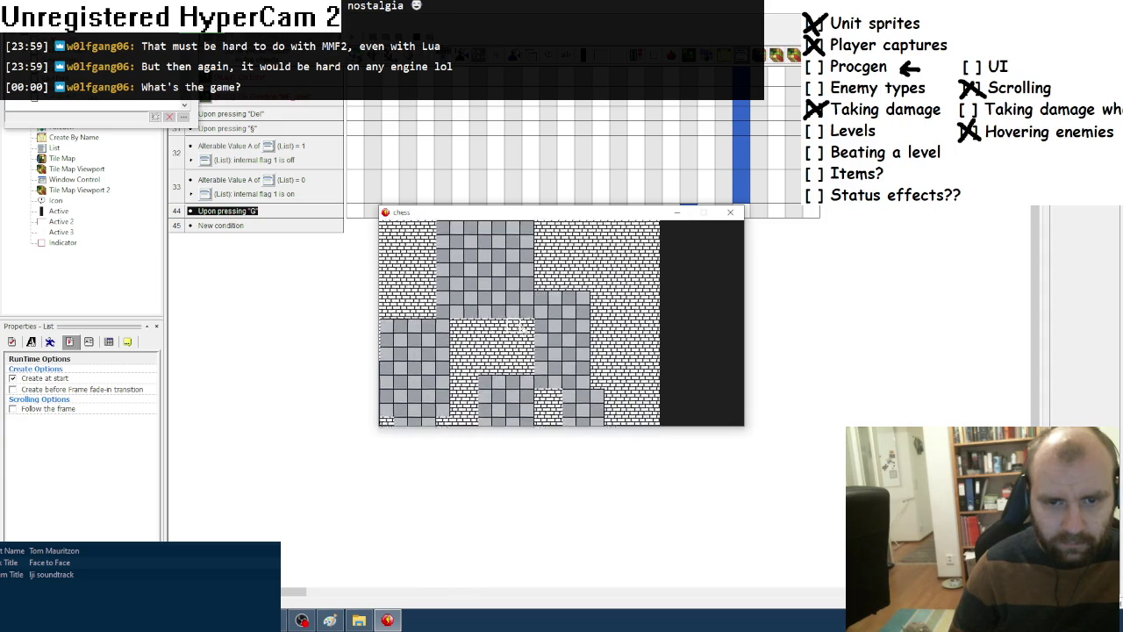
key("g")
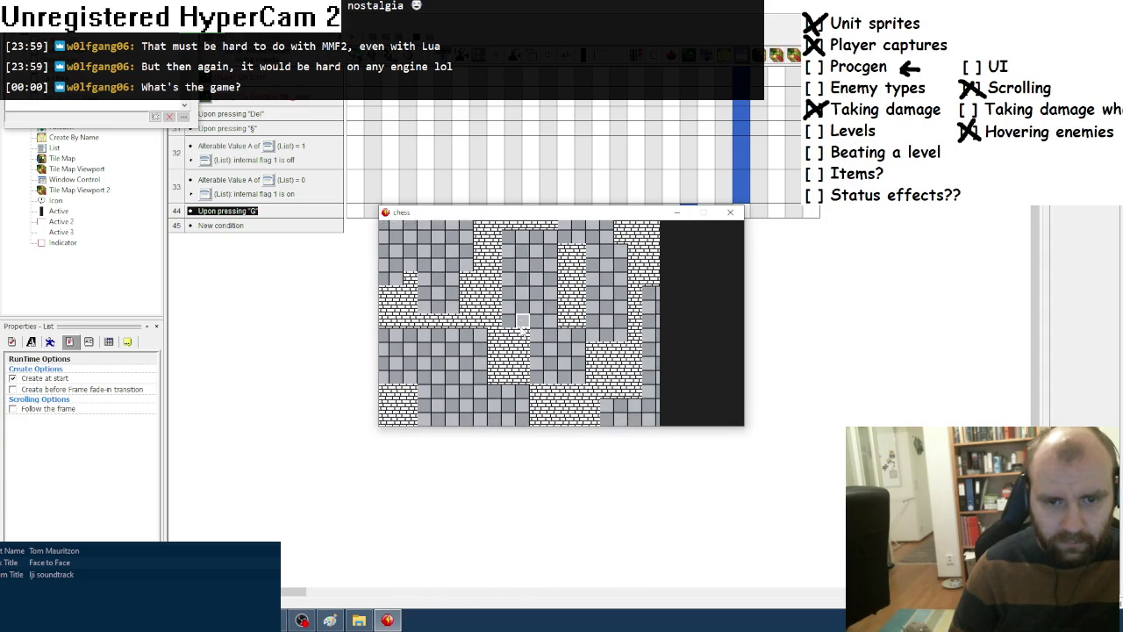
key("Down")
key("Down")
key("Down")
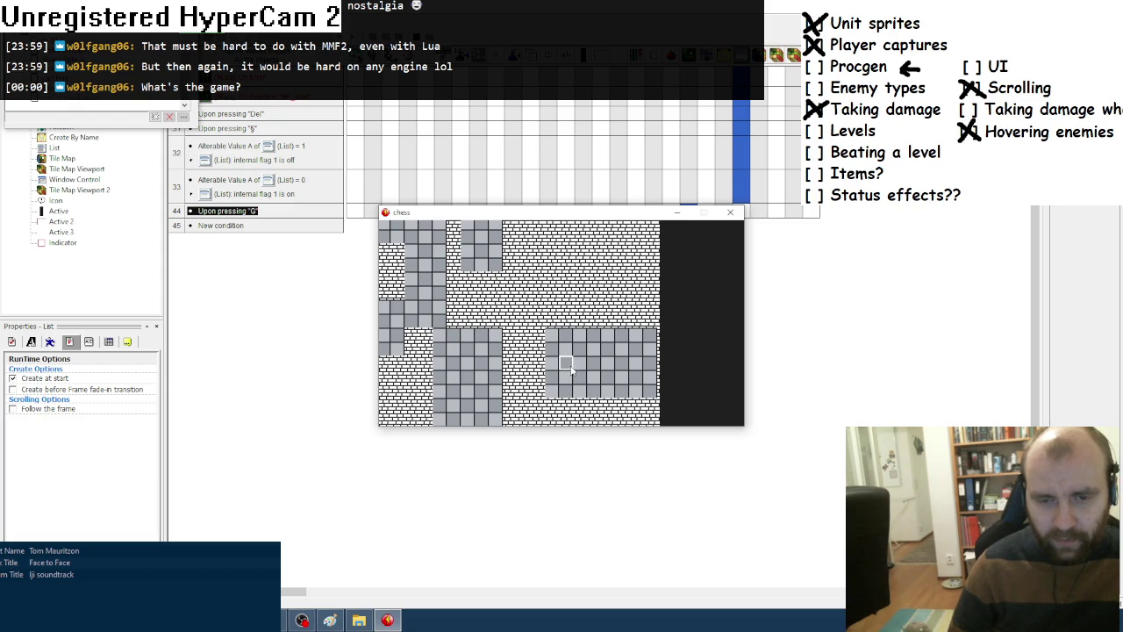
Clear the board, generate a fresh room layout, then close the test window.
key("g")
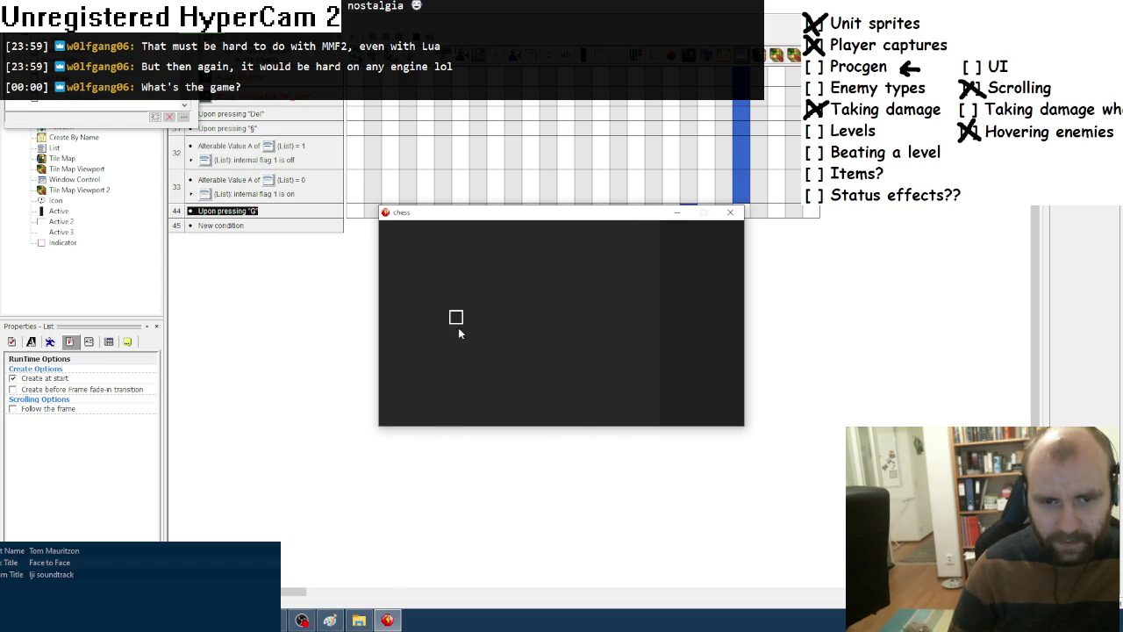
key("g")
key("g")
key("g")
key("g")
key("g")
key("g")
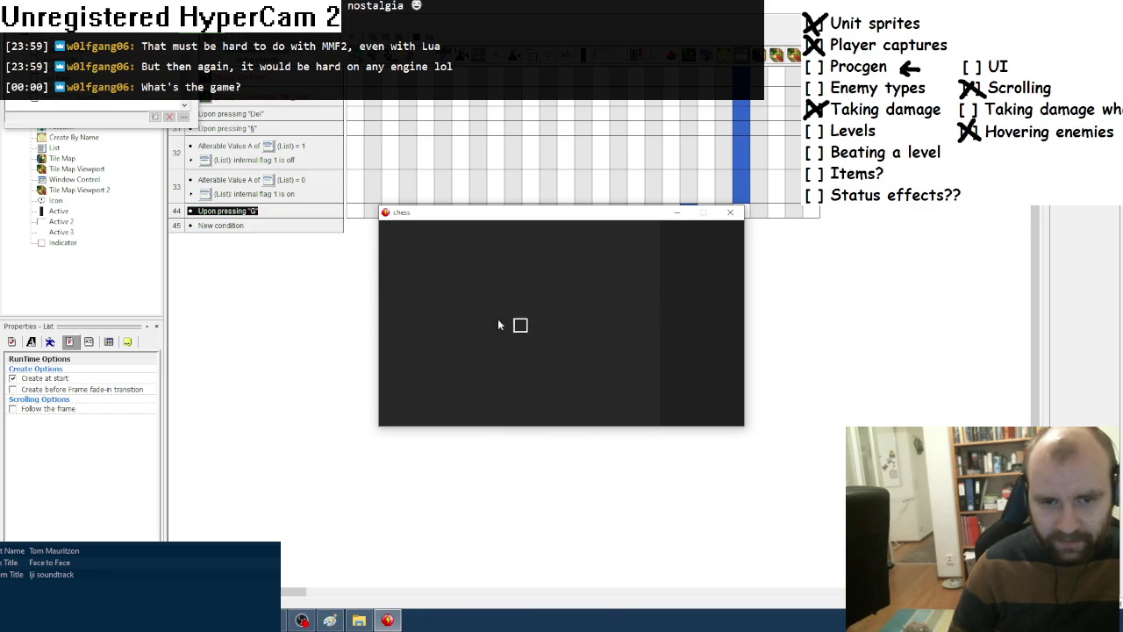
key("Down")
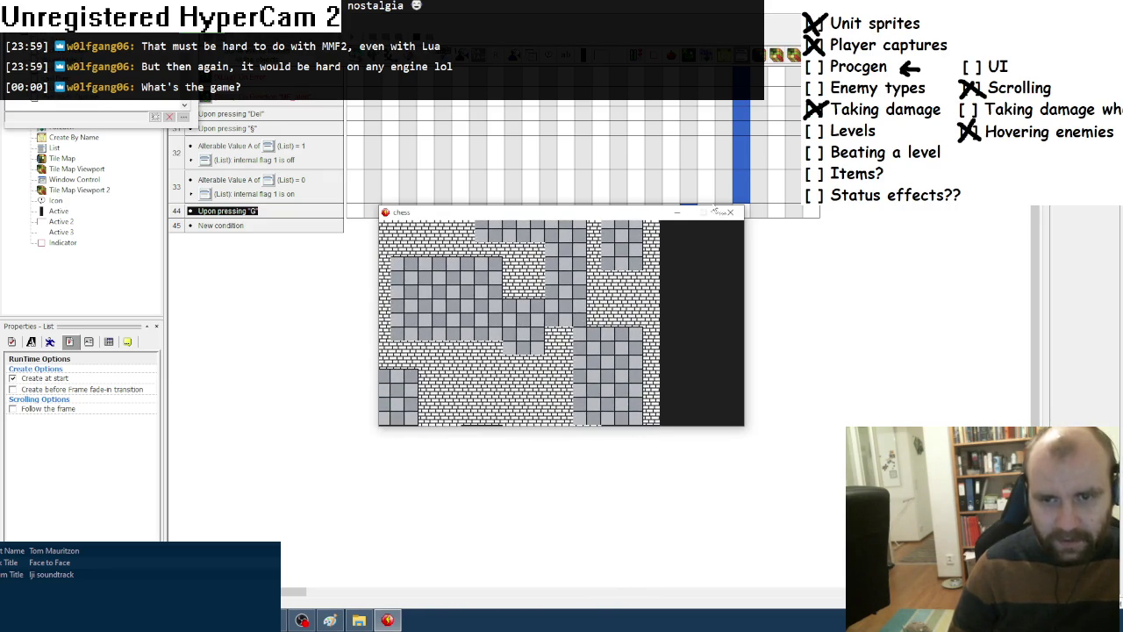
left_click(730, 211)
Insert a new Active object into the frame.
right_click(541, 124)
left_click(570, 141)
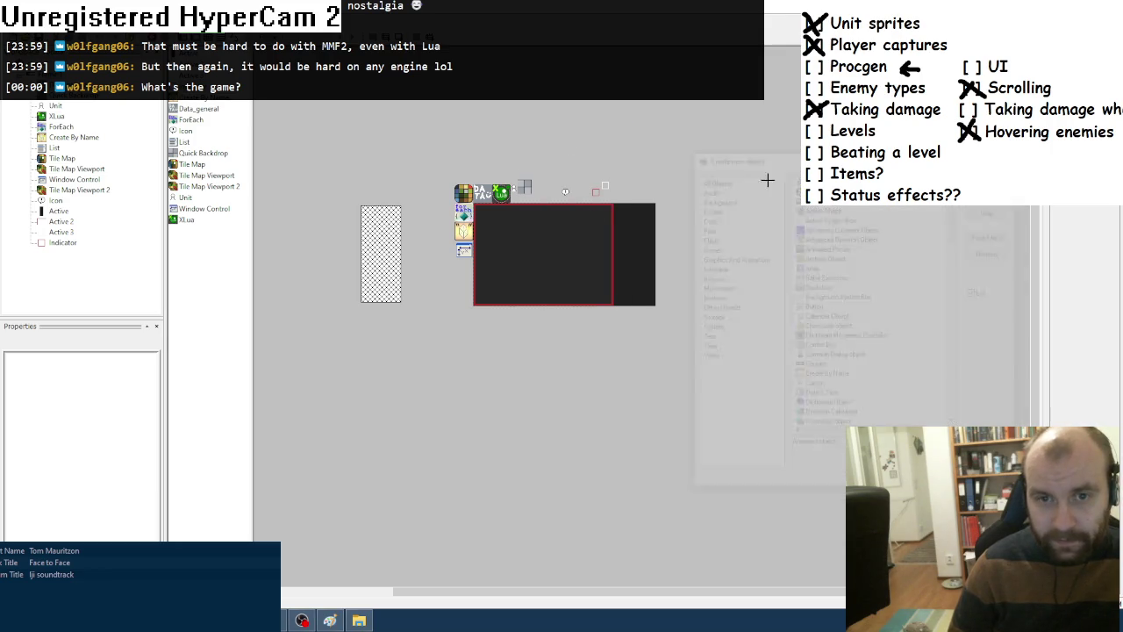
left_click(571, 175)
left_click(108, 342)
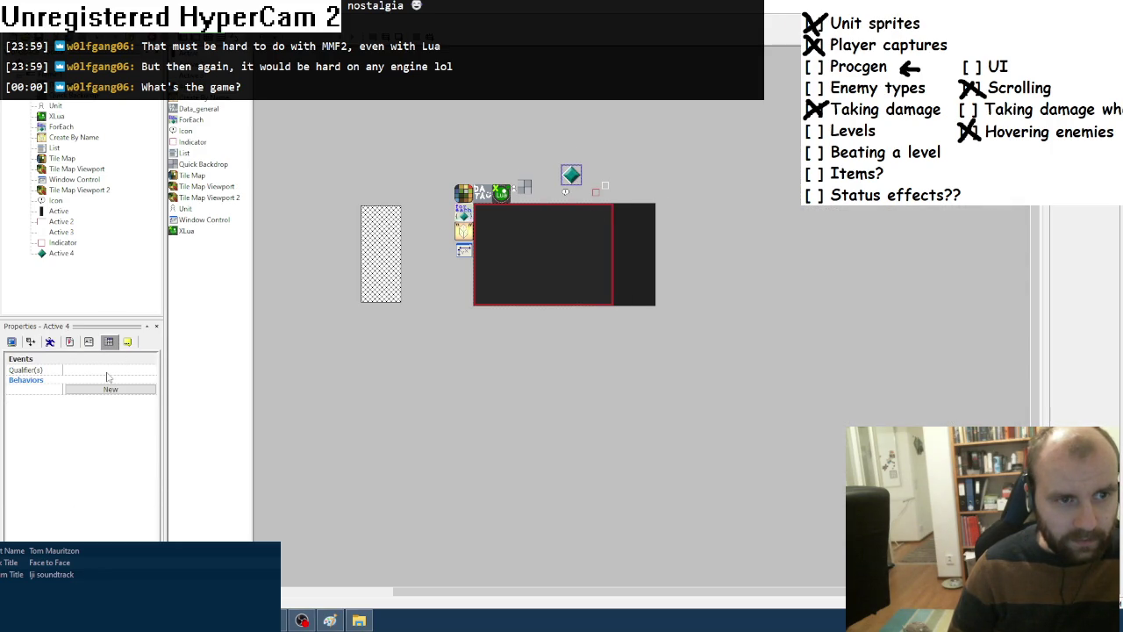
Give the new Active object the 3D Objects qualifier.
left_click(107, 373)
left_click(141, 371)
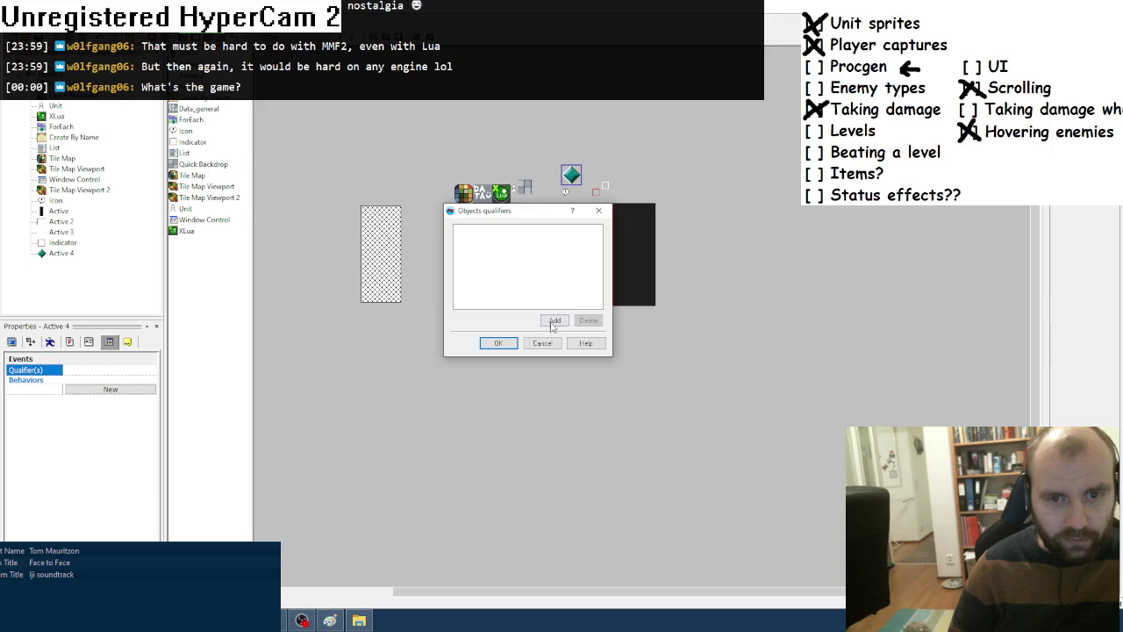
left_click_drag(629, 184, 627, 371)
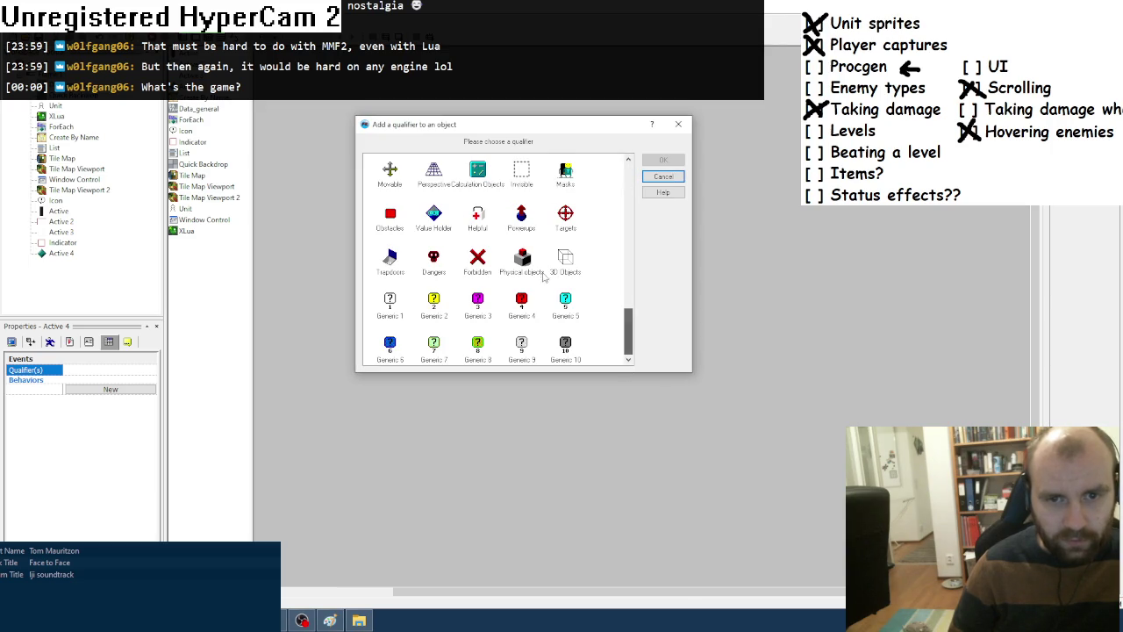
double_click(565, 261)
left_click(494, 319)
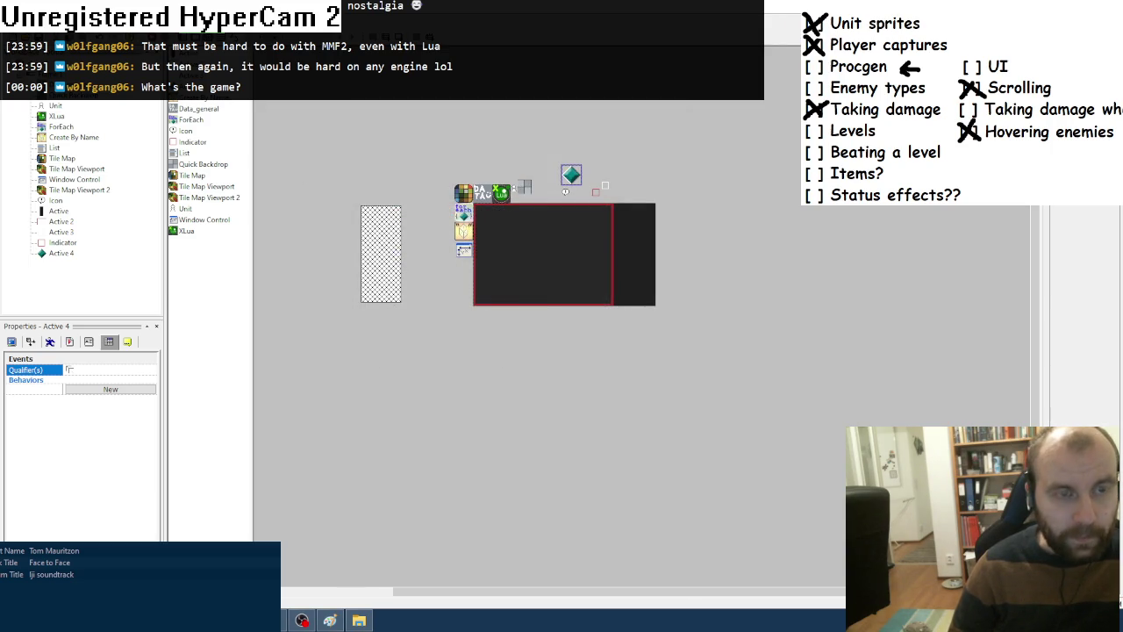
key("alt+Tab")
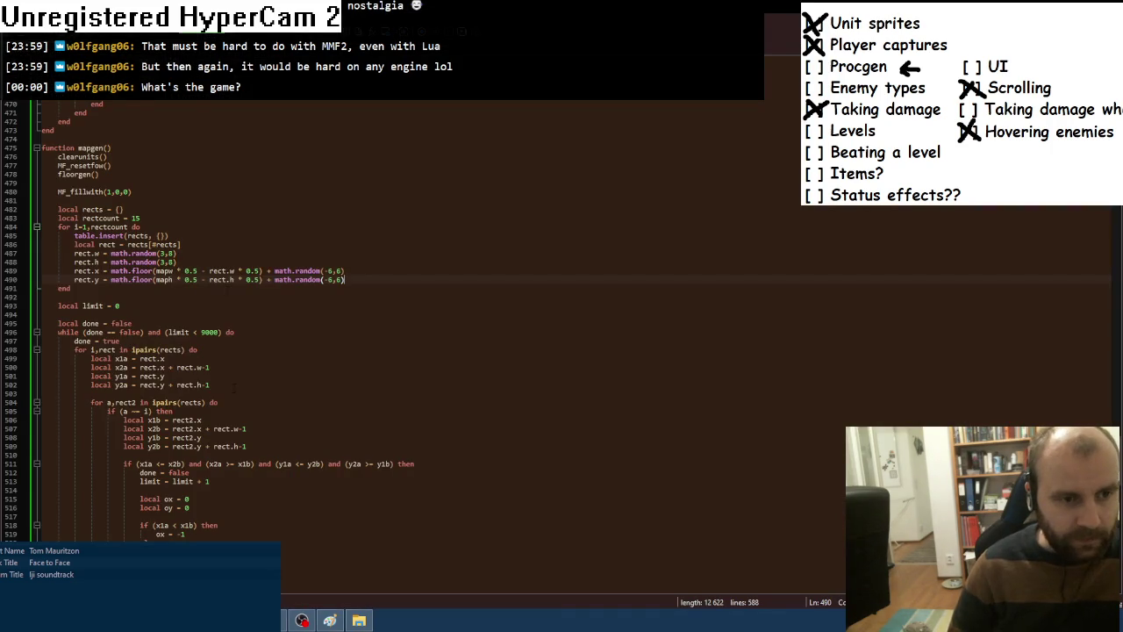
After the MF_alert line, create a "debug" object and get it with mmf.newObject(uid).
scroll(228, 385, "down", 17)
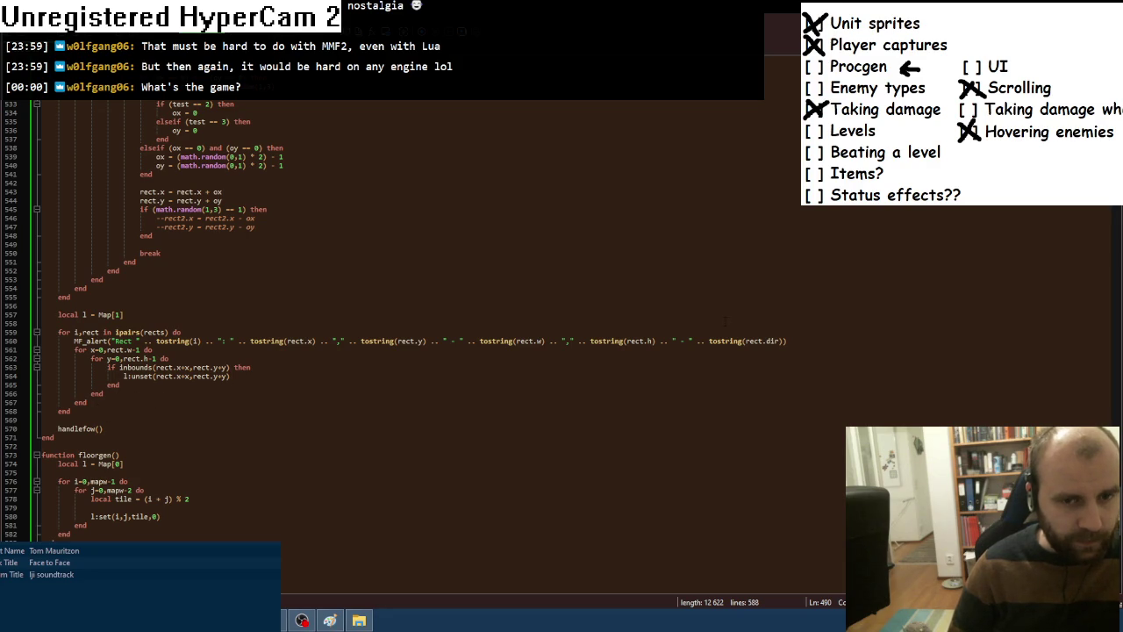
left_click(800, 341)
key("Return")
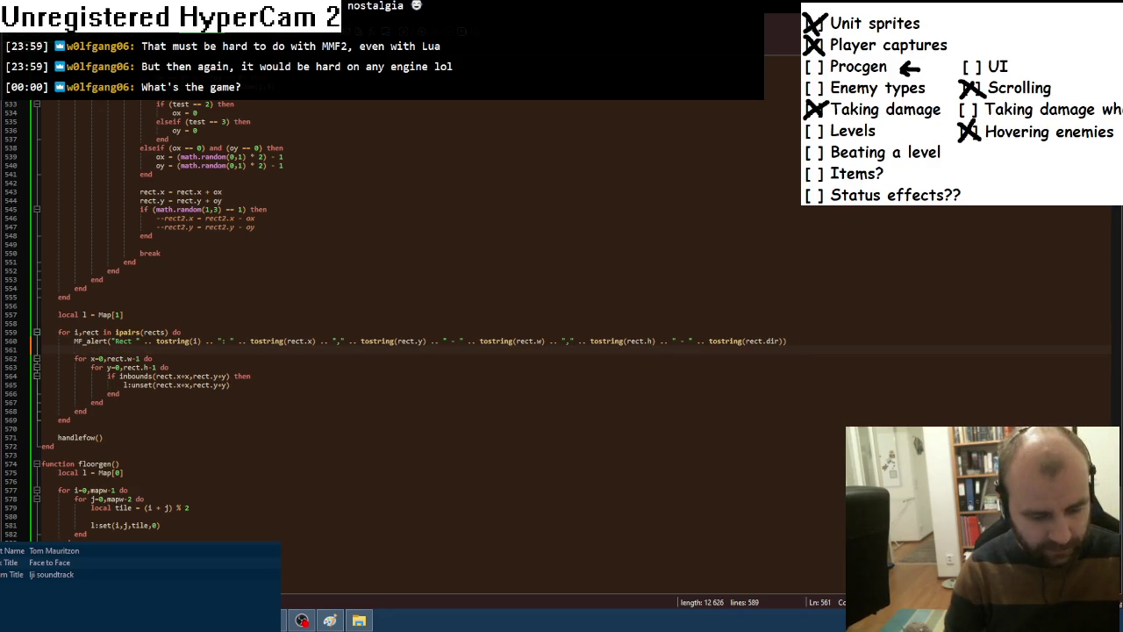
type("MF_create(\"debug")
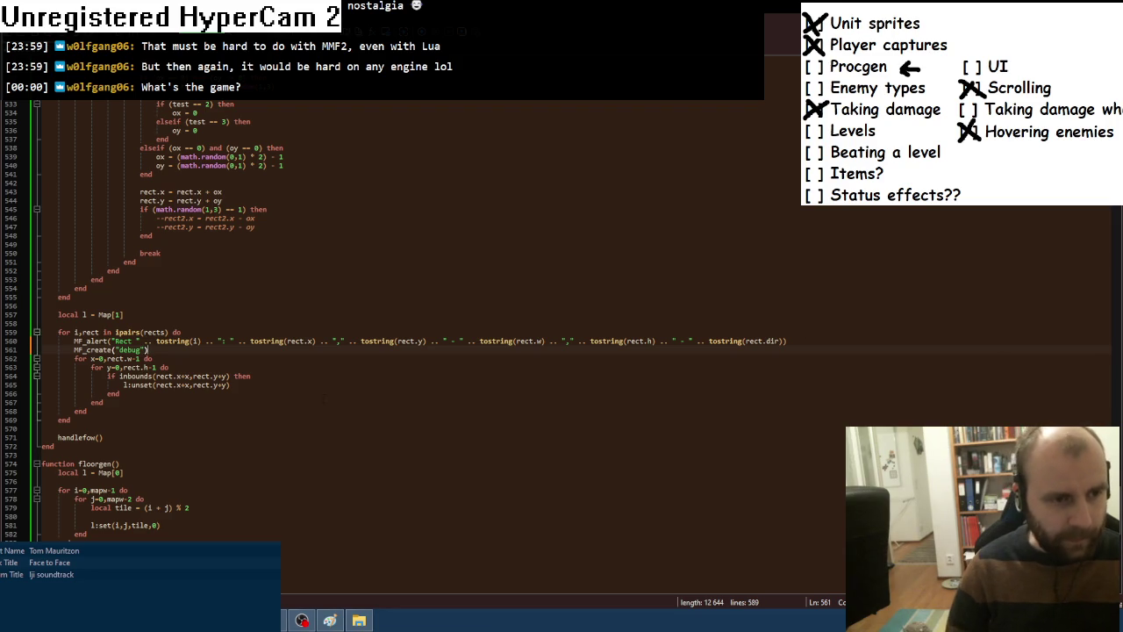
type("local uid ")
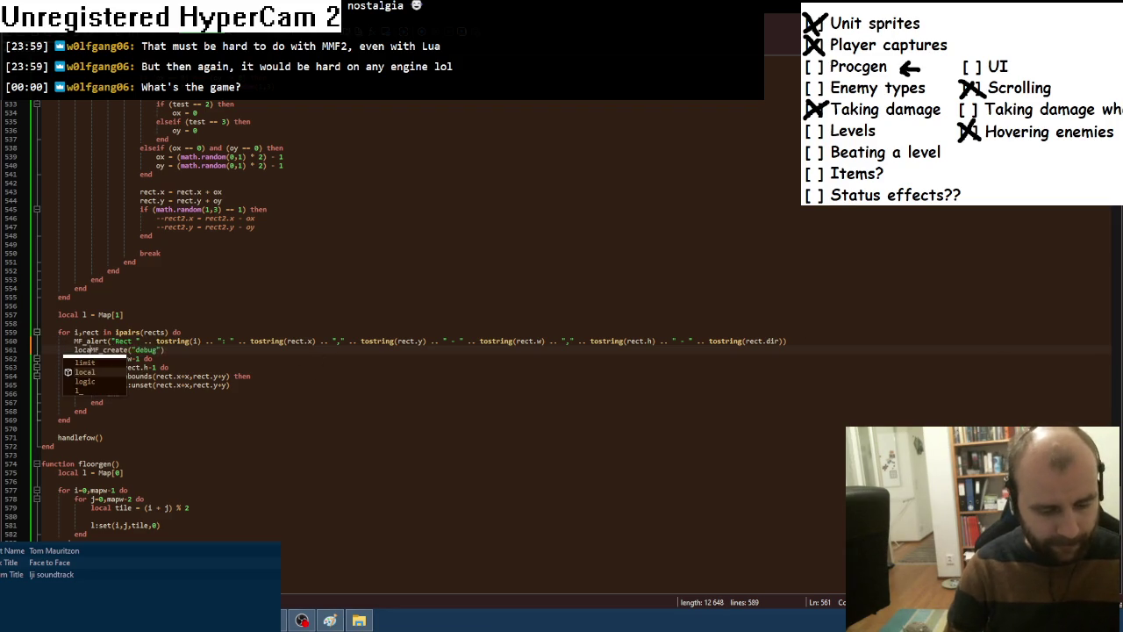
type("=")
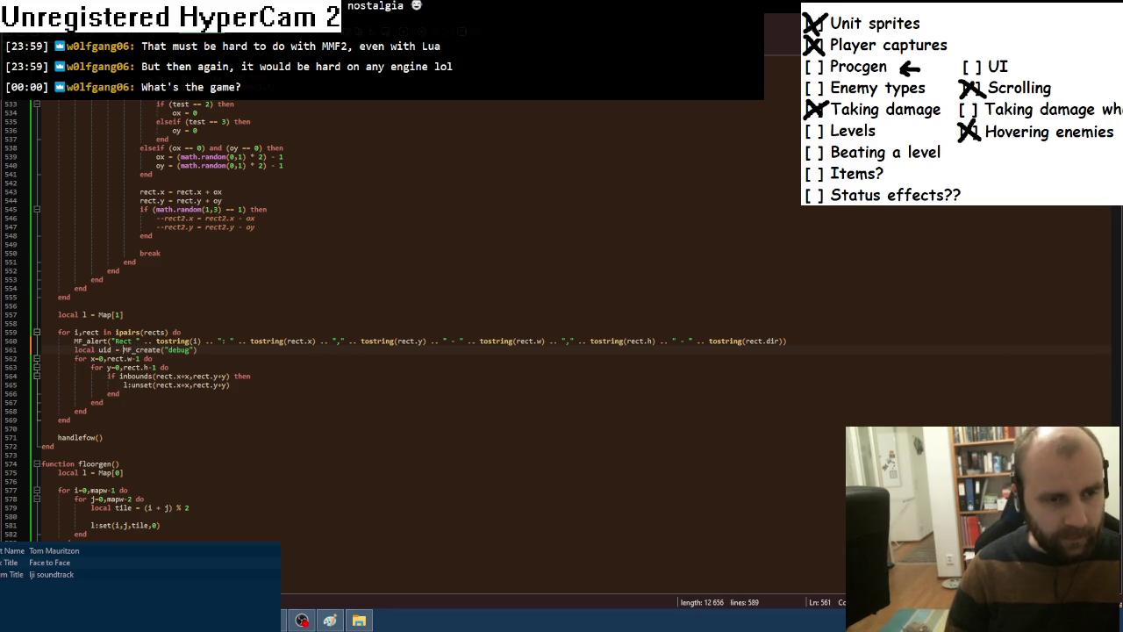
key("Return")
type("ld")
type(" u =")
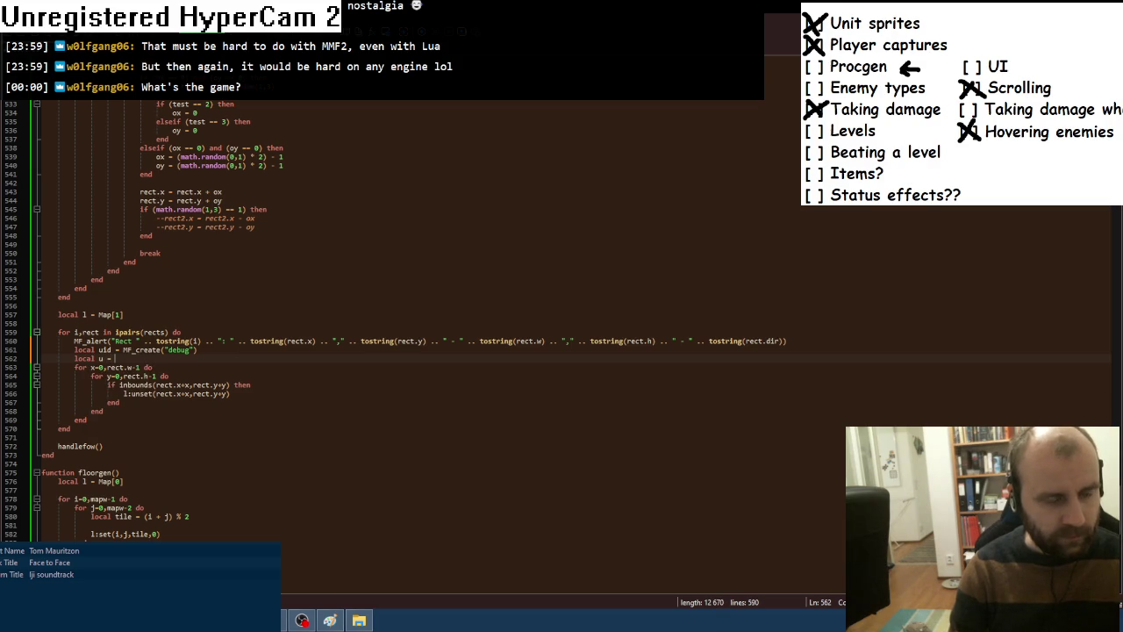
type("mmf.new")
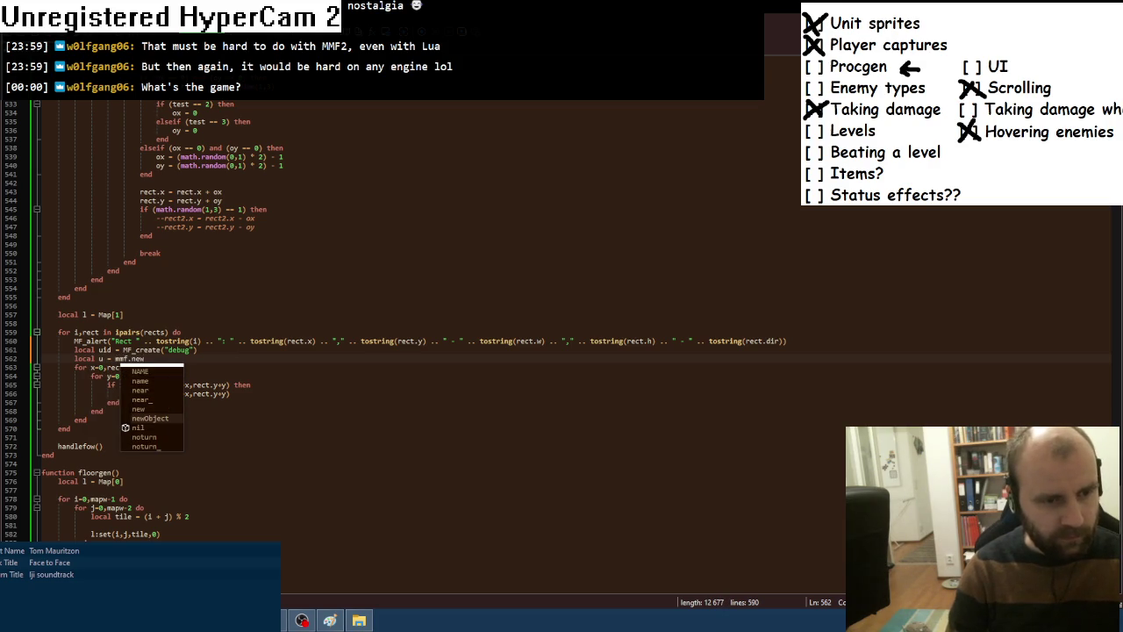
key("Return")
type("(")
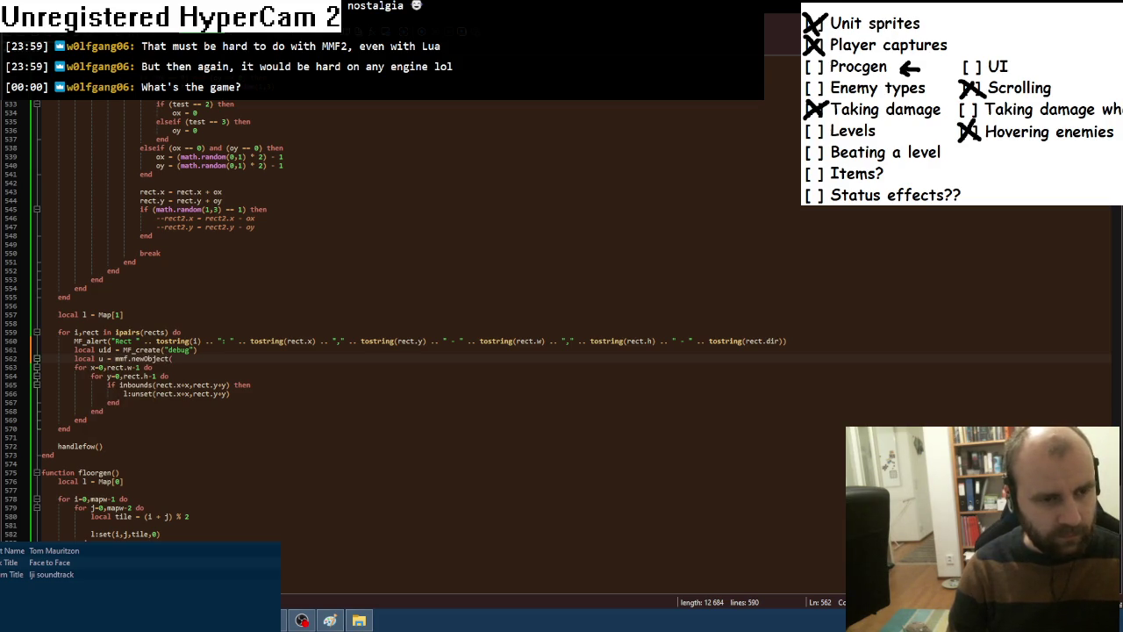
type("uid)")
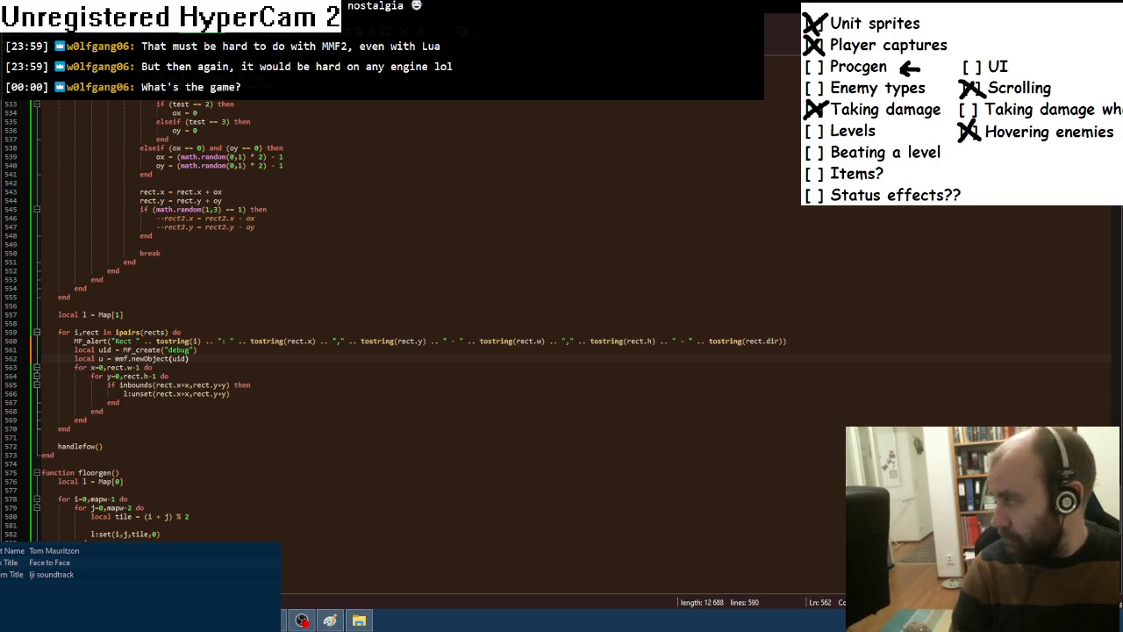
key("Return")
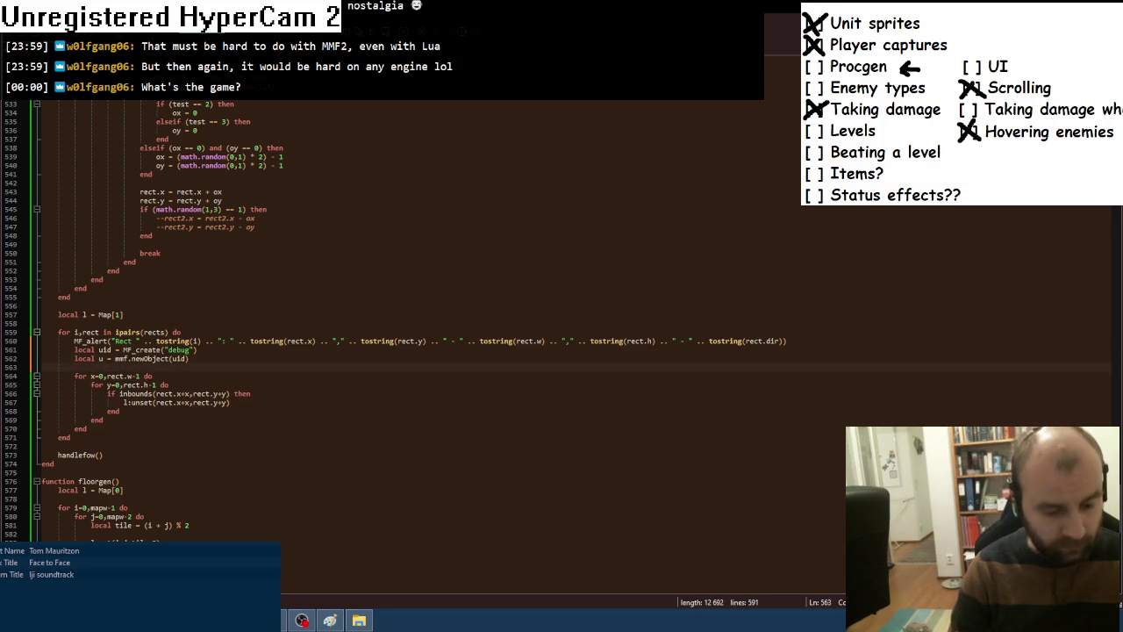
Set u.x and u.y to rect.x and rect.y multiplied by tilesize.
type("u.x = rect.x")
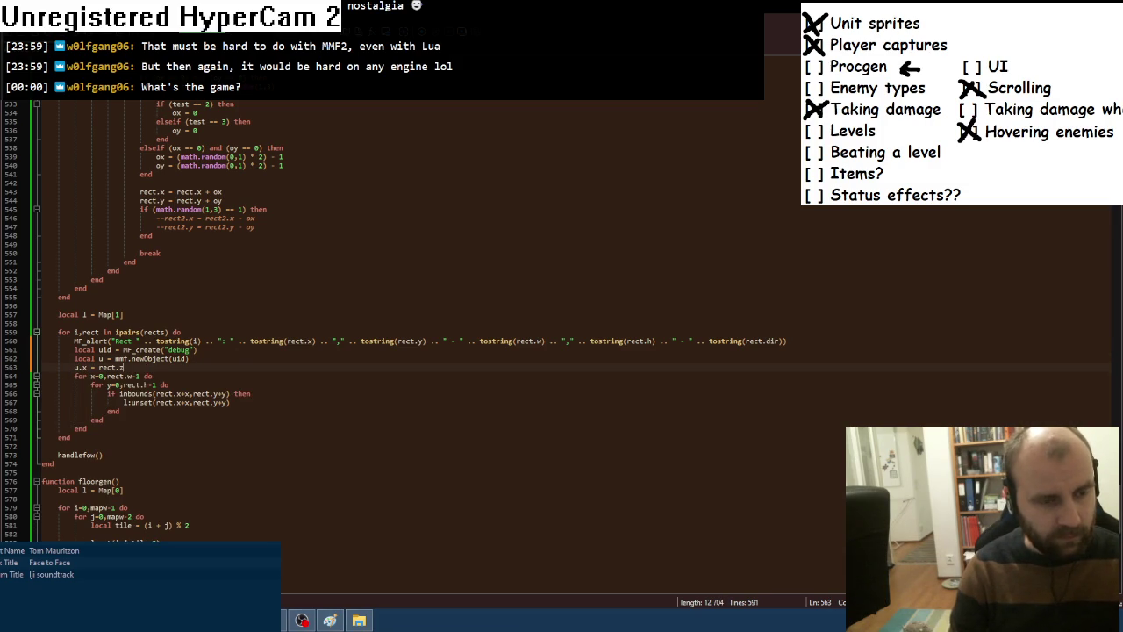
type(" * tilesize")
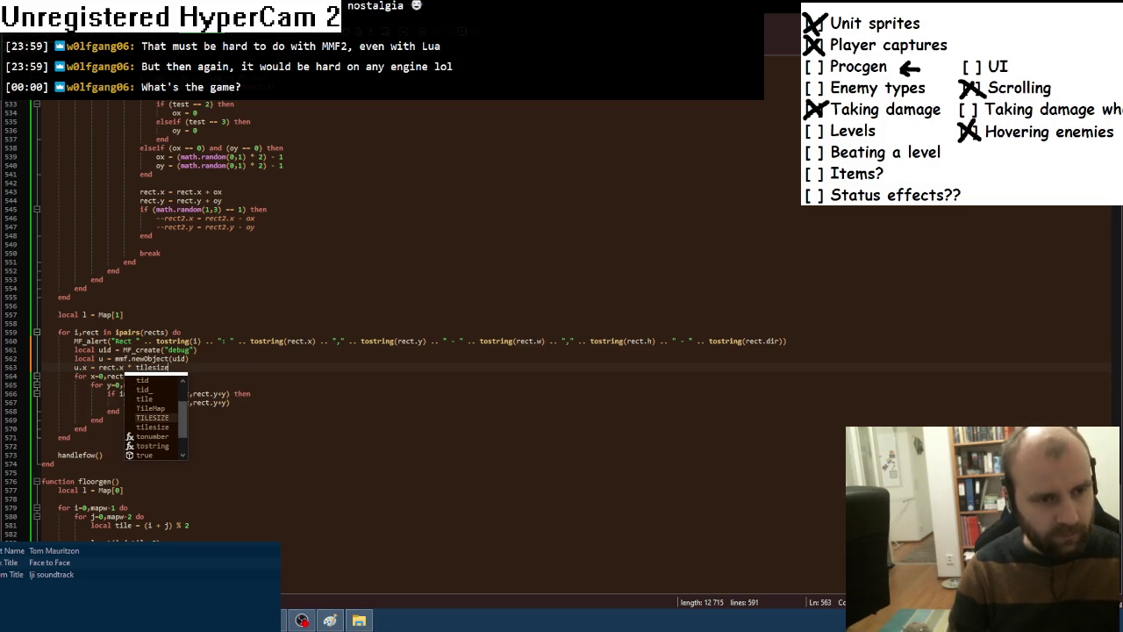
key("Escape")
key("ctrl+d")
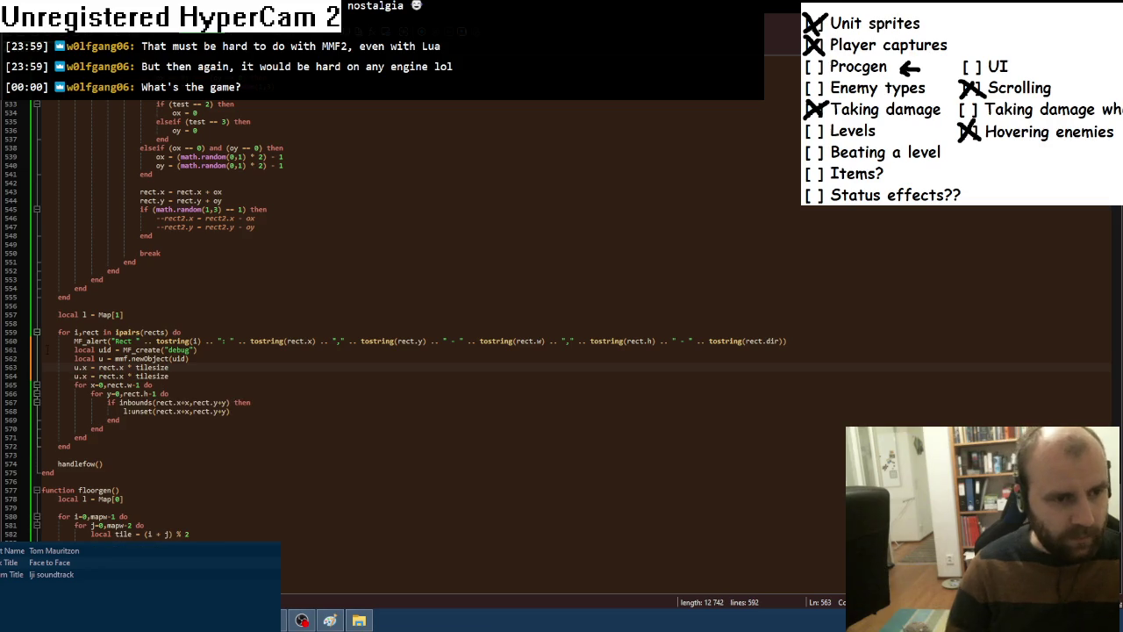
left_click(85, 376)
double_click(85, 376)
type("y")
double_click(118, 375)
type("y")
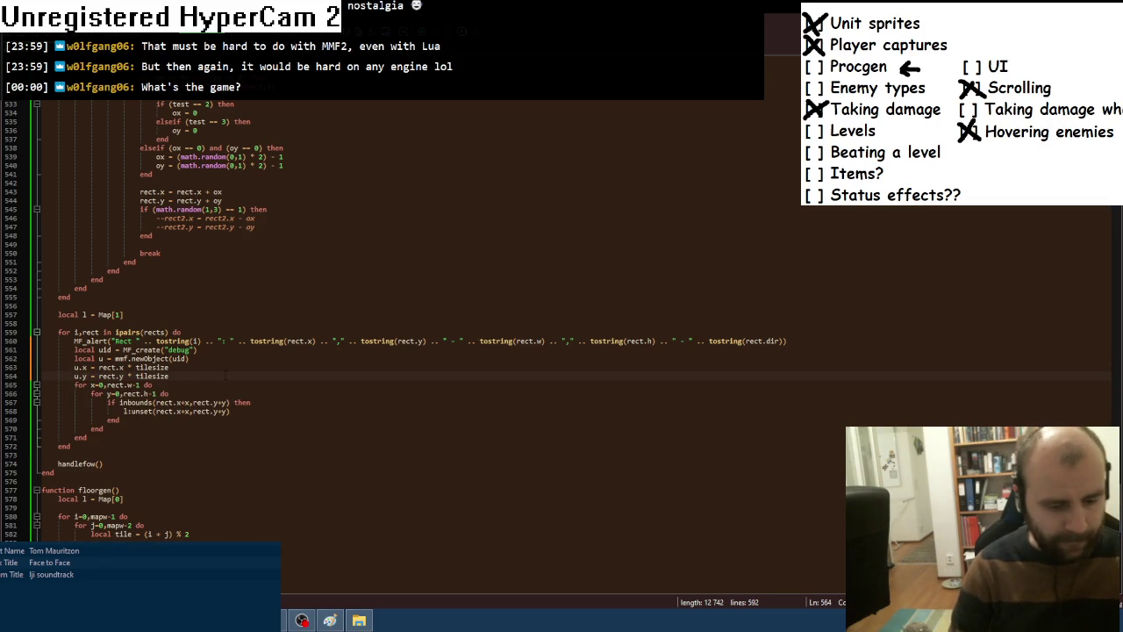
Store rect.w in u.values[1] and rect.h in u.values[2].
key("Return")
type("u.values[1] = ")
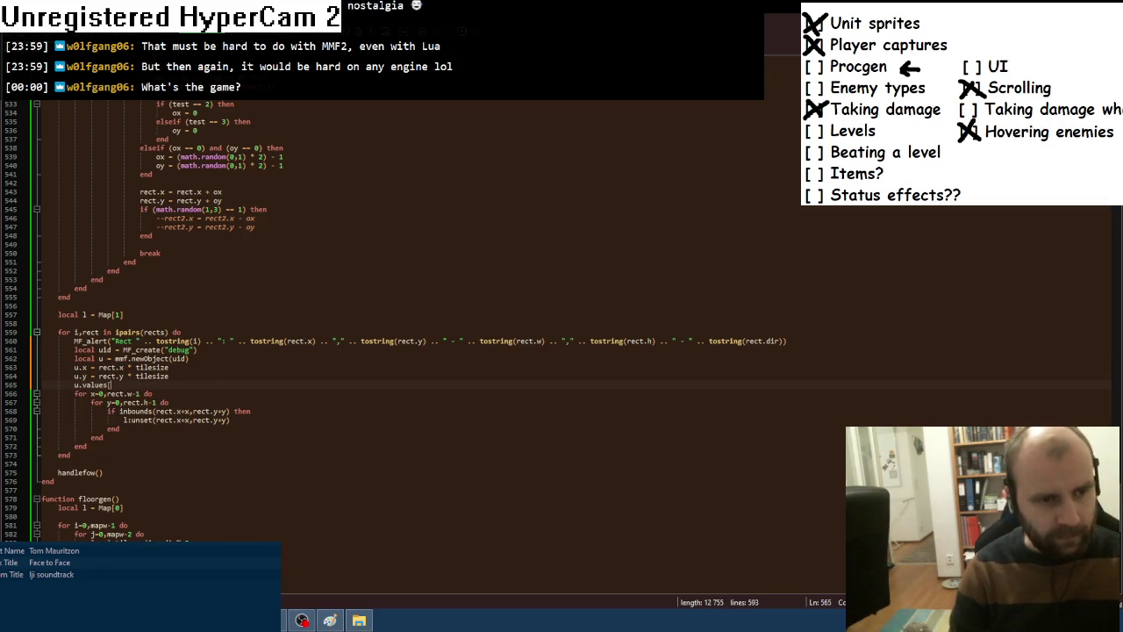
type("rect.w")
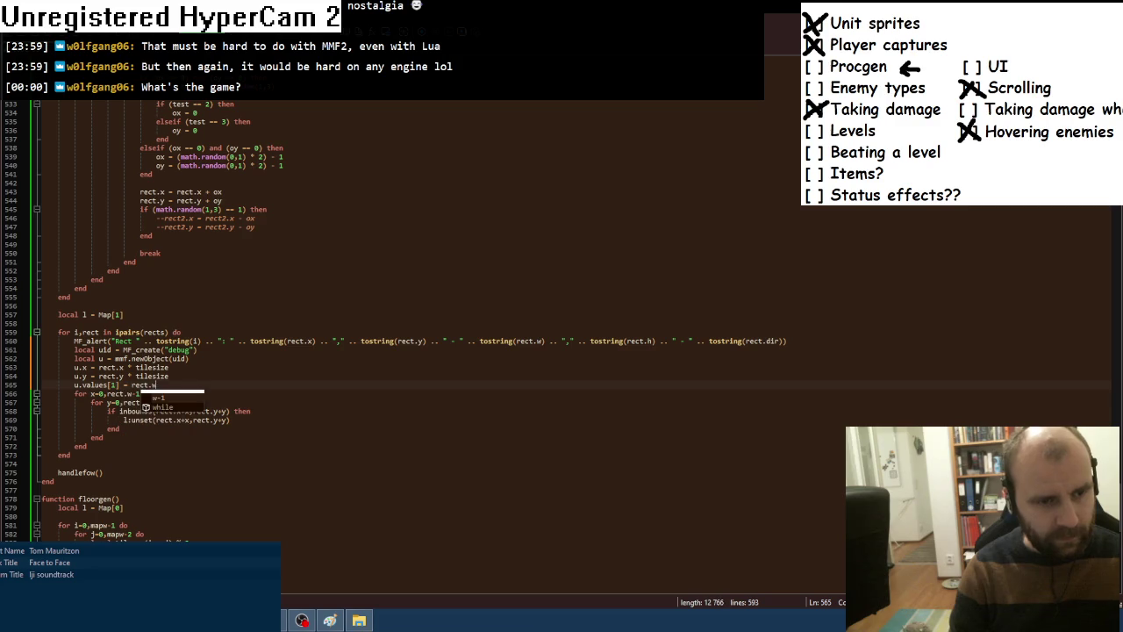
key("ctrl+d")
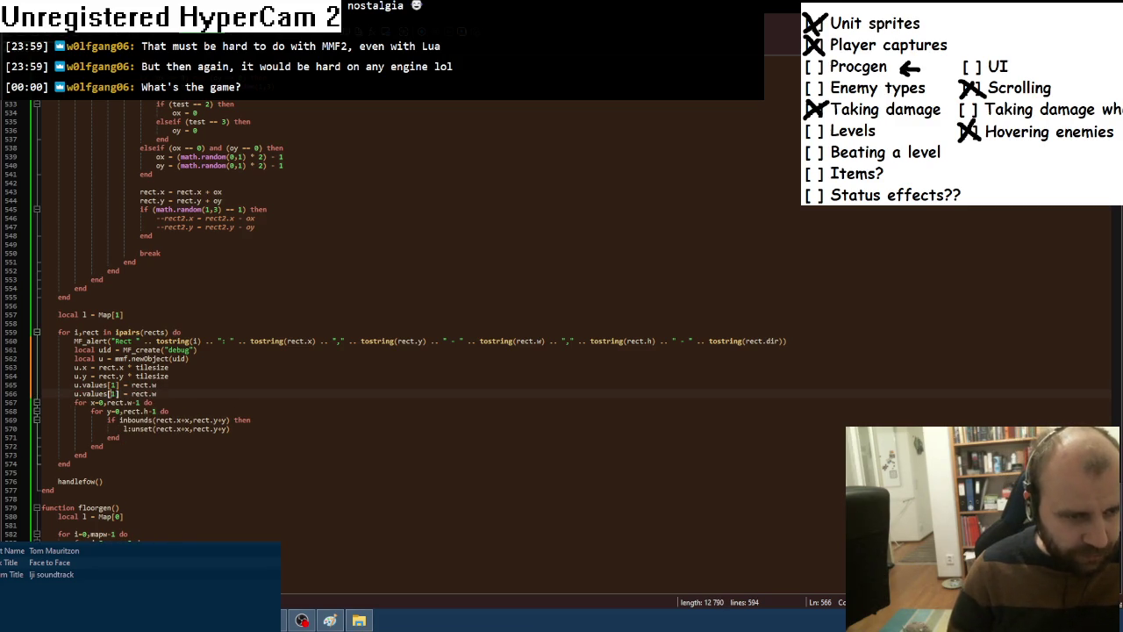
key("BackSpace")
type("h")
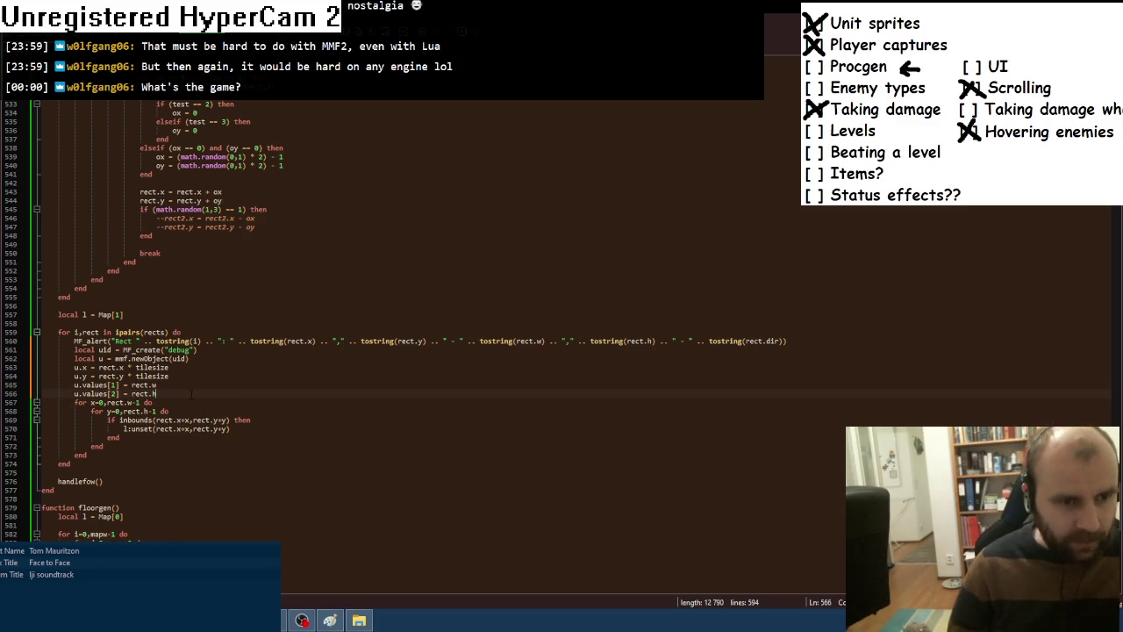
key("Return")
key("alt+Tab")
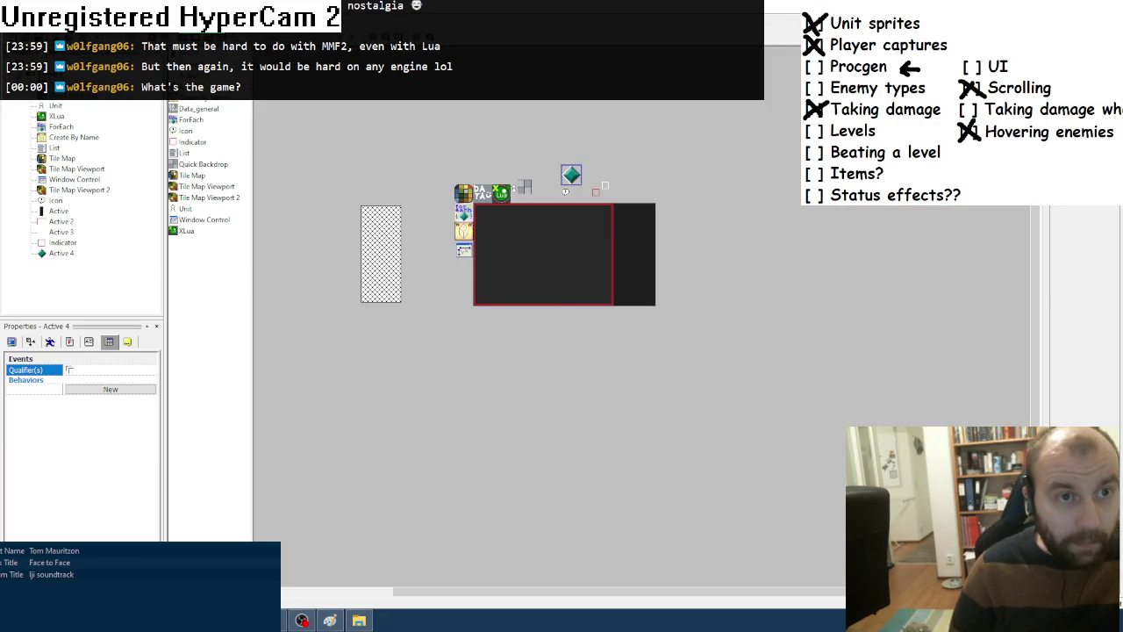
Give the Indicator object the Particles qualifier.
key("ctrl+e")
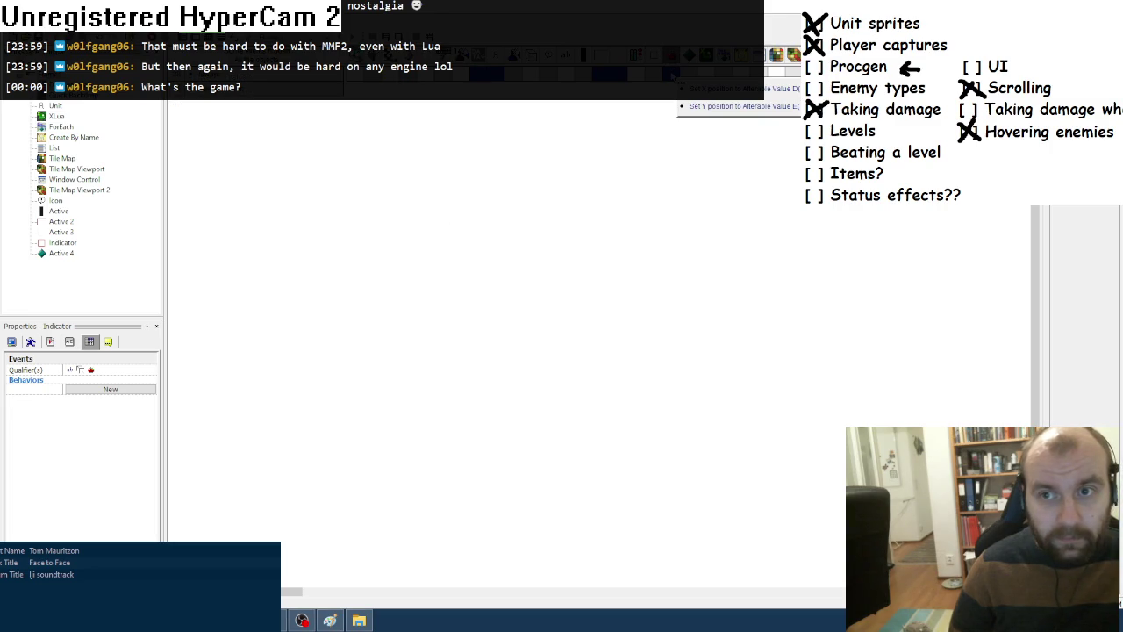
left_click(109, 373)
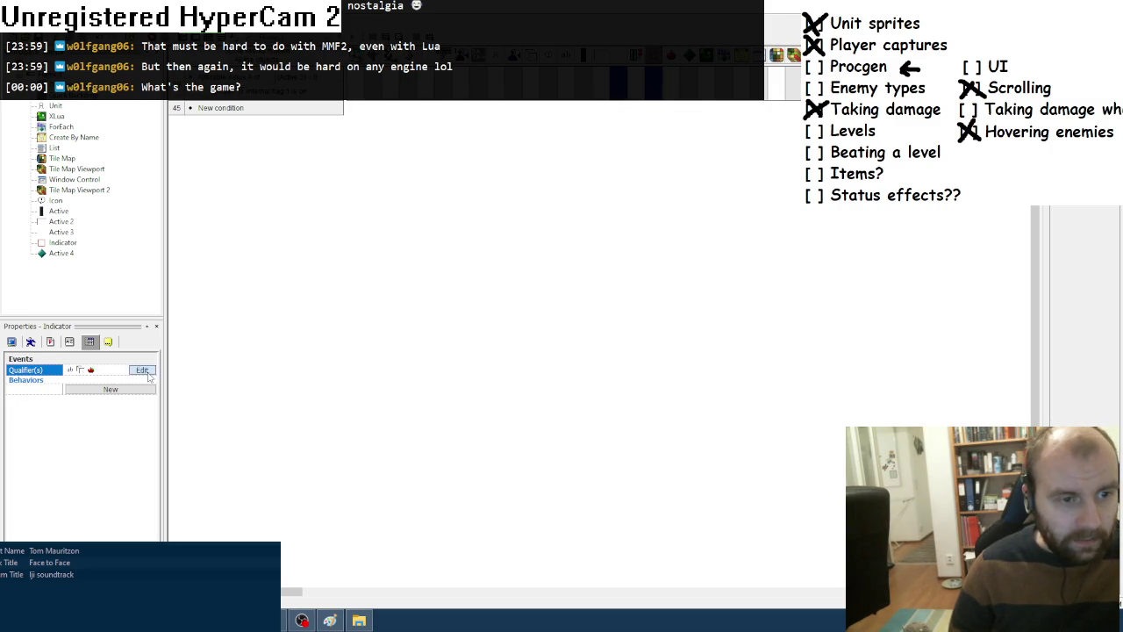
left_click(142, 372)
left_click(463, 212)
left_click_drag(628, 198, 617, 285)
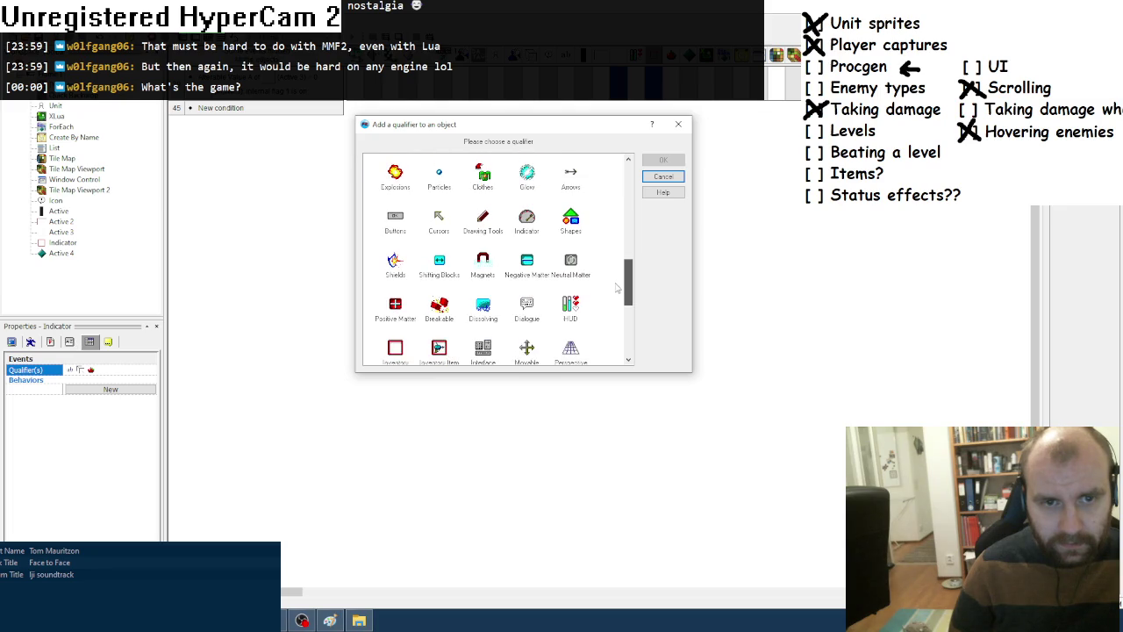
double_click(439, 210)
left_click(497, 343)
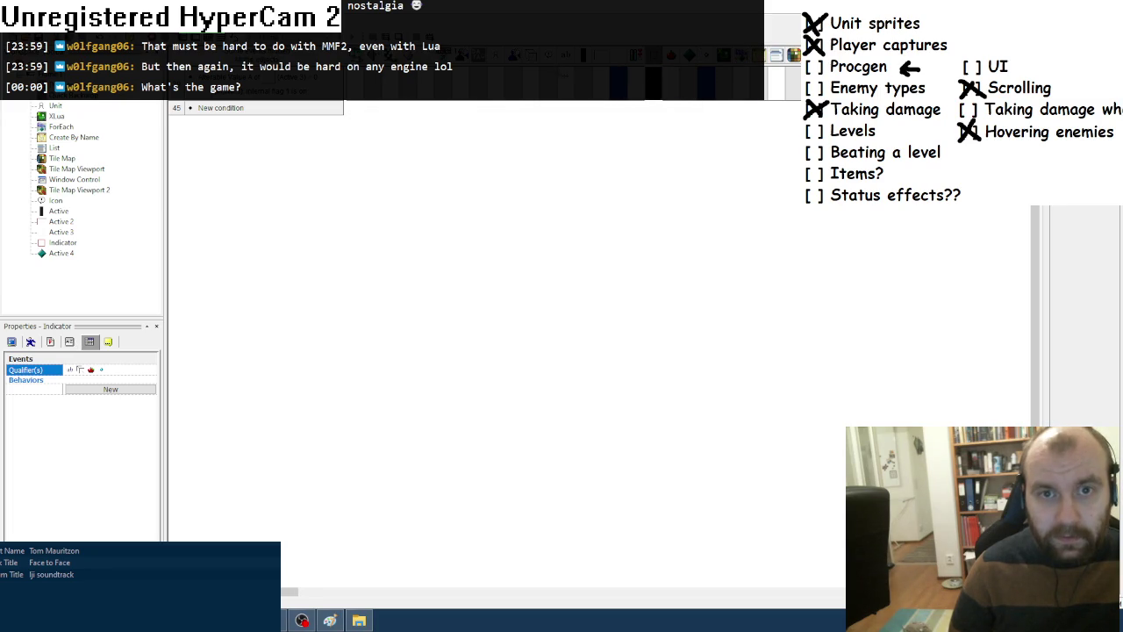
Add the Particles qualifier to the Active 4 object as well.
left_click(566, 77)
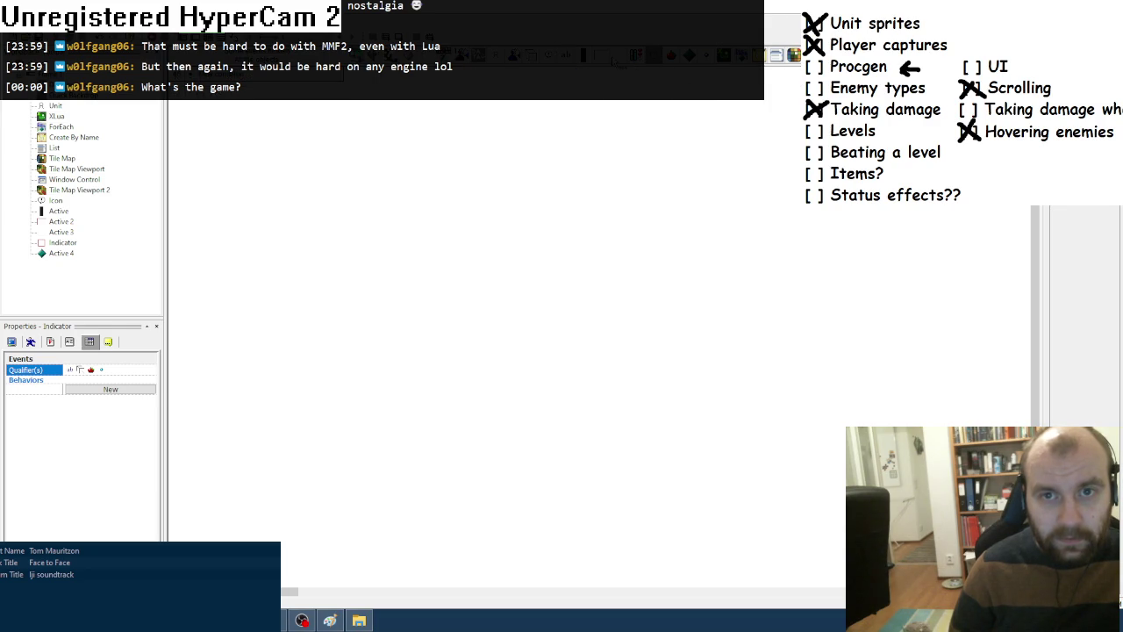
left_click(617, 58)
right_click(690, 56)
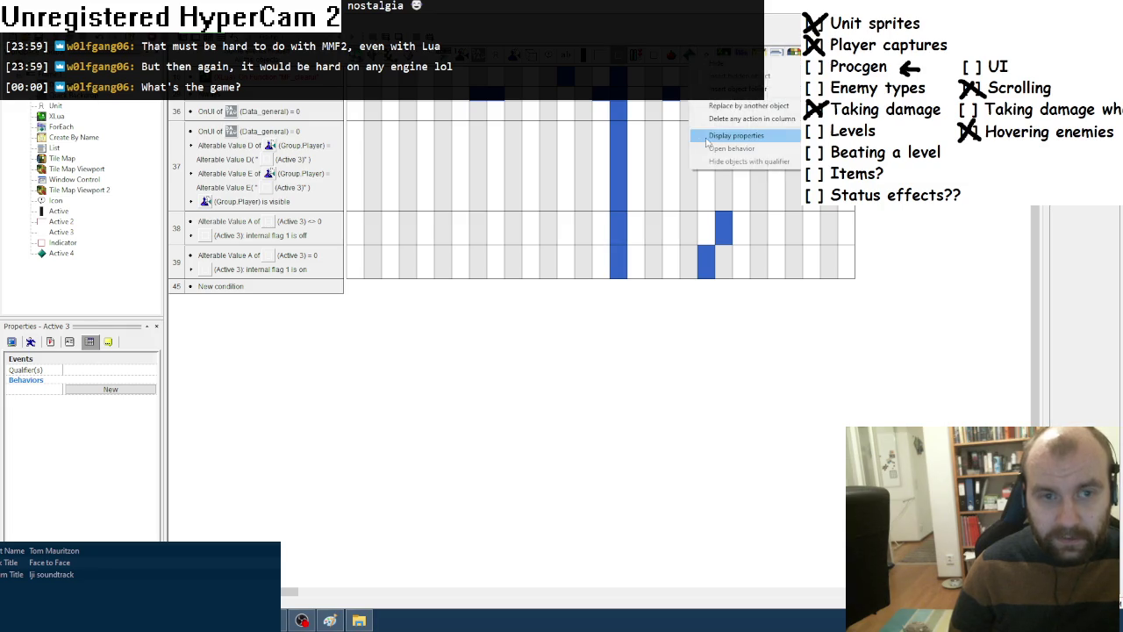
left_click(707, 137)
left_click(35, 370)
left_click(140, 369)
left_click(555, 320)
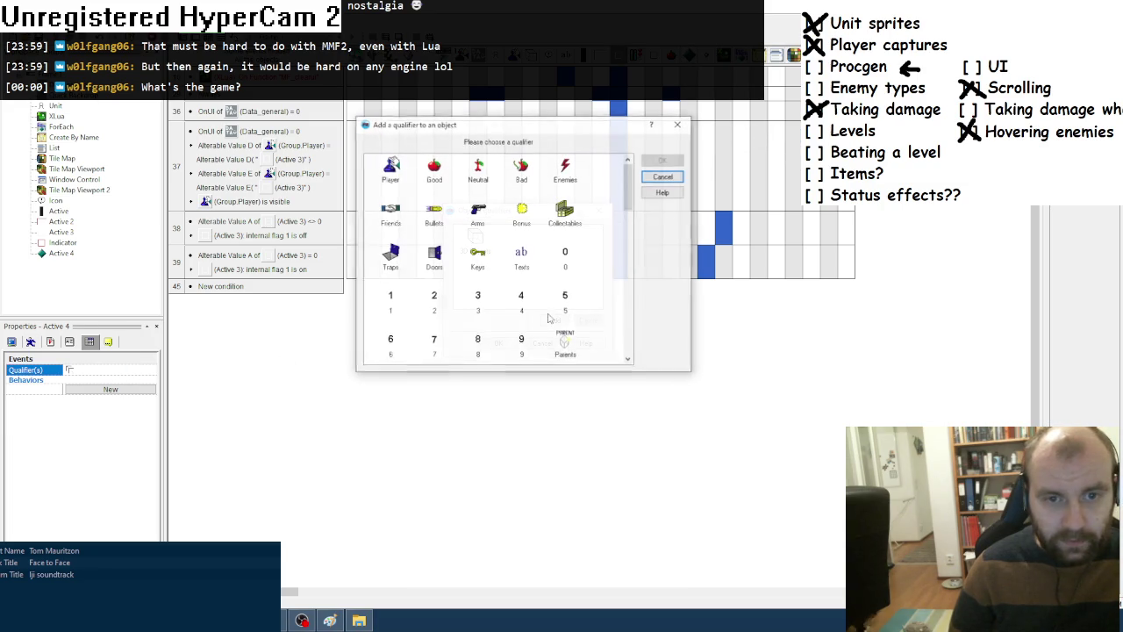
mouse_move(628, 186)
left_mouse_down()
mouse_move(626, 279)
mouse_move(626, 250)
left_mouse_up()
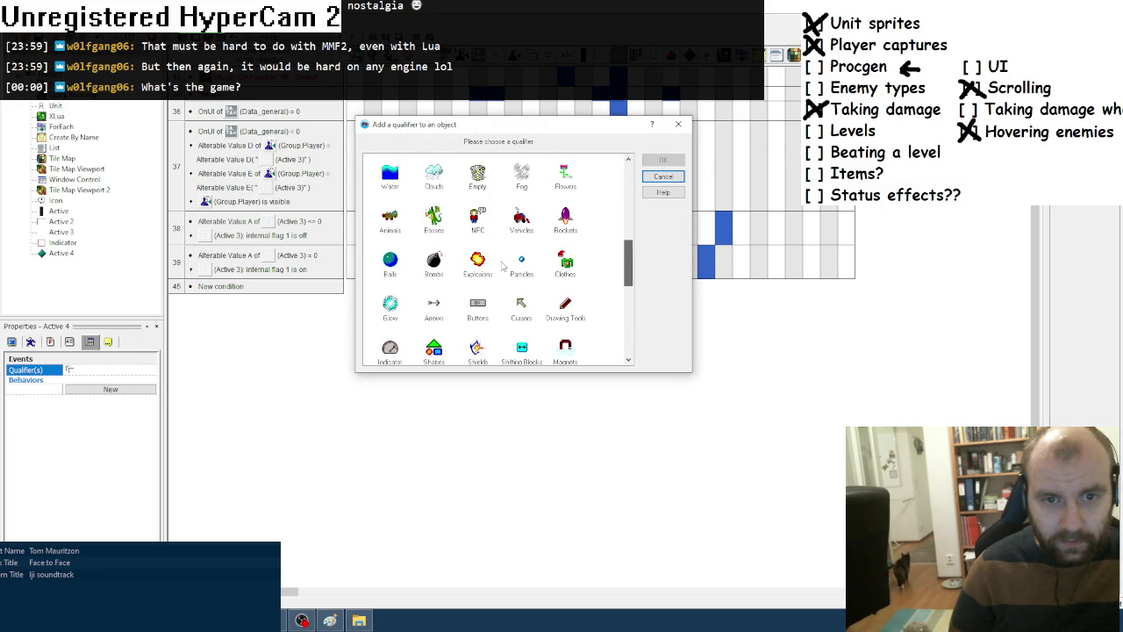
left_click(521, 263)
left_click(664, 159)
left_click(500, 343)
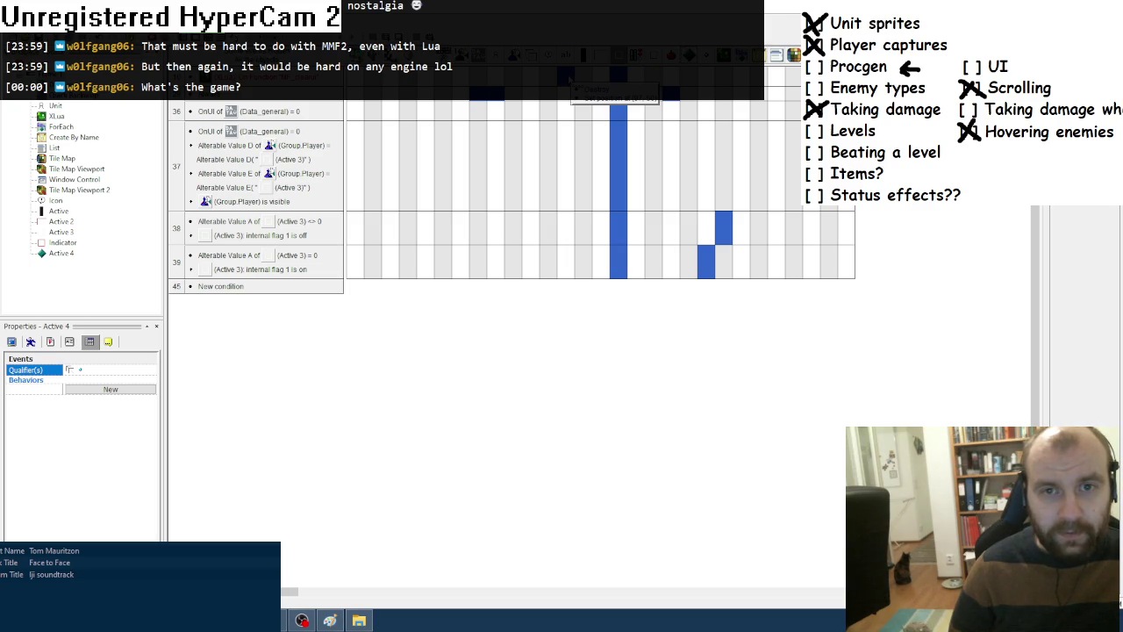
key("alt+Tab")
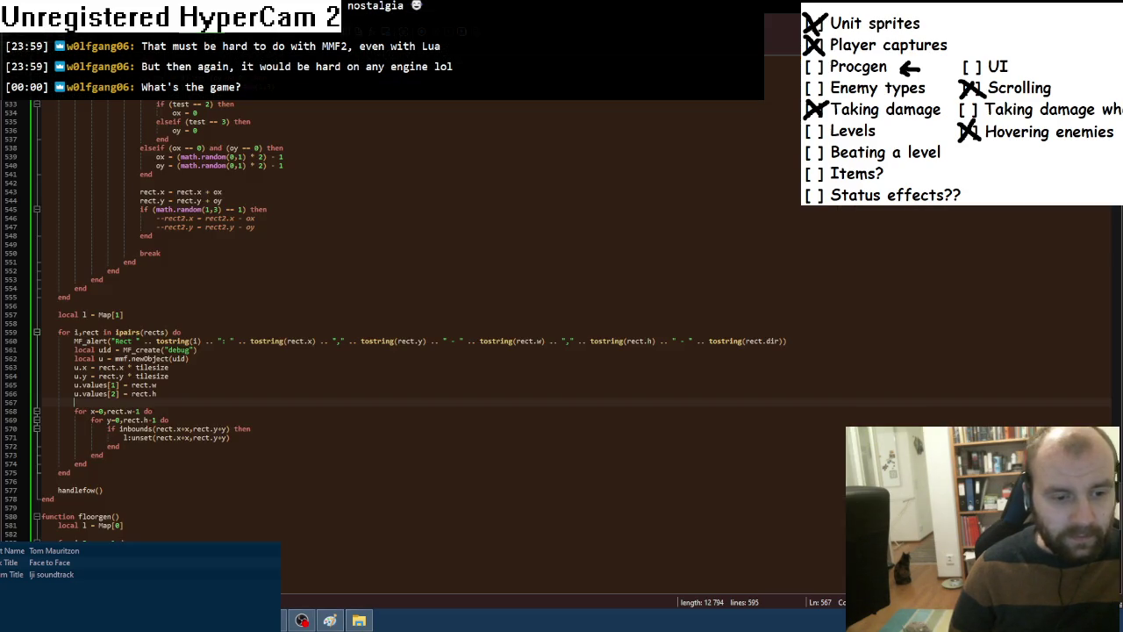
Insert MF_clearui() on a new line above handlefow(), then return to Fusion's frame editor.
scroll(145, 399, "down", 4)
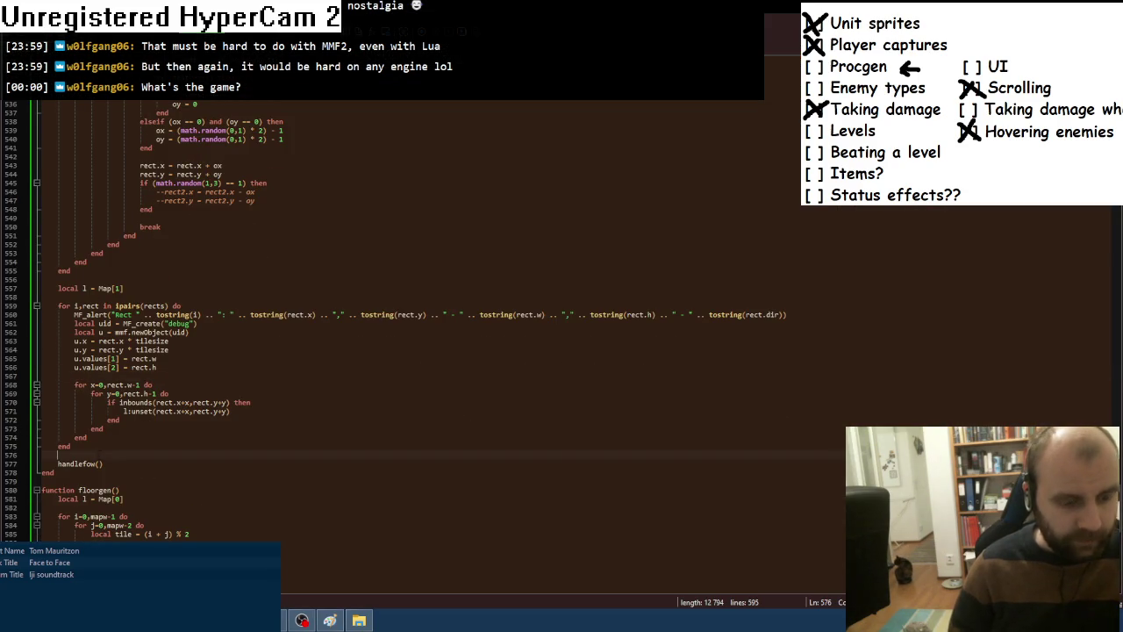
key("Return")
type("MF_clearui()")
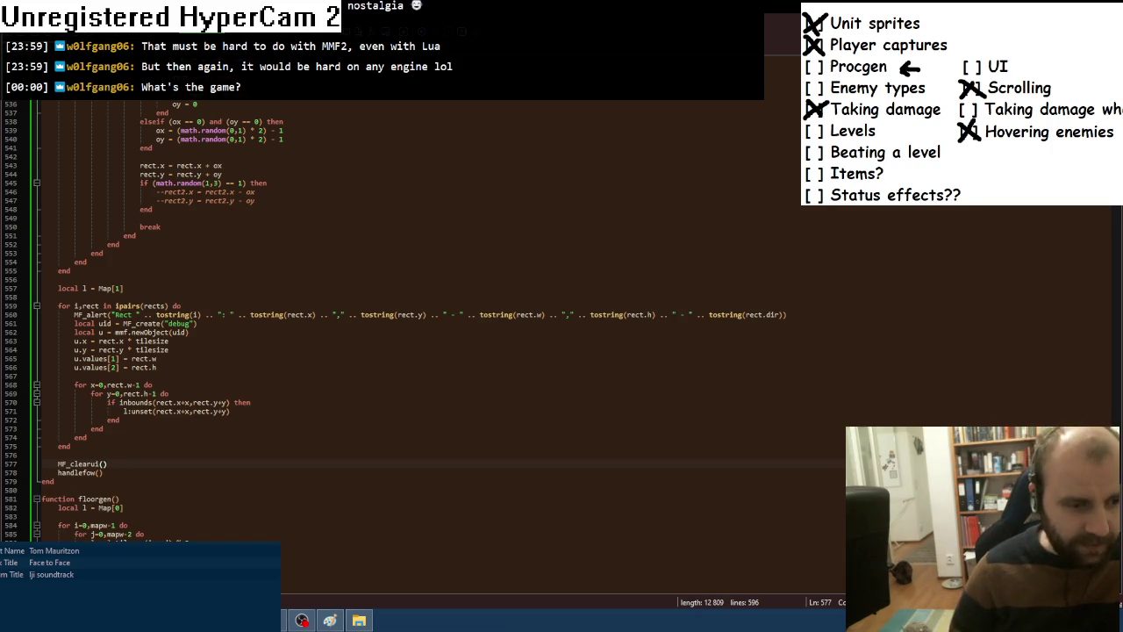
key("alt+Tab")
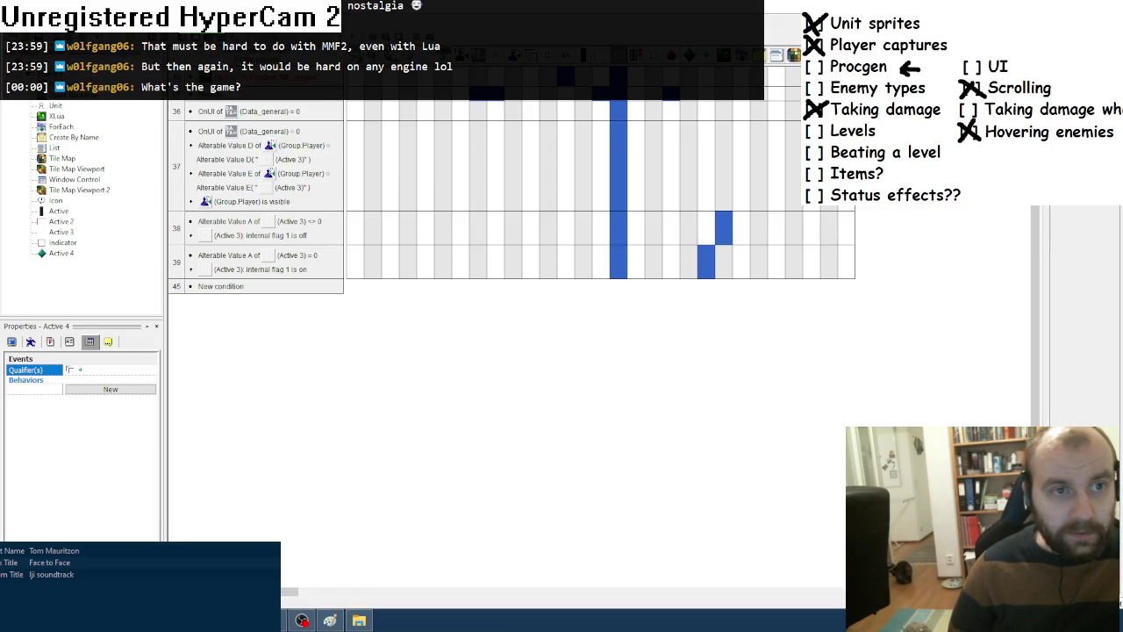
key("ctrl+m")
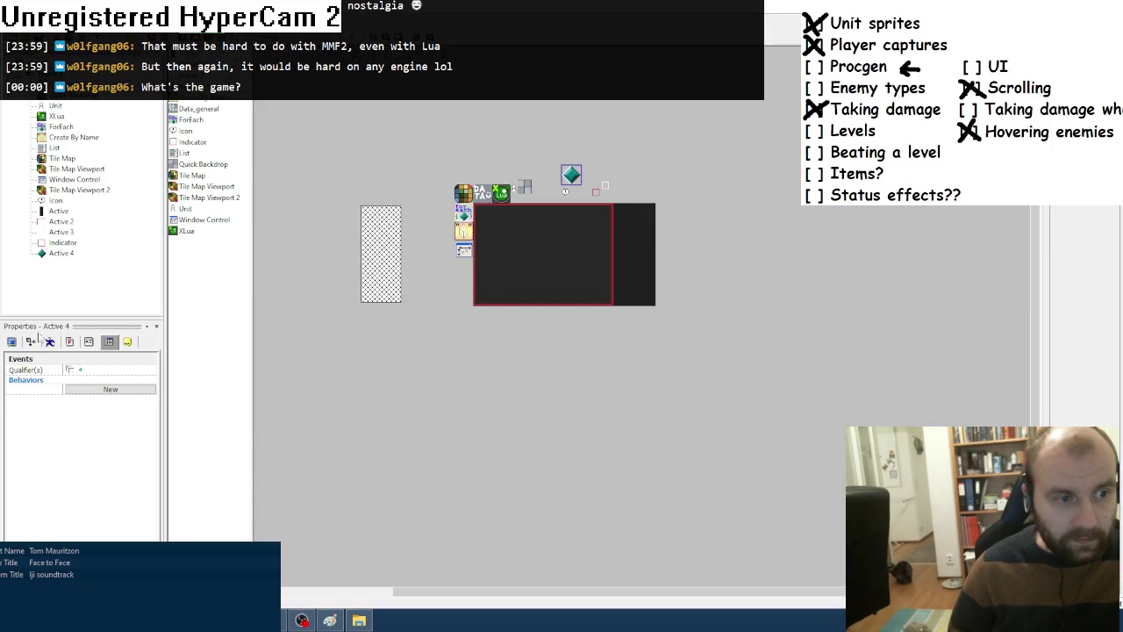
Check Active 4's width and height, then test-run the level.
left_click(30, 342)
left_click(35, 409)
left_click(37, 421)
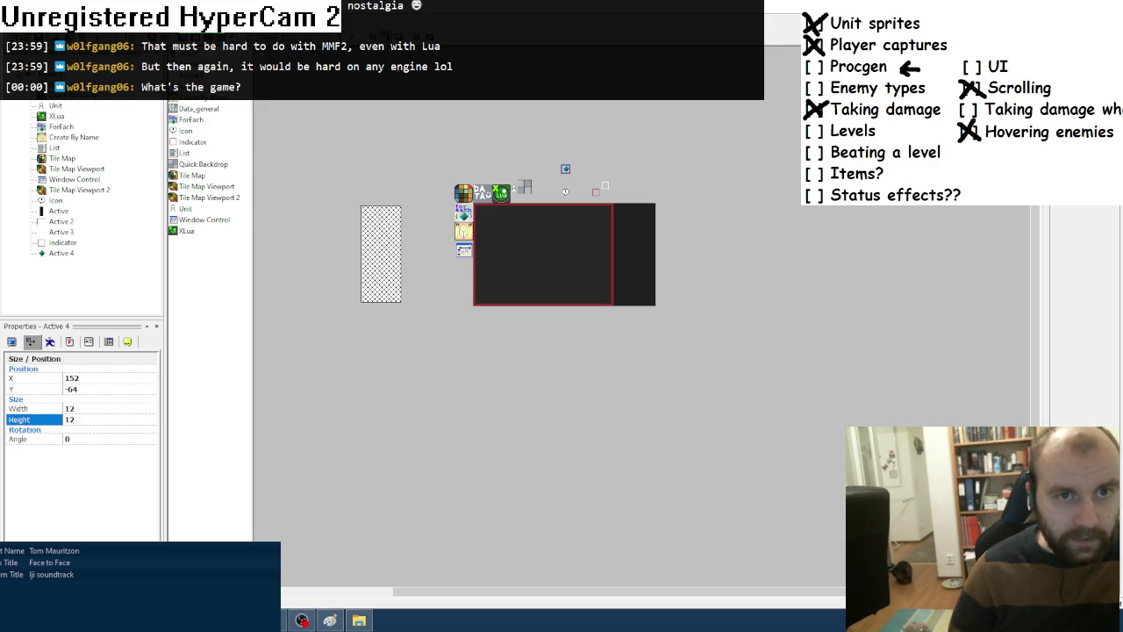
key("F8")
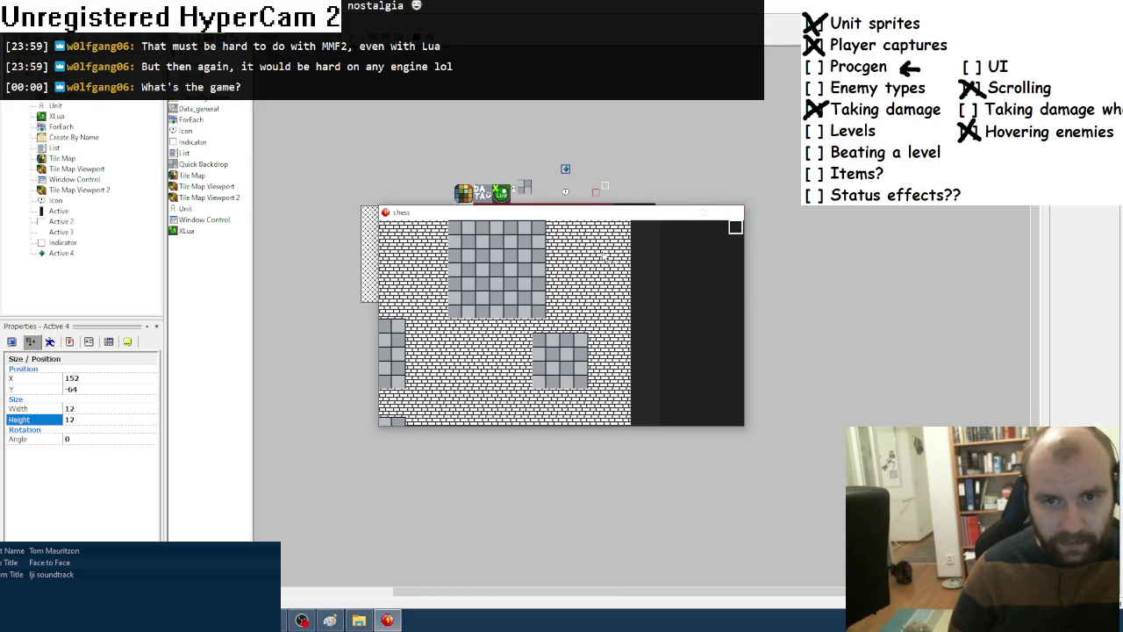
left_click(729, 211)
Turn off Active 4's Create at start, Destroy if too far and fine detection; set Inactivate to No.
left_click(69, 341)
left_click(40, 378)
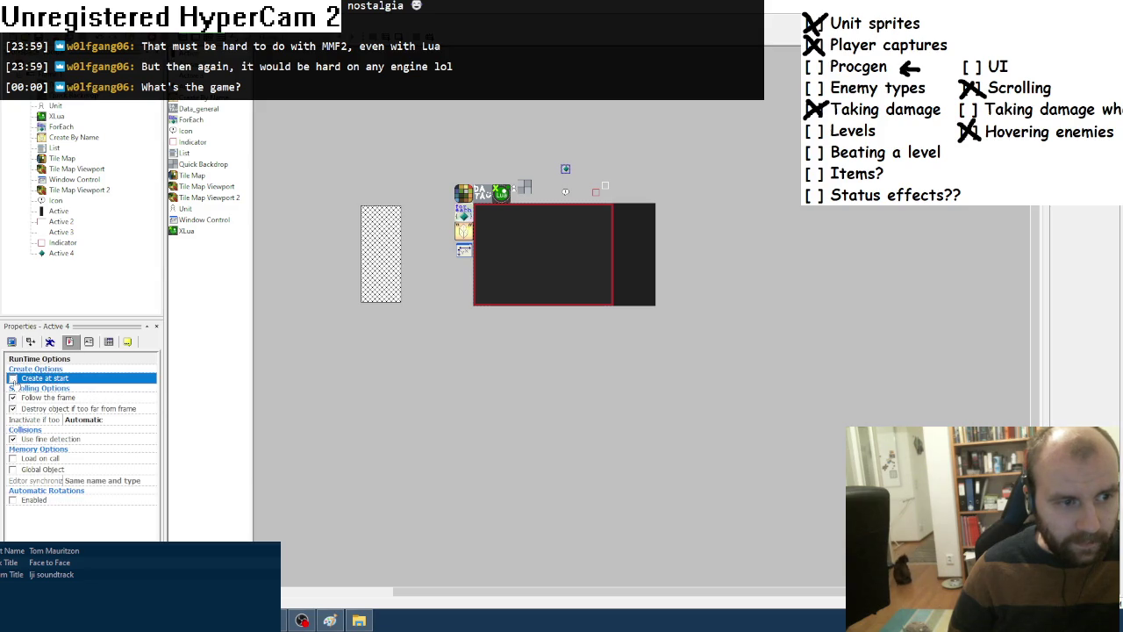
left_click(13, 378)
left_click(88, 420)
left_click(88, 446)
left_click(13, 409)
left_click(14, 439)
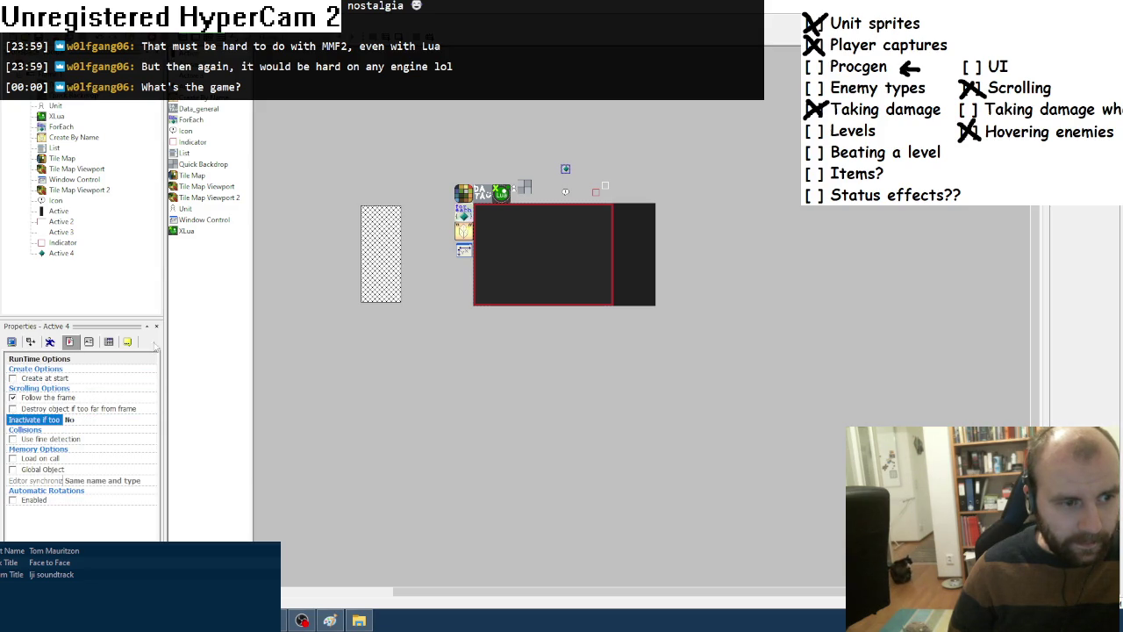
Test-run the level again with the new Active 4 runtime options.
key("F8")
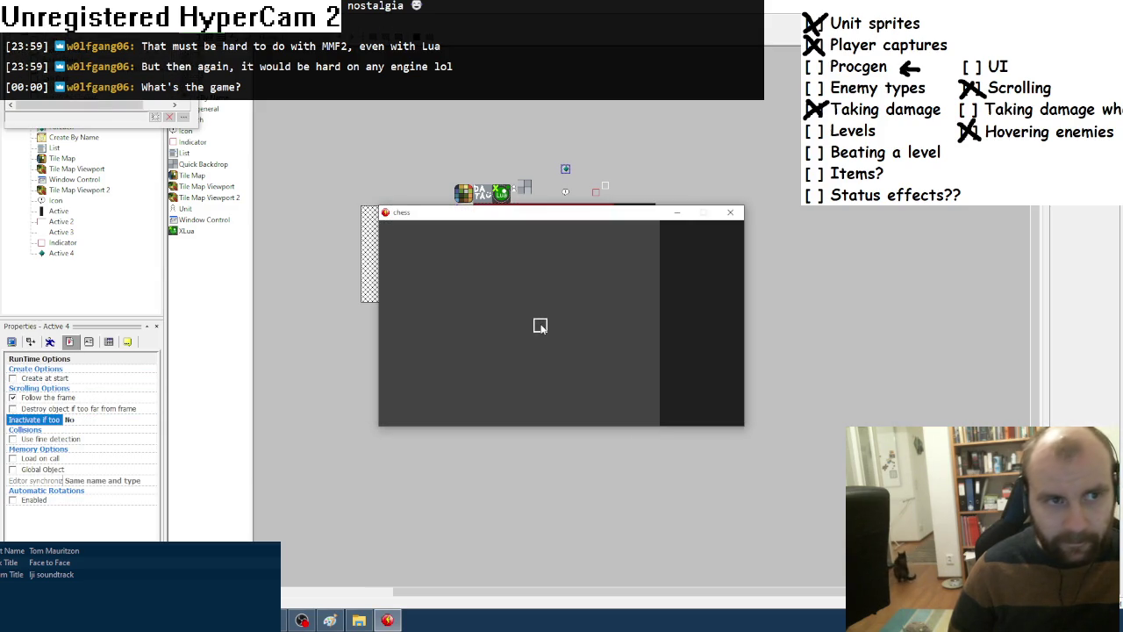
left_click(121, 108)
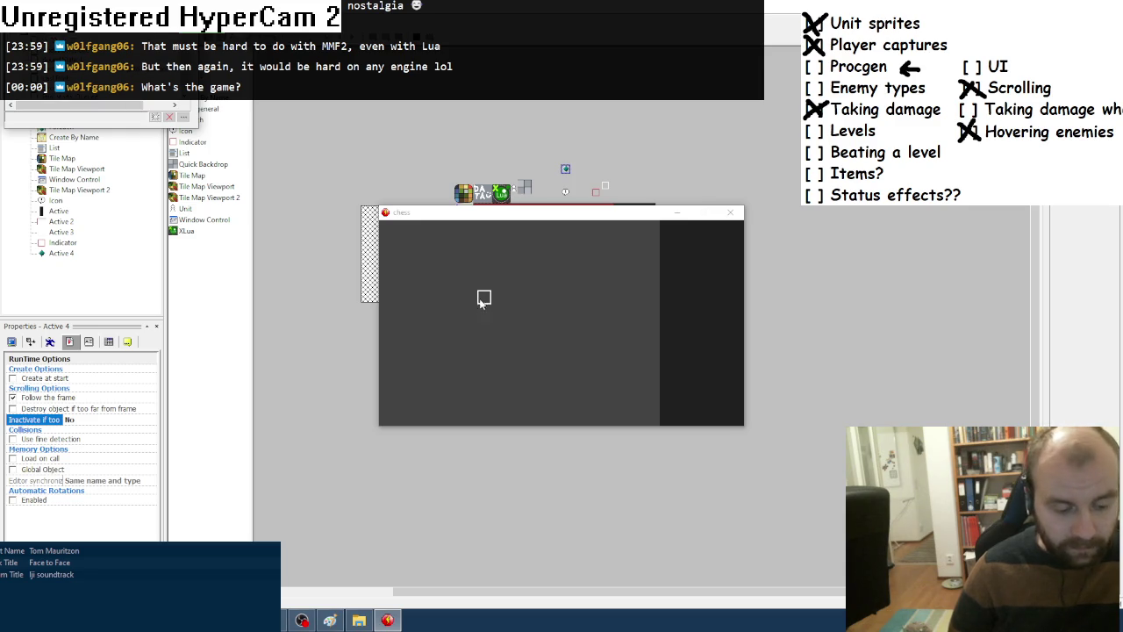
left_click_drag(549, 219, 517, 230)
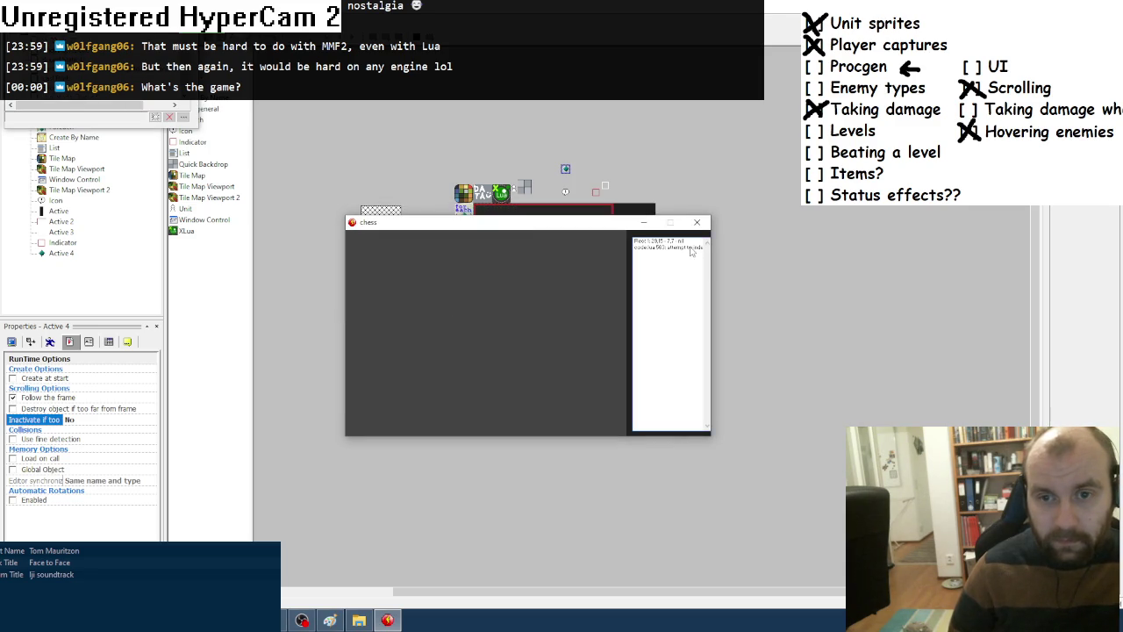
left_click(696, 222)
key("alt+Tab")
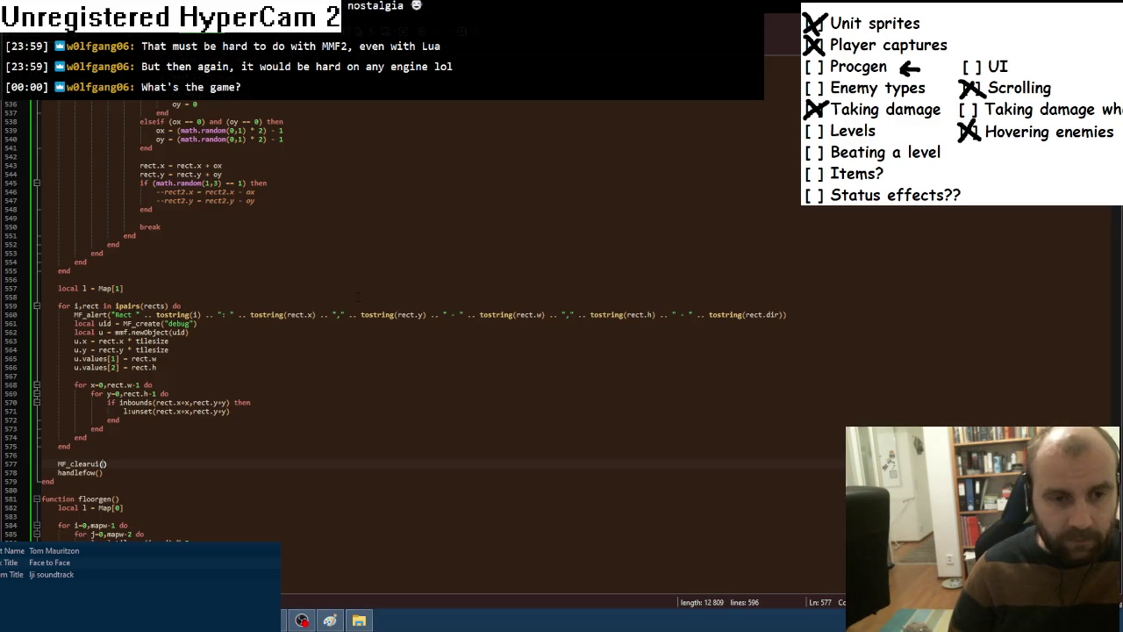
Remove the rect.dir concatenation from the room alert on line 560.
left_click_drag(655, 314, 785, 314)
key("BackSpace")
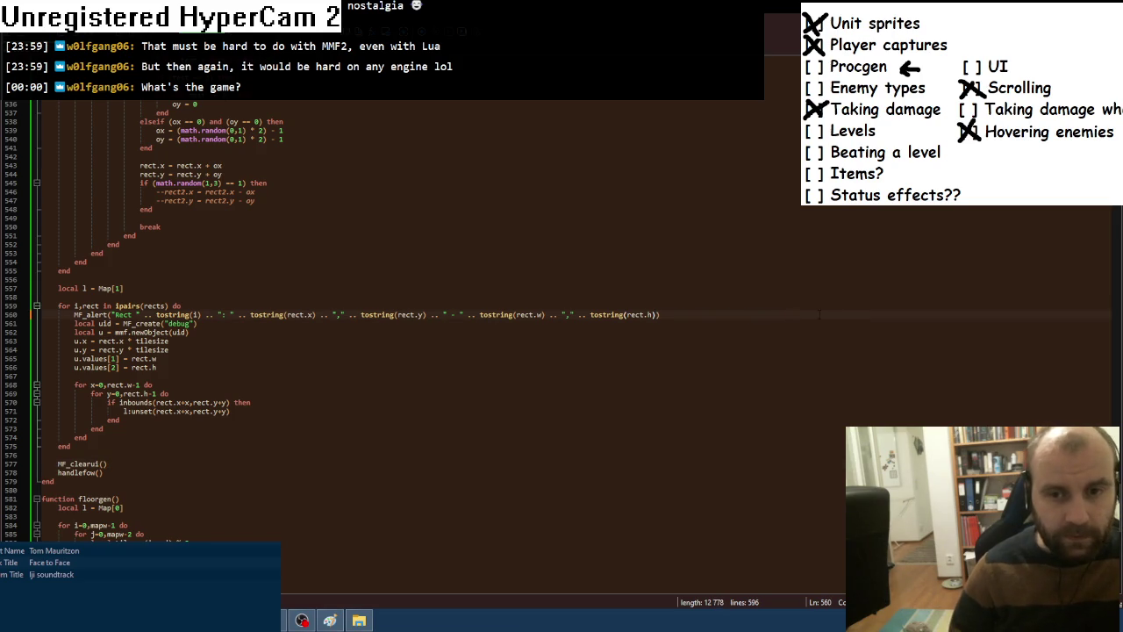
key("alt+Tab")
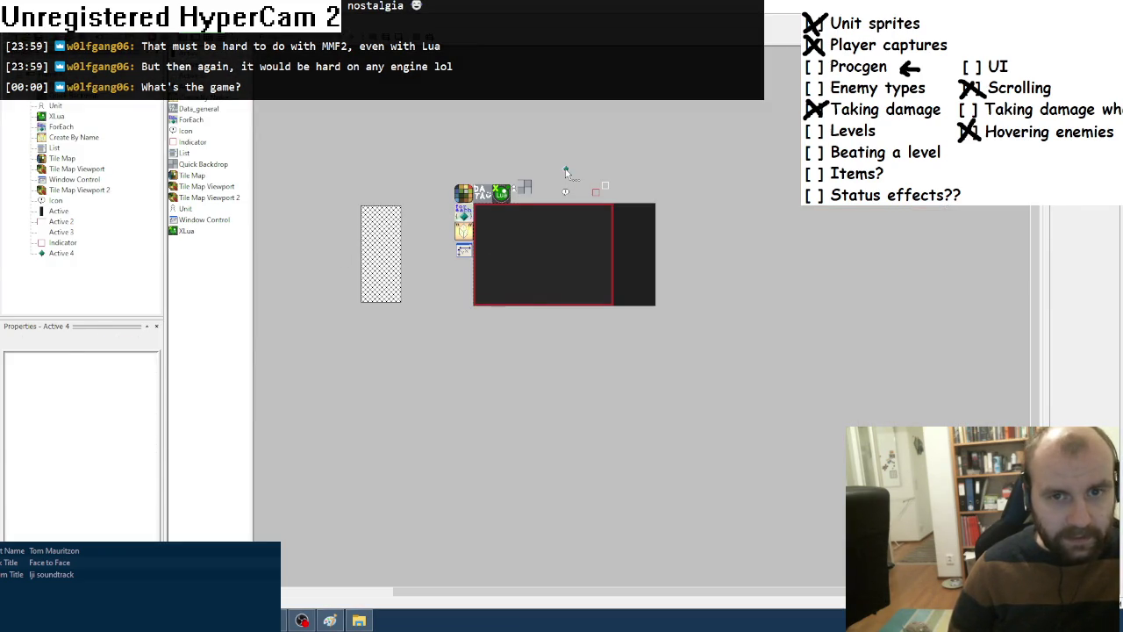
Rename the diamond object Active 4 to 'debug' and test-run the level.
left_click(566, 170)
type("ebug")
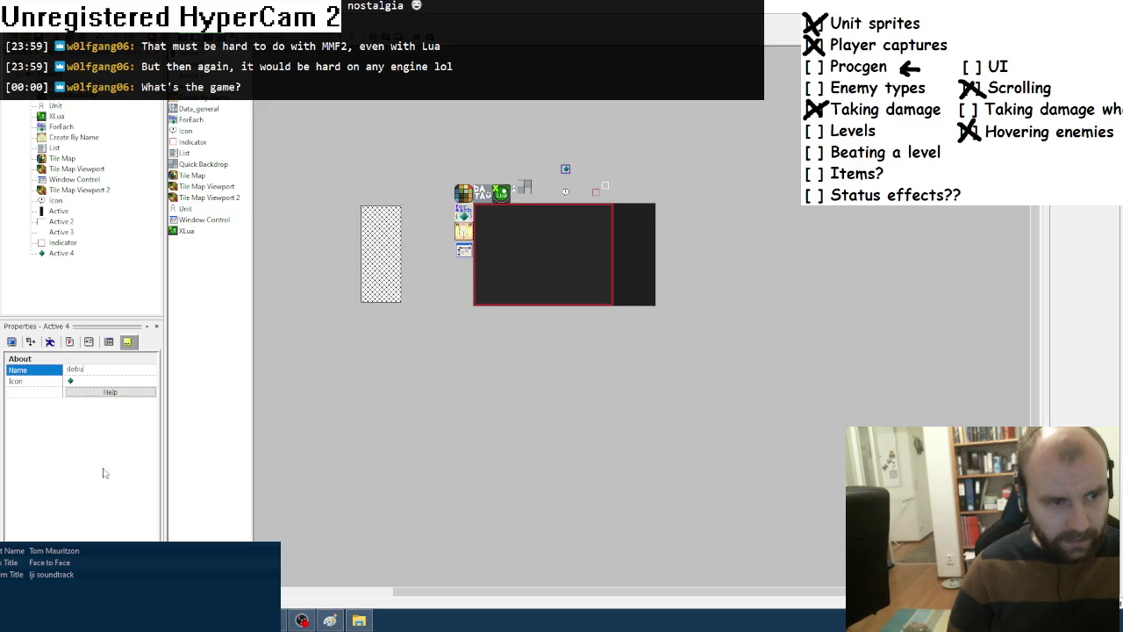
key("Return")
key("F7")
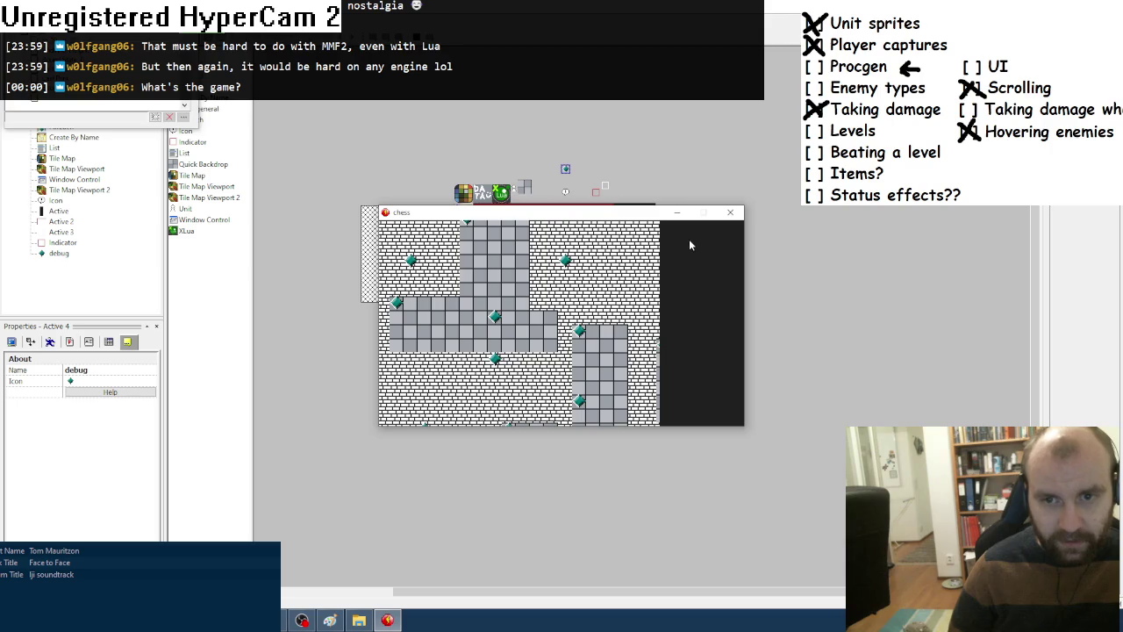
left_click(729, 212)
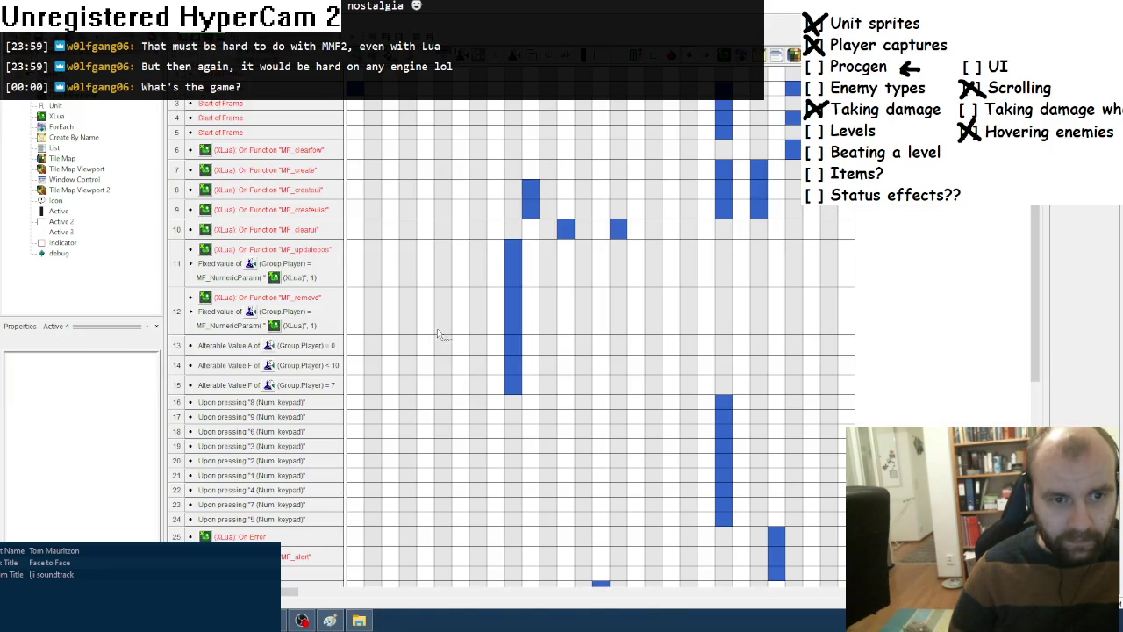
Move the MF_clearui() call from before handleflow() to an indented first line of mapgen().
key("alt+Tab")
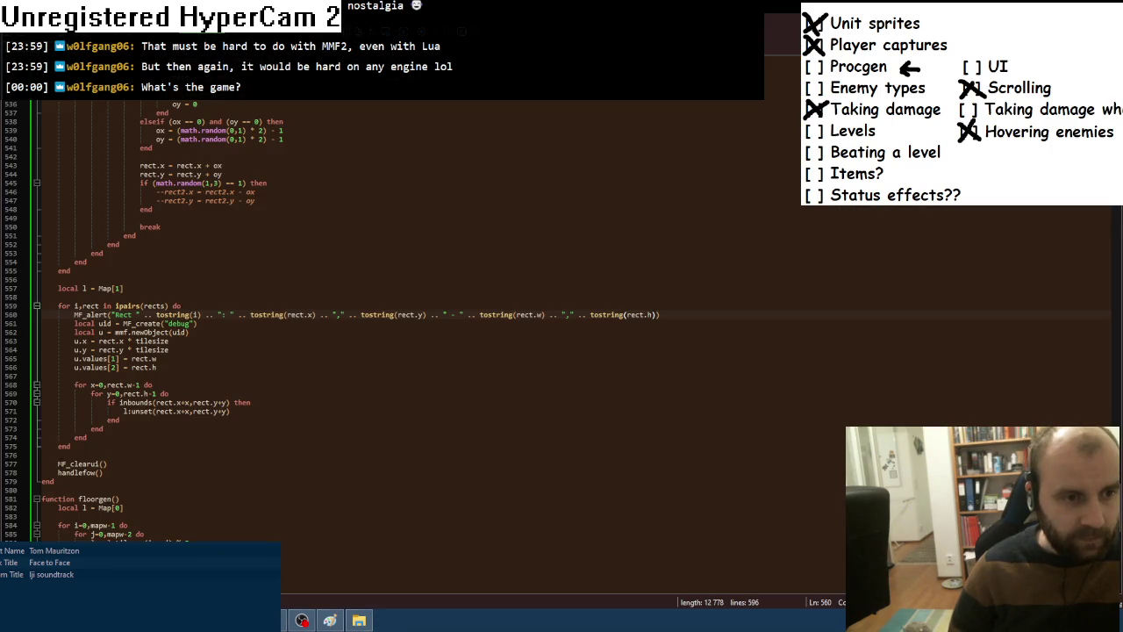
left_click_drag(107, 463, 41, 454)
key("BackSpace")
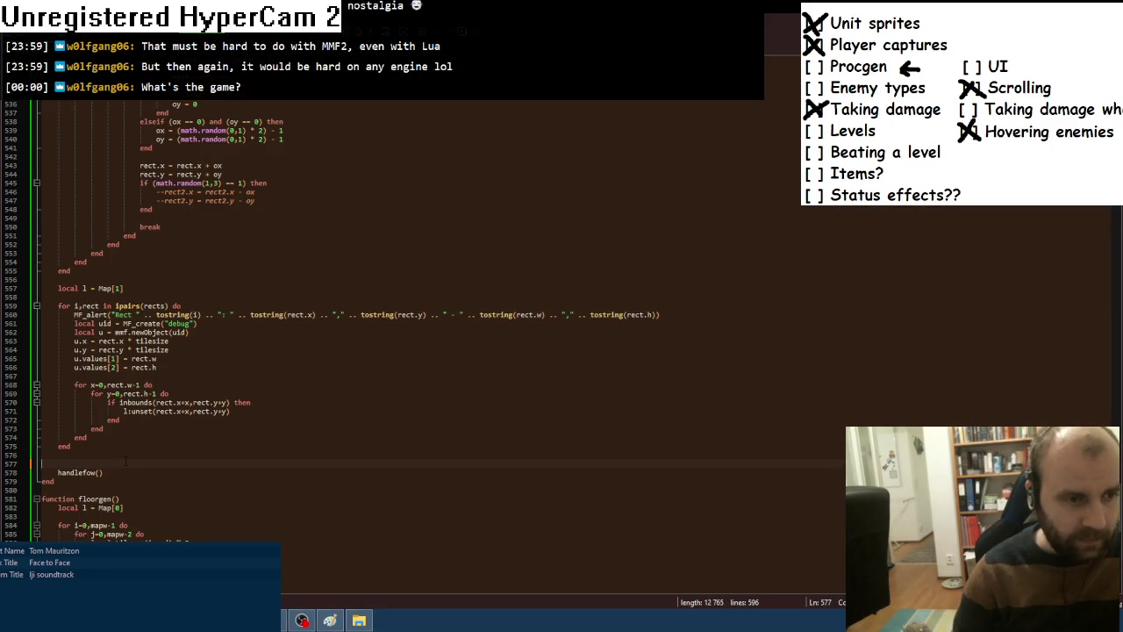
key("Tab")
scroll(125, 460, "up", 10)
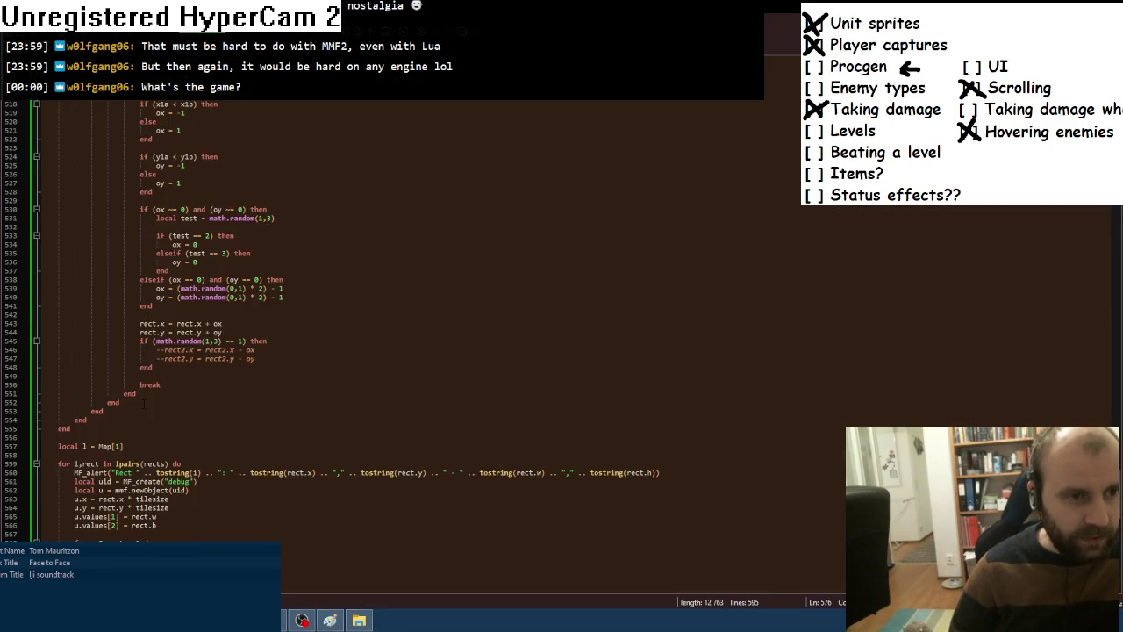
scroll(209, 320, "up", 12)
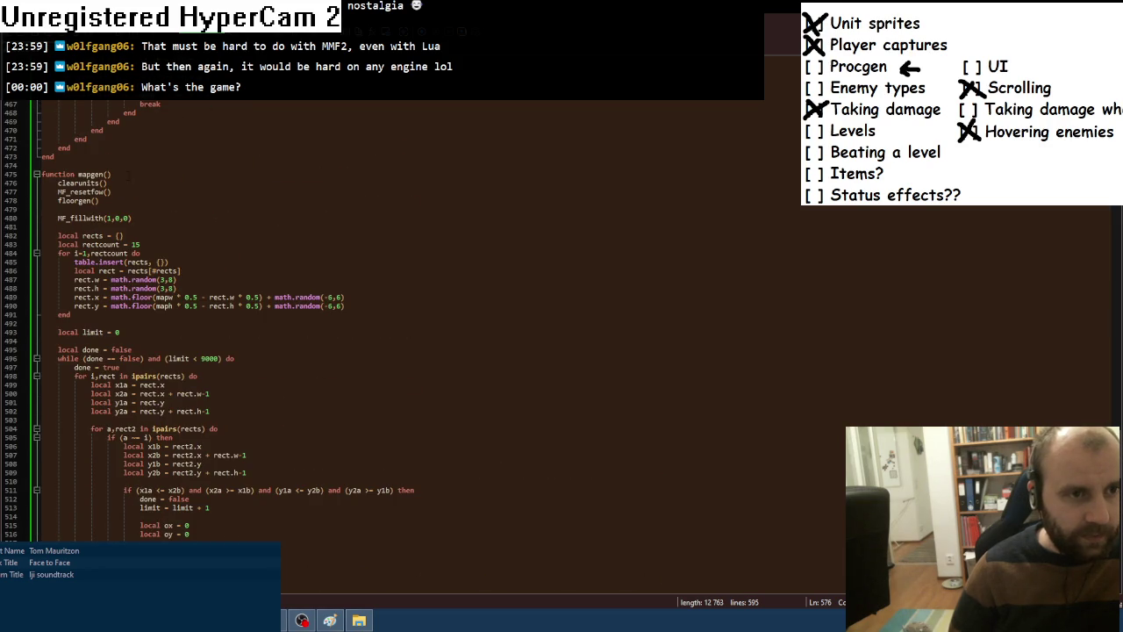
key("Return")
type("MF_clearui()")
key("Tab")
key("alt+Tab")
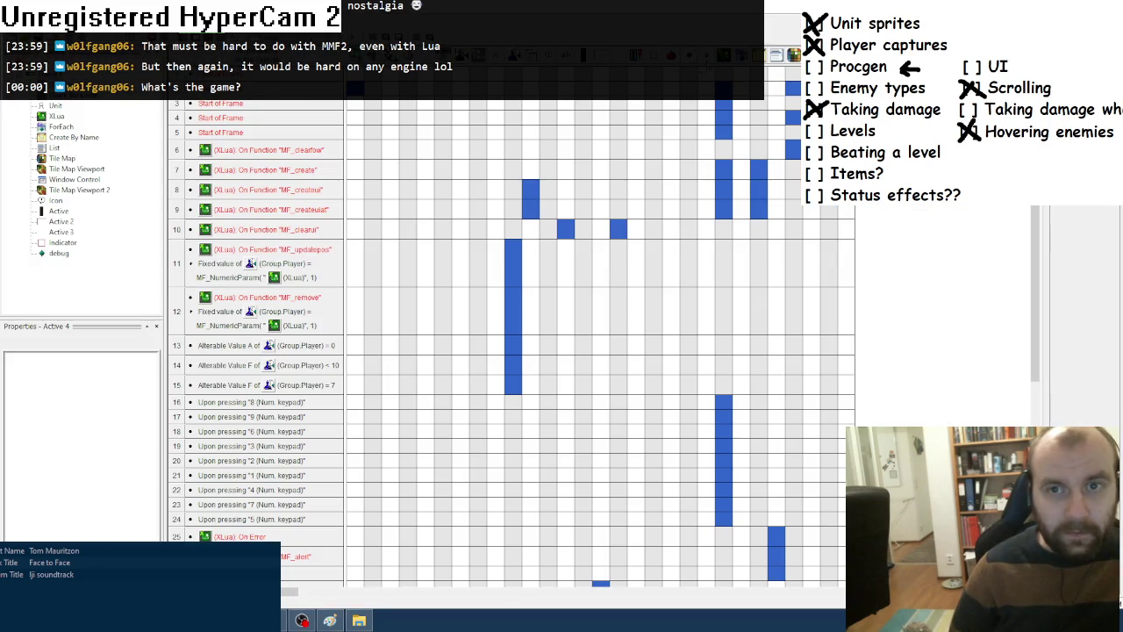
right_click(691, 57)
Add a new qualifier to the debug object and preview the generated rooms in a test run.
left_click(719, 144)
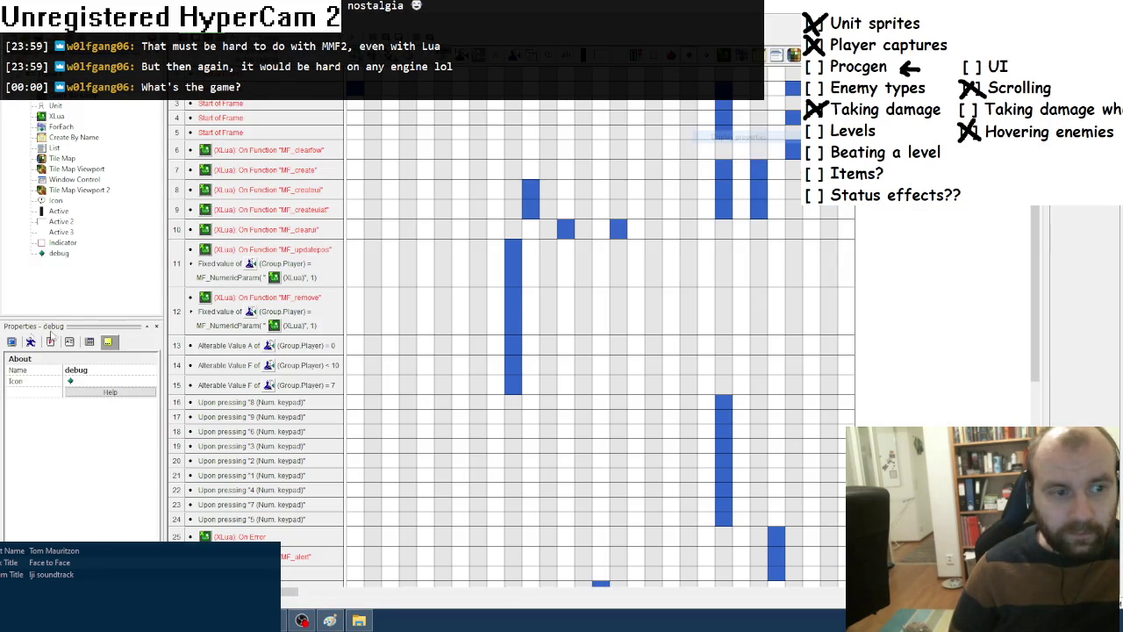
left_click(105, 369)
left_click(144, 369)
left_click(517, 314)
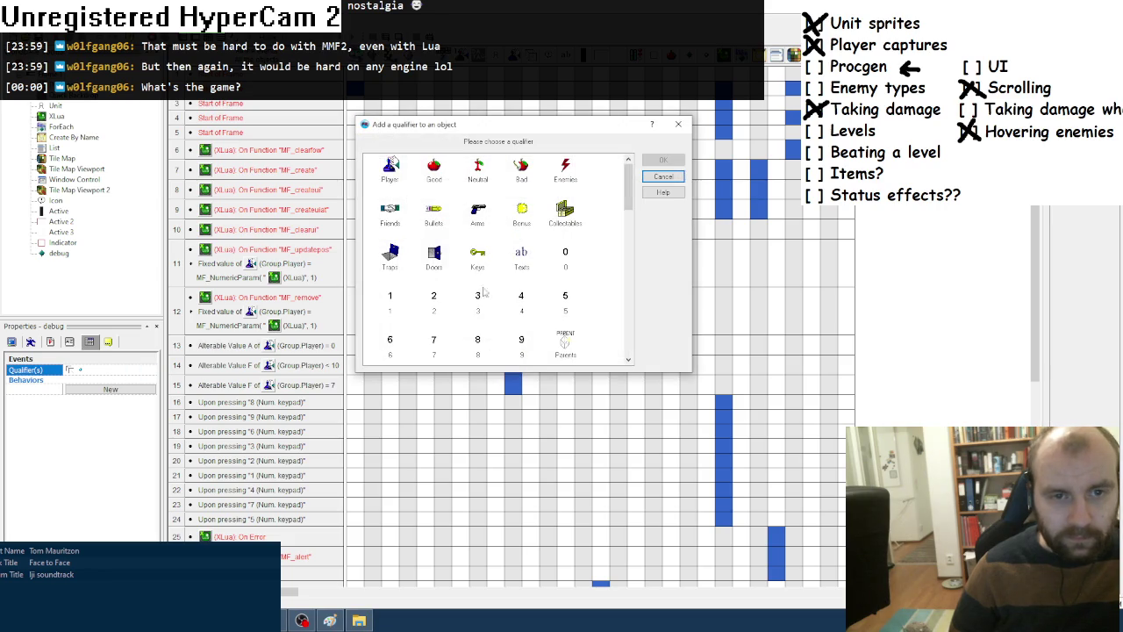
double_click(517, 260)
left_click(501, 344)
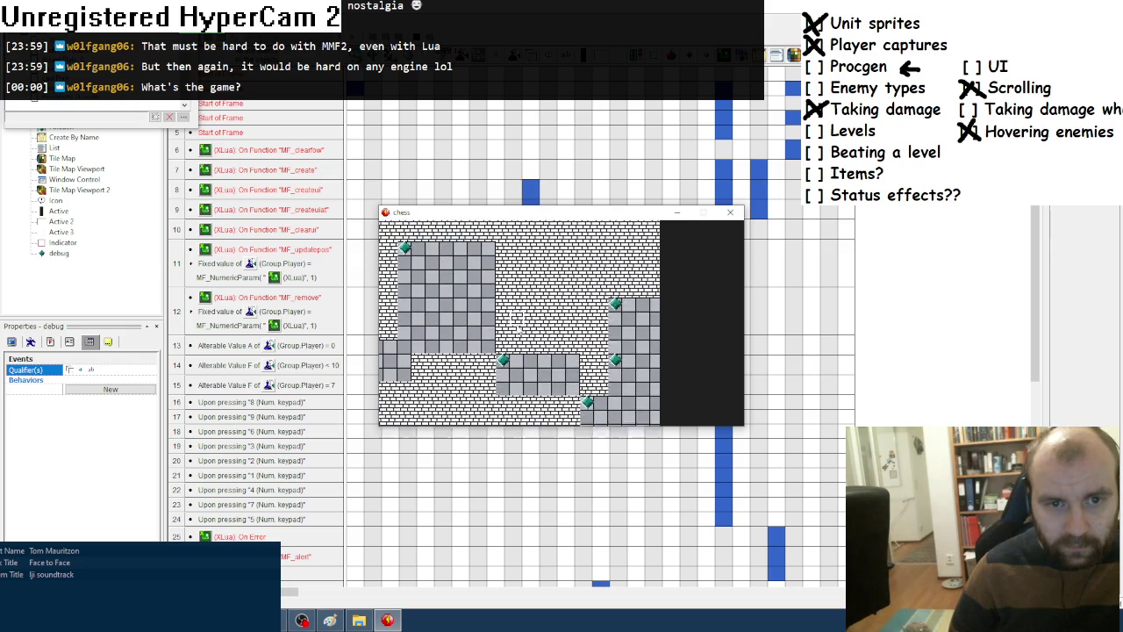
left_click(730, 213)
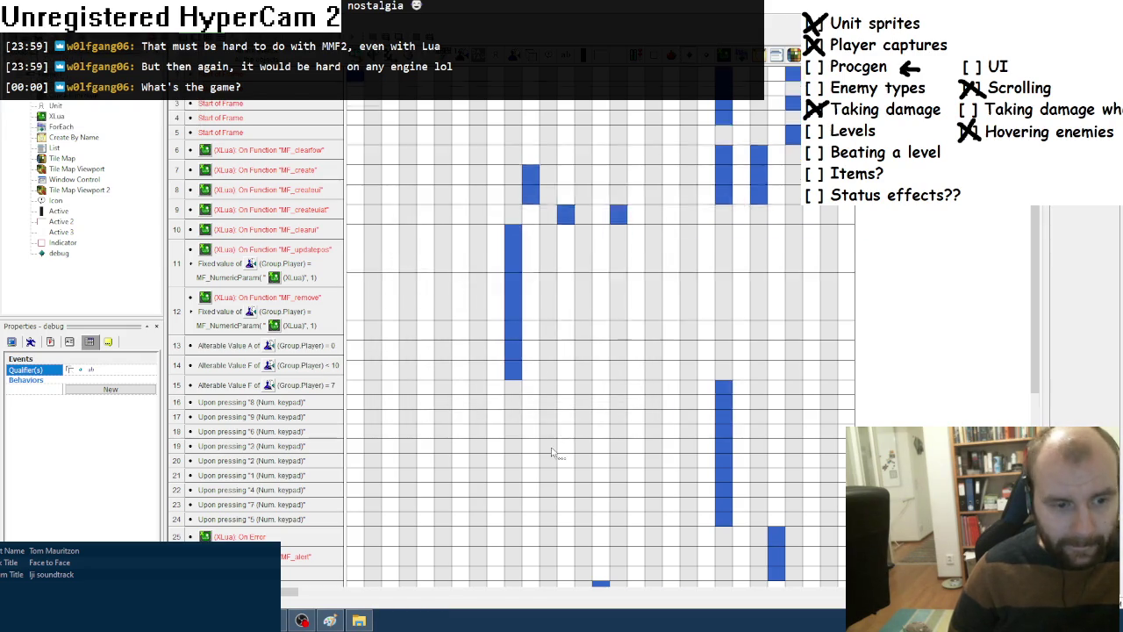
On the Always event, set the debug object's X scale to its Alterable Value A.
scroll(552, 452, "down", 5)
right_click(689, 188)
key("Escape")
right_click(689, 225)
mouse_move(774, 364)
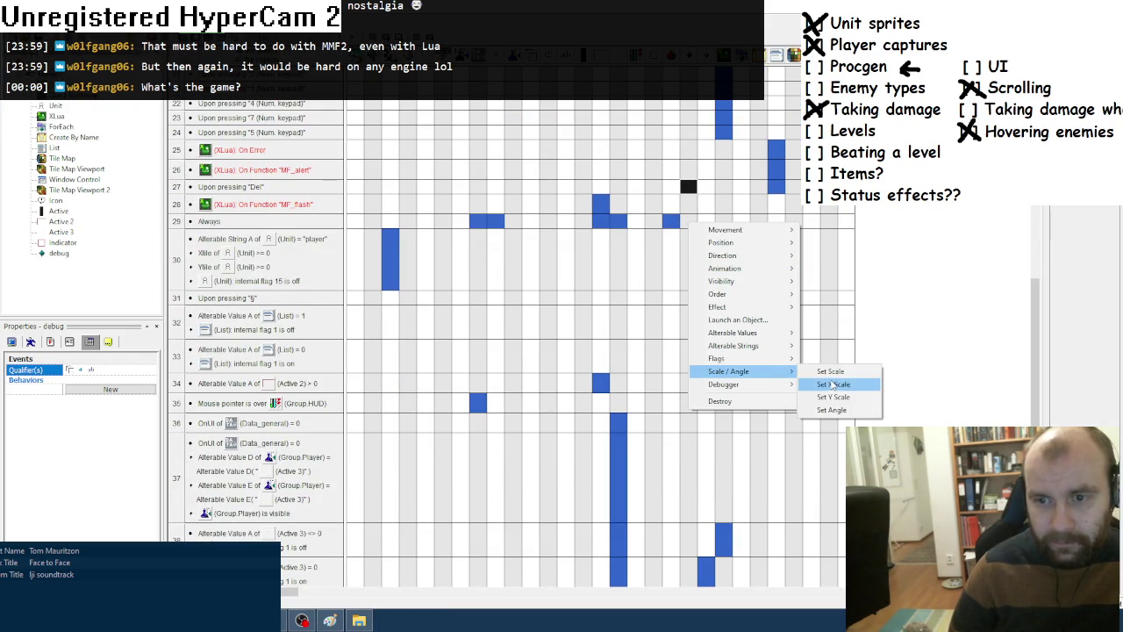
left_click(833, 383)
left_click(615, 357)
left_click(383, 234)
mouse_move(426, 283)
left_click(699, 285)
left_click(574, 400)
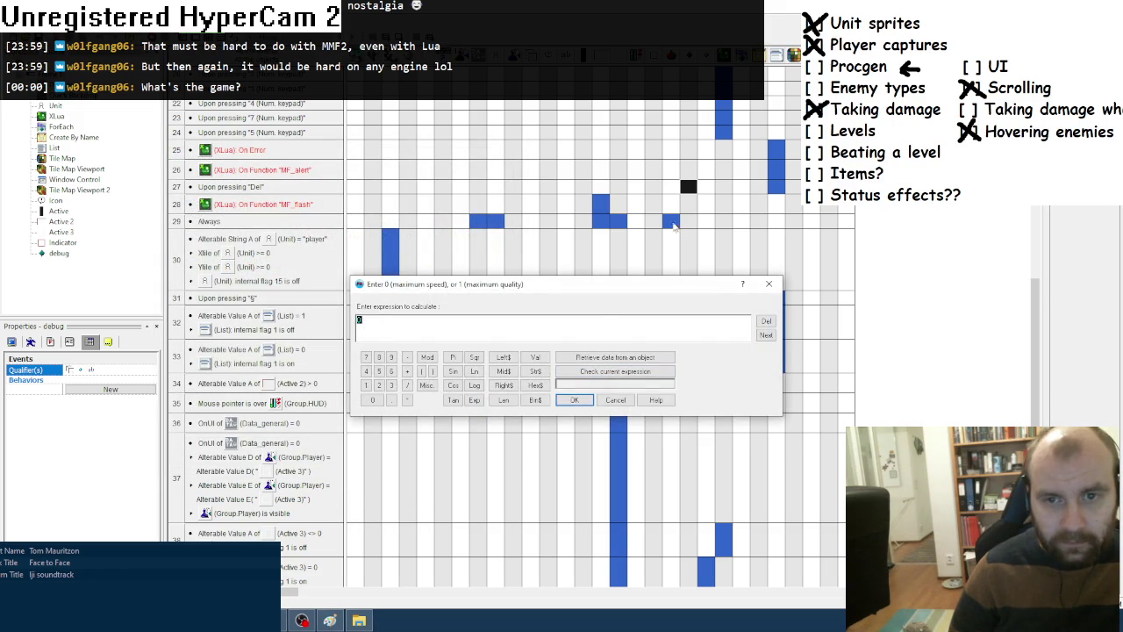
left_click(571, 401)
Set the debug object's Y scale to its Alterable Value B on the same event.
right_click(689, 221)
mouse_move(755, 368)
left_click(826, 395)
left_click(636, 358)
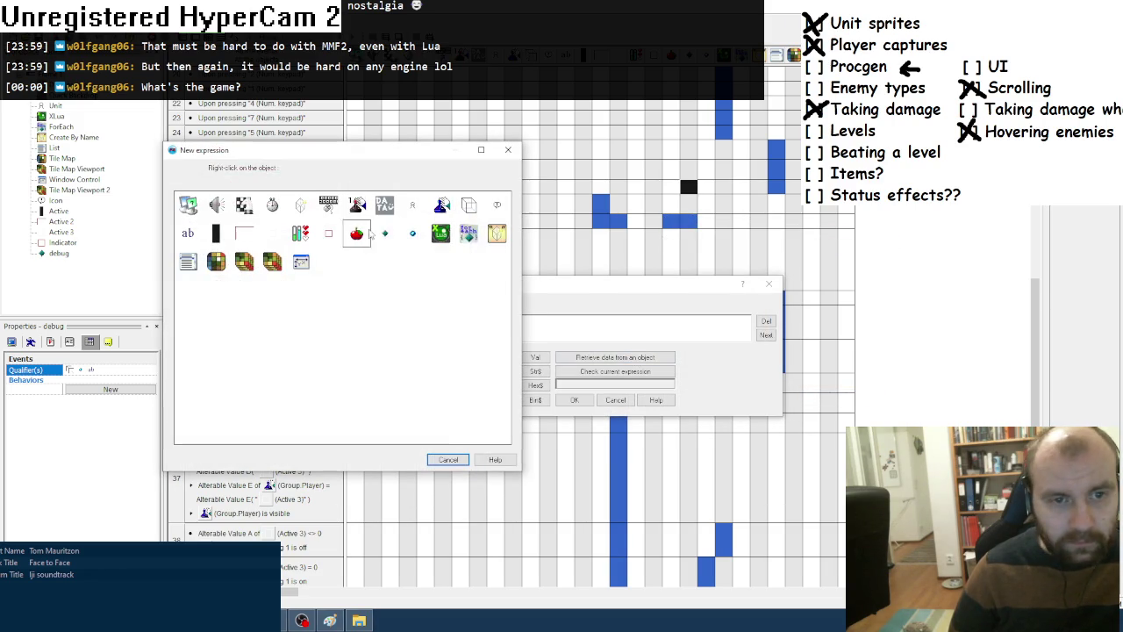
left_click(384, 233)
mouse_move(438, 287)
left_click(842, 301)
left_click(574, 400)
key("alt+Tab")
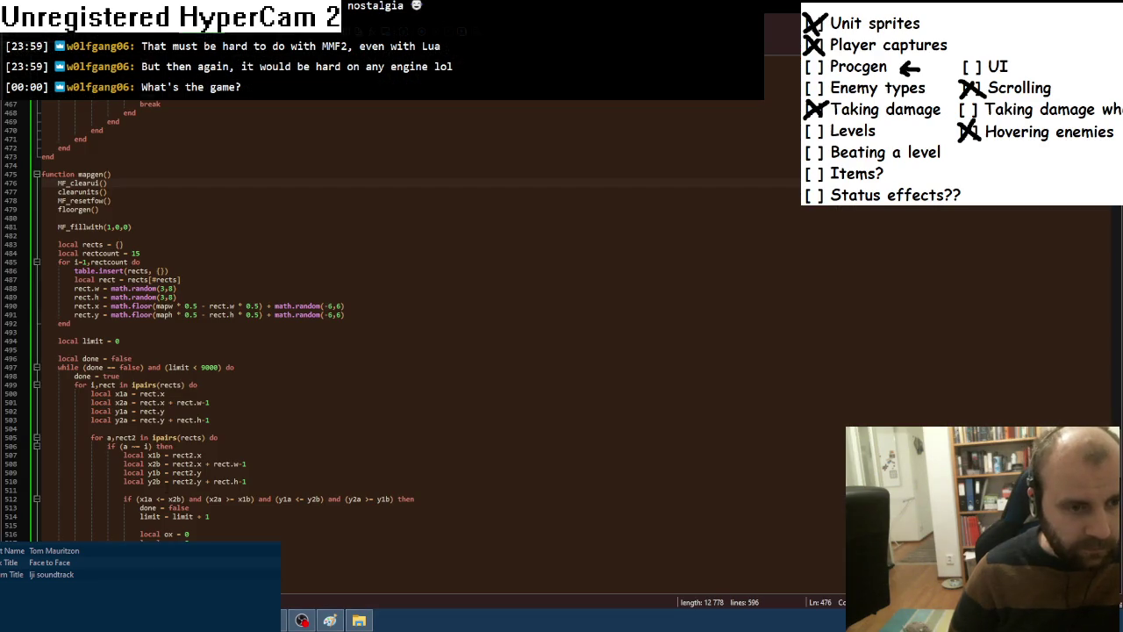
Test-run the game to check the current level generation.
scroll(402, 319, "down", 19)
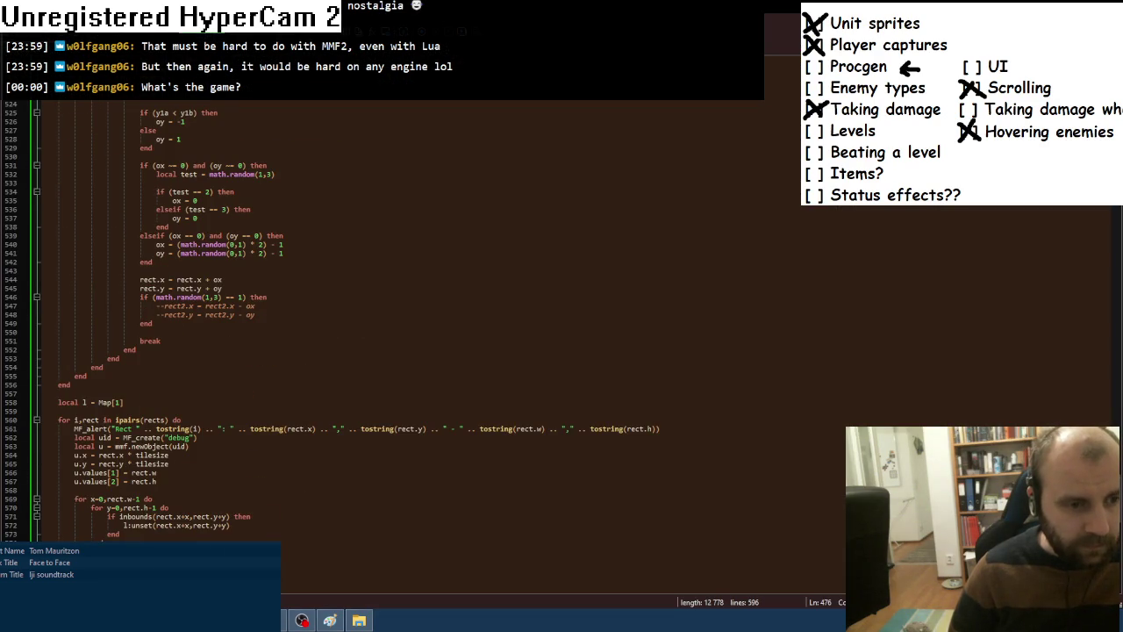
key("alt+Tab")
key("F8")
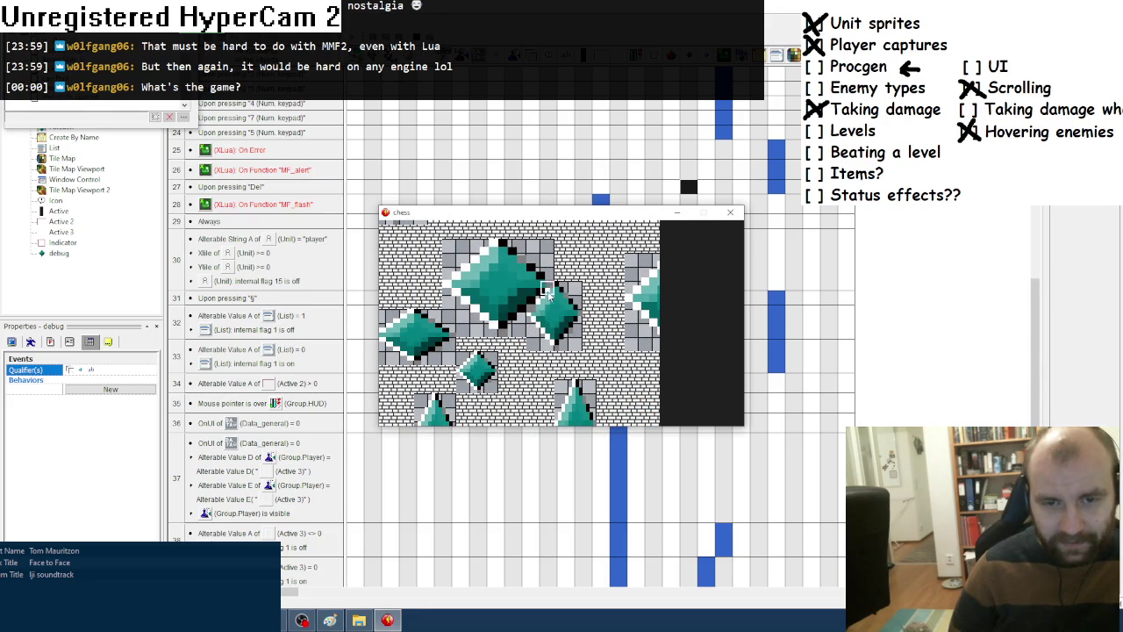
left_click(730, 212)
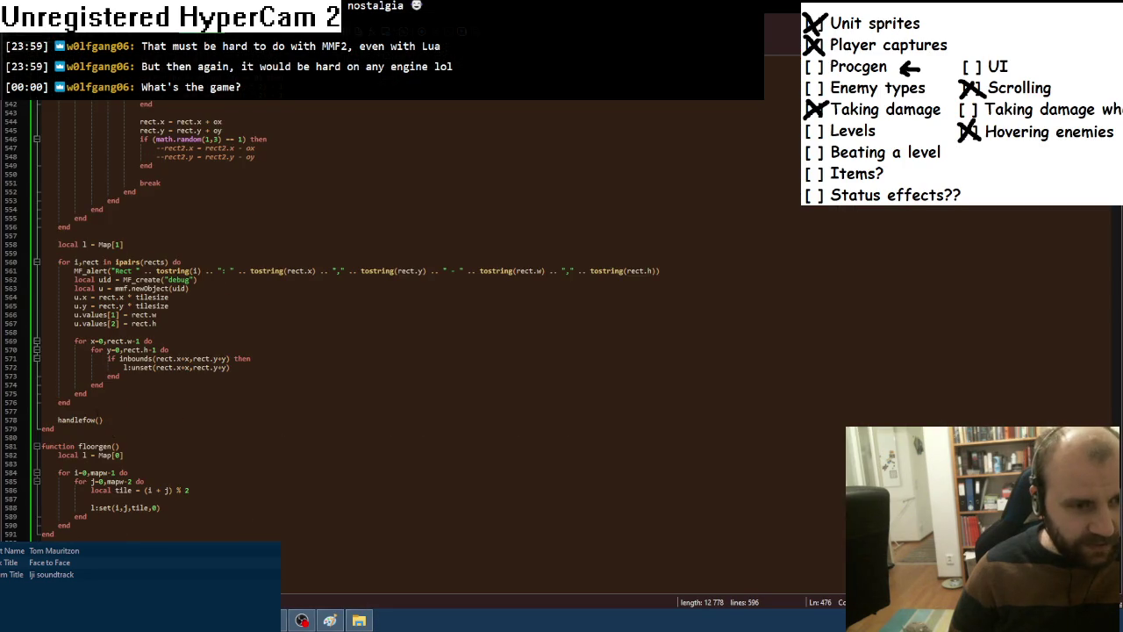
Above handleflow(), add 'if (limit >= 9000) then', an MF alert line and 'end', then test-run.
left_click(58, 411)
key("Return")
type("if (limit >= 9")
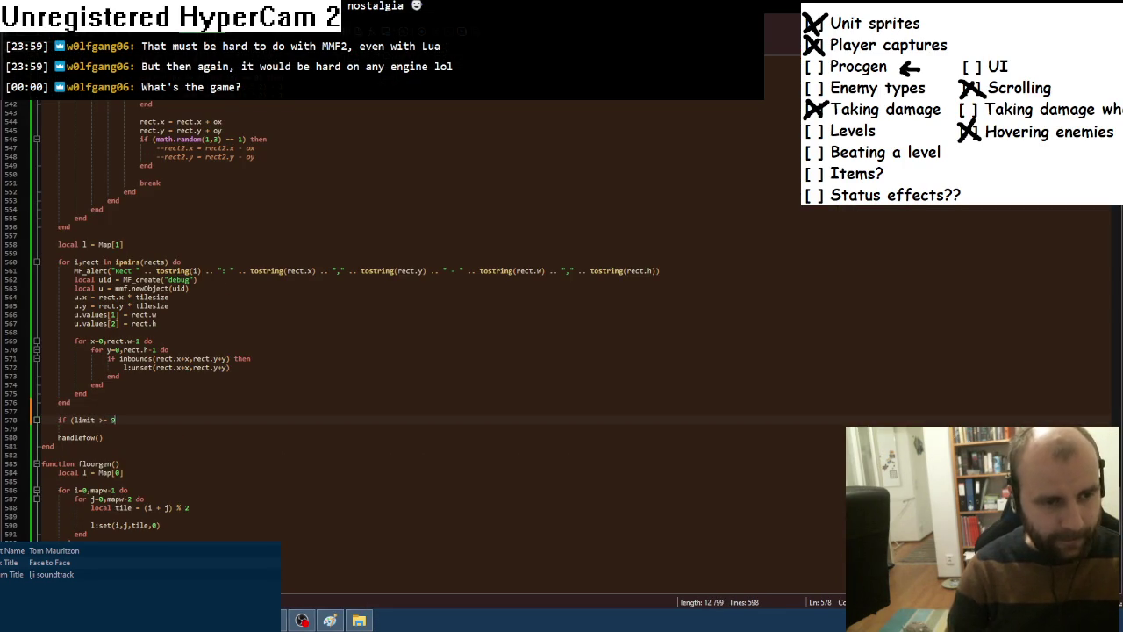
type("000) then")
key("Return")
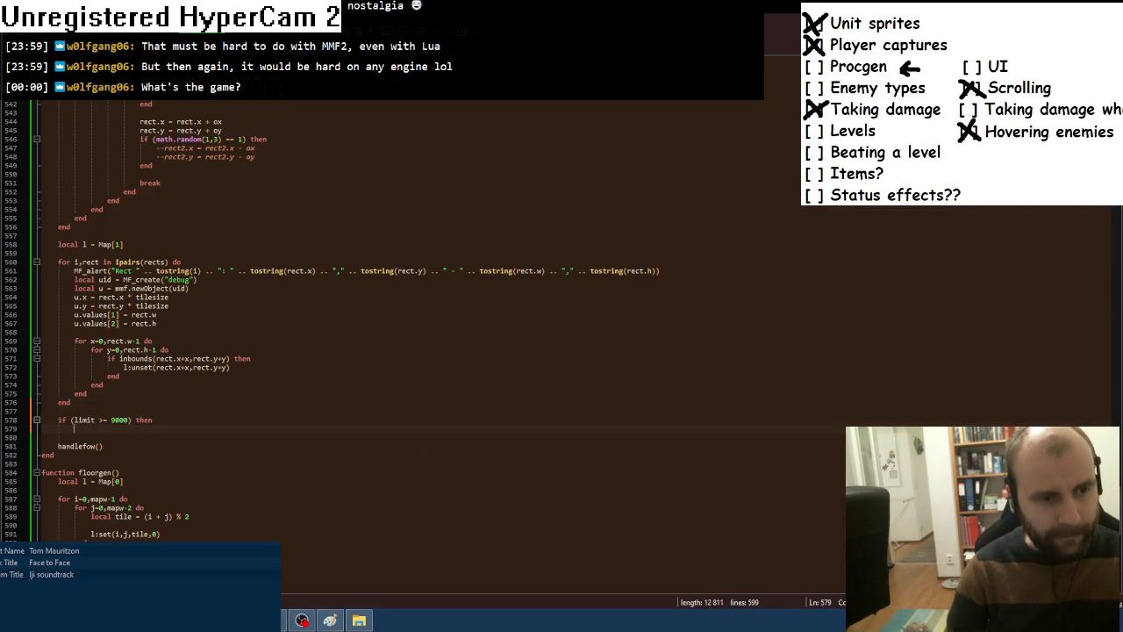
type("MF_alert(\"")
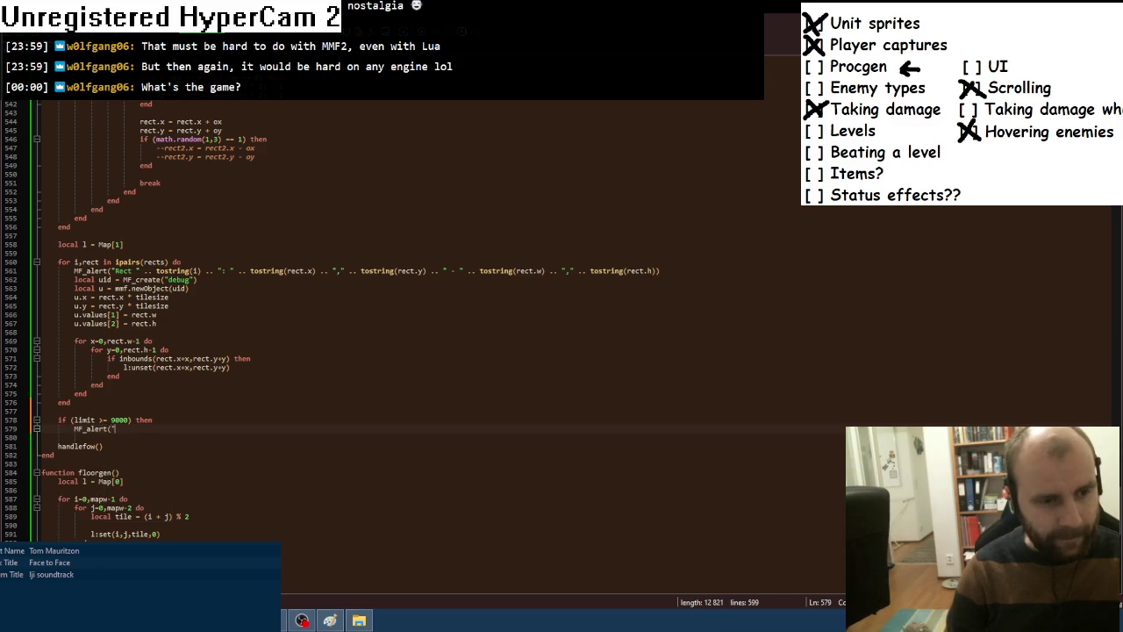
type(")")
key("Return")
type("end")
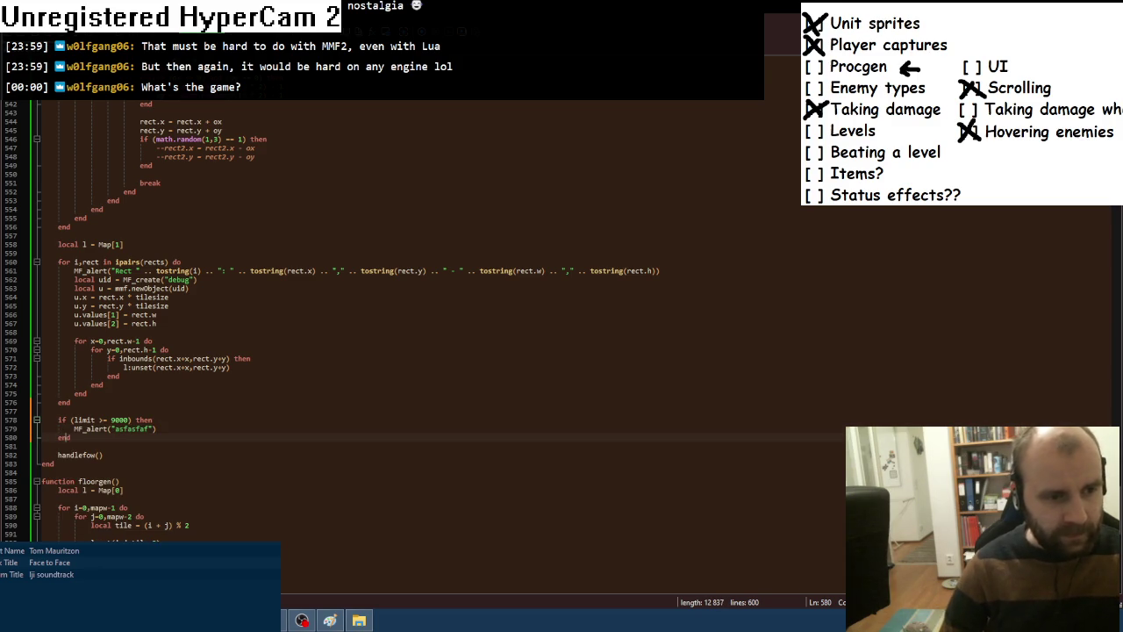
key("alt+Tab")
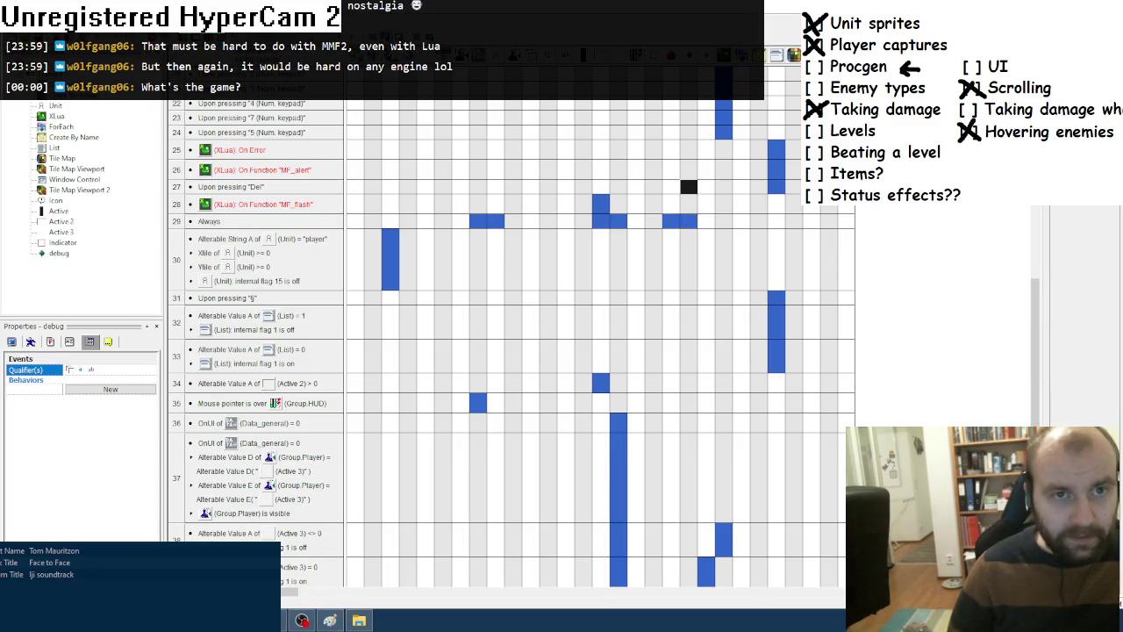
key("F8")
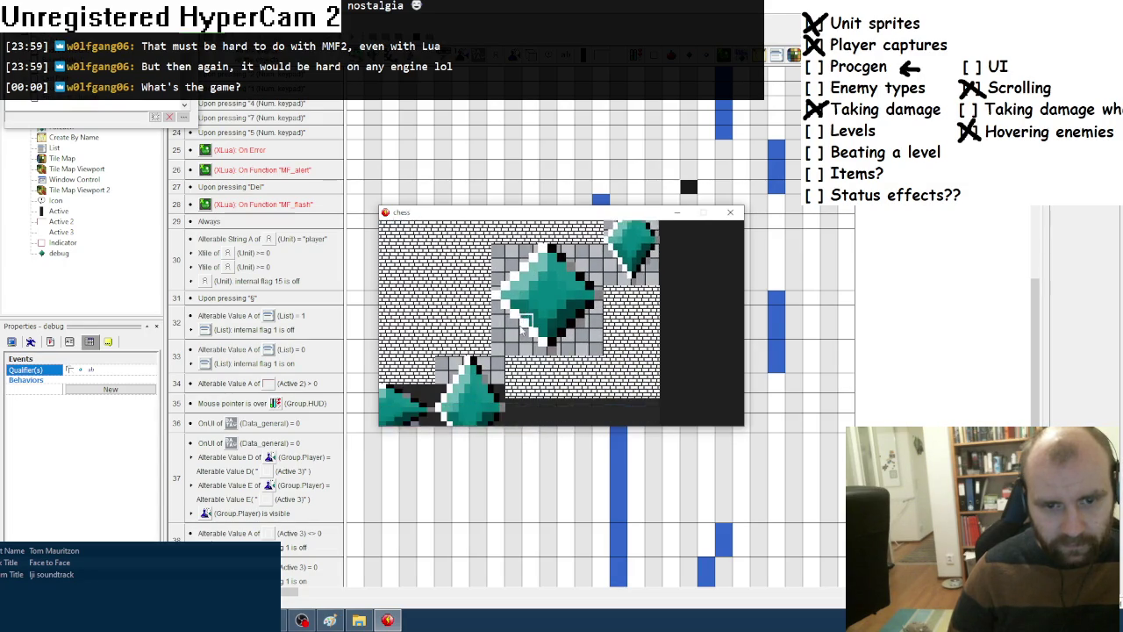
key("KP_8")
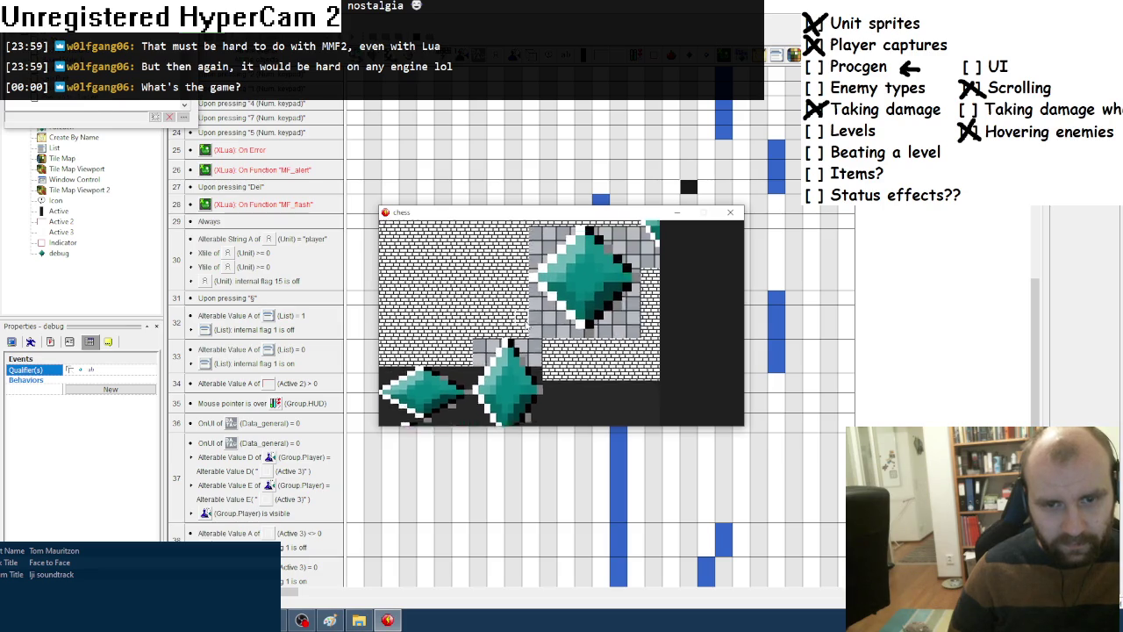
key("s")
key("s")
key("KP_1")
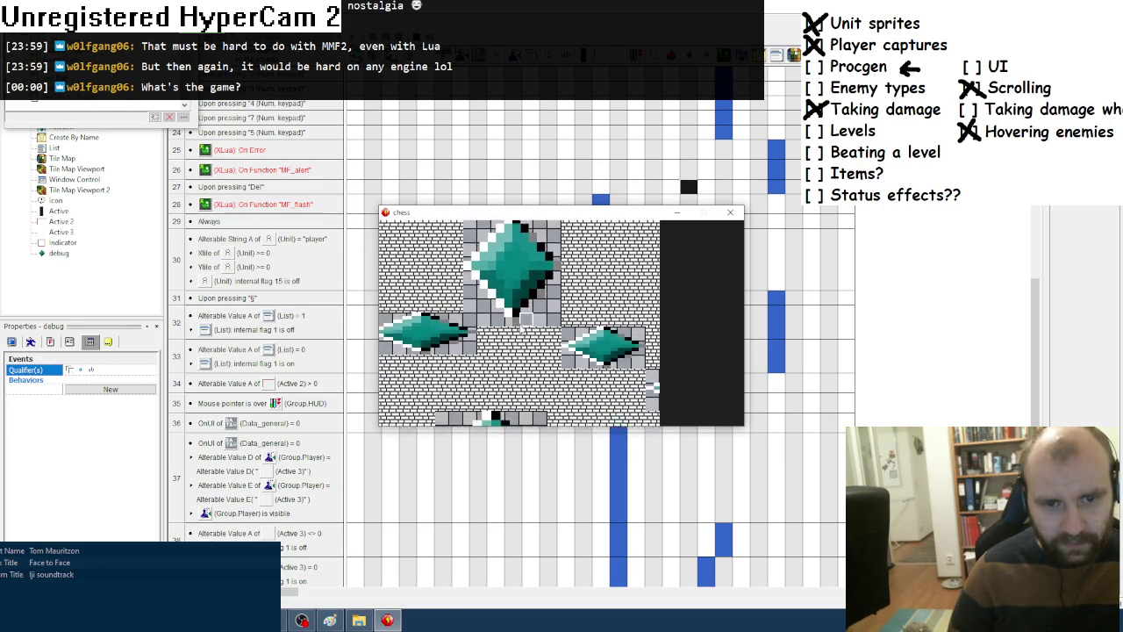
key("KP_2")
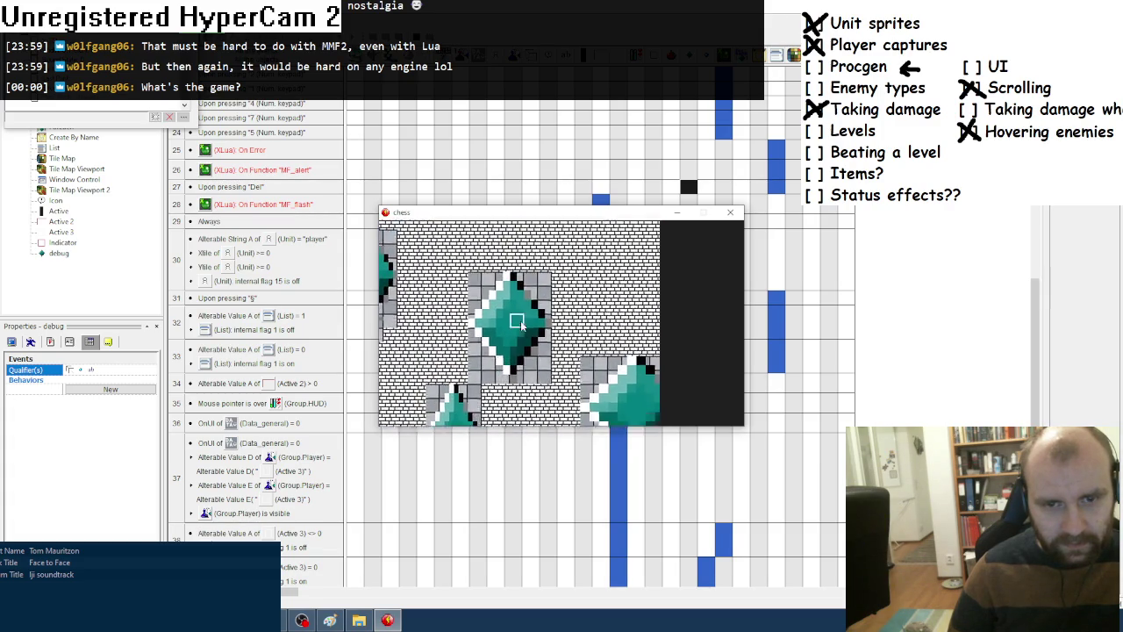
key("KP_4")
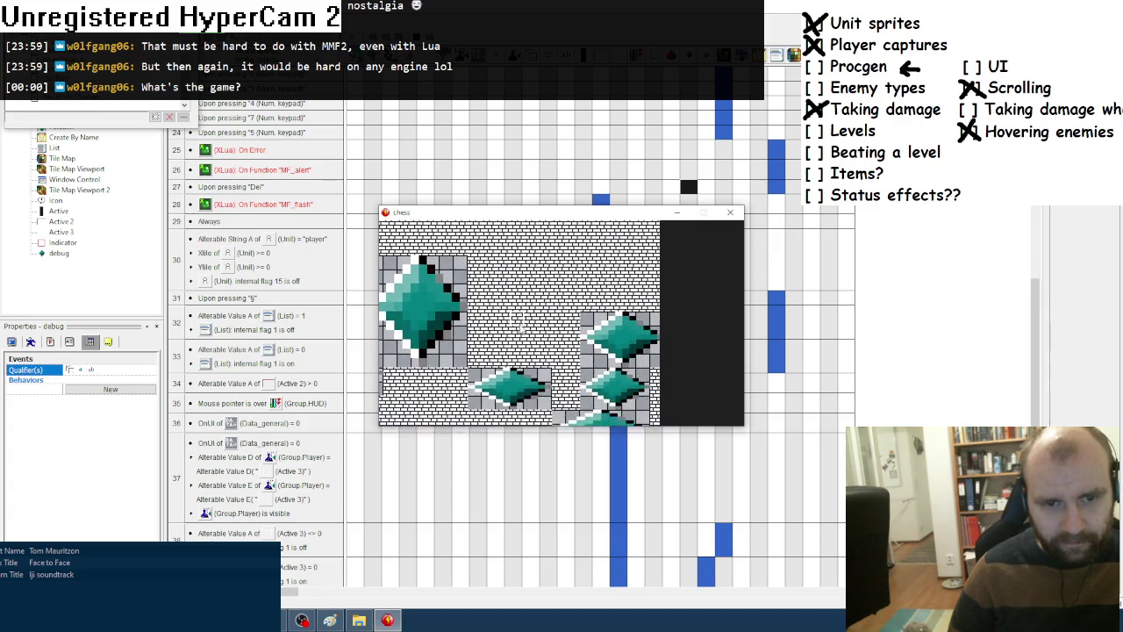
left_click(733, 213)
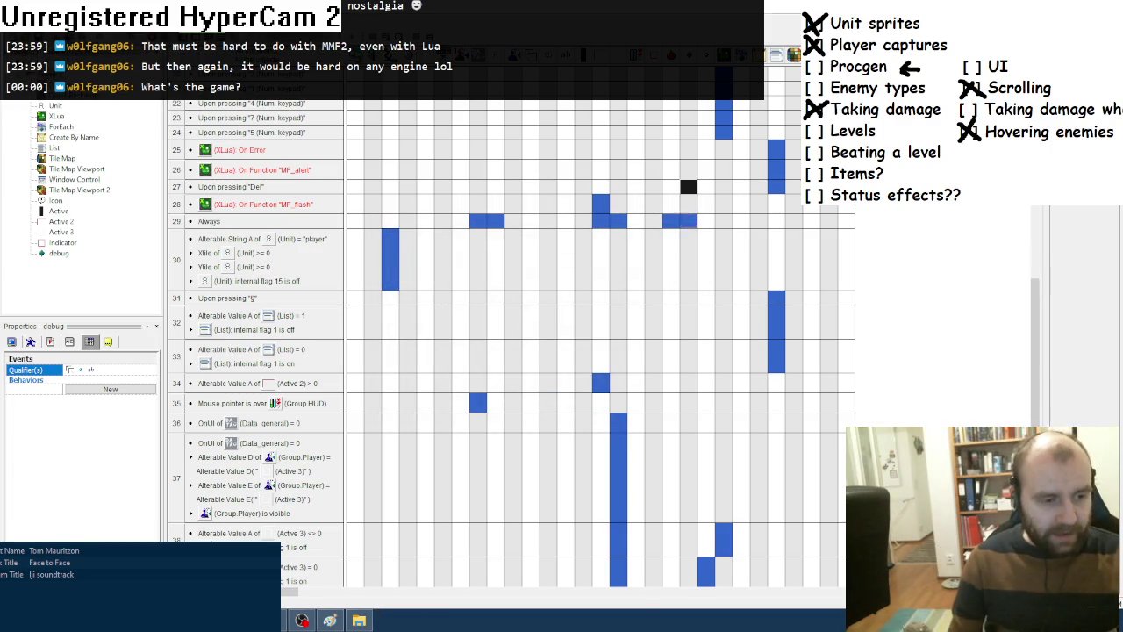
In foobar2000's album tree, expand CMX's Kaikki hedelmät – CD 1 folder.
key("alt+Tab")
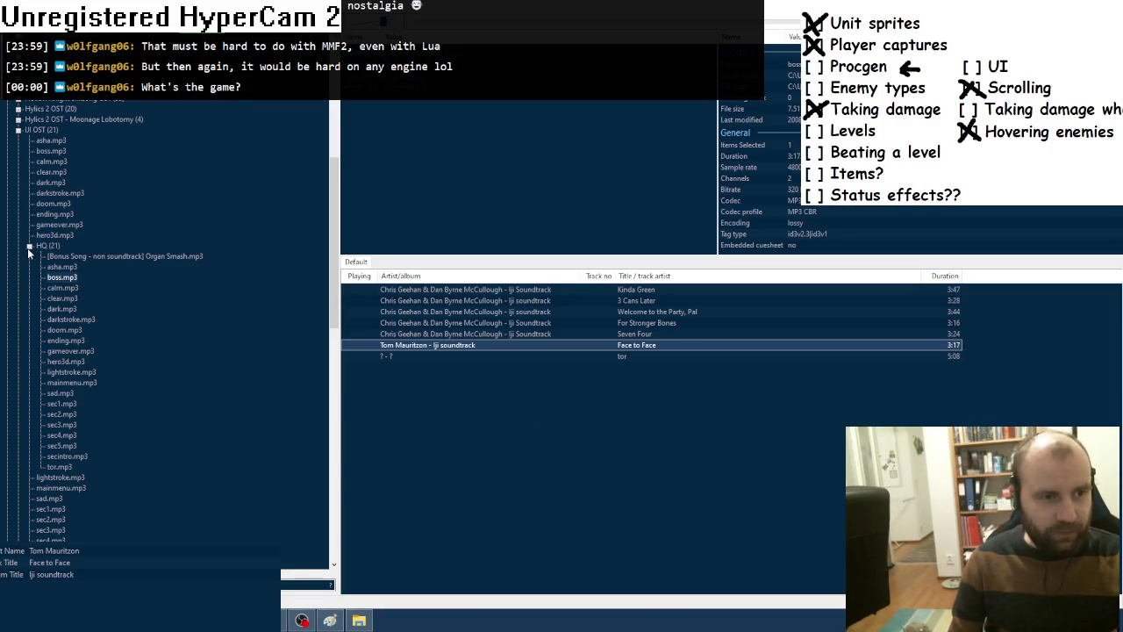
key("alt+Tab")
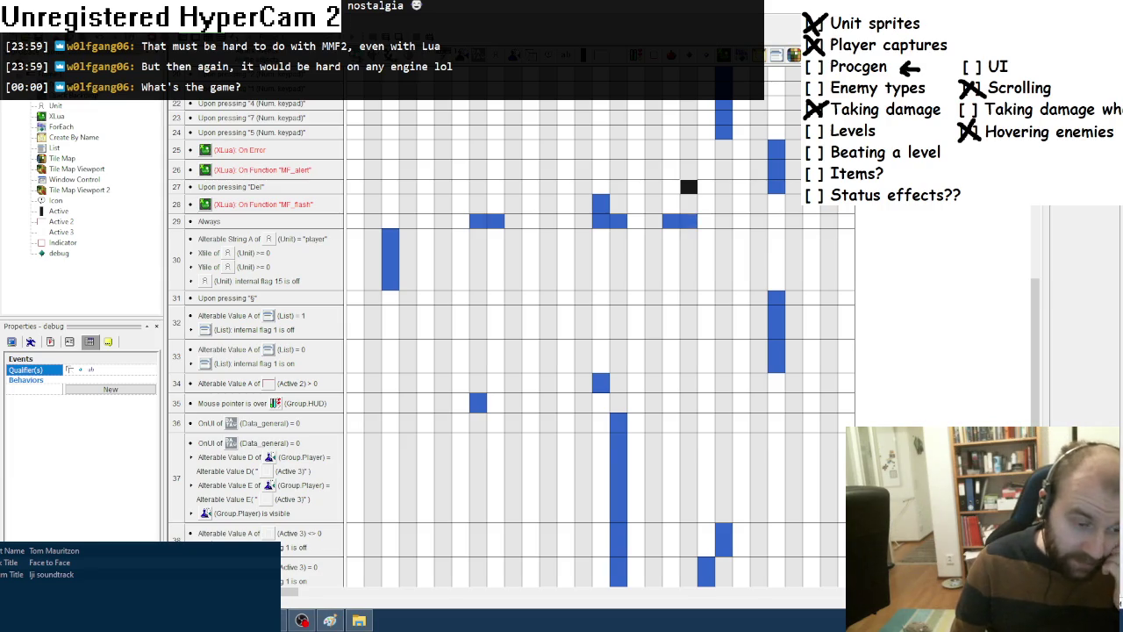
key("alt+Tab")
key("alt+Tab")
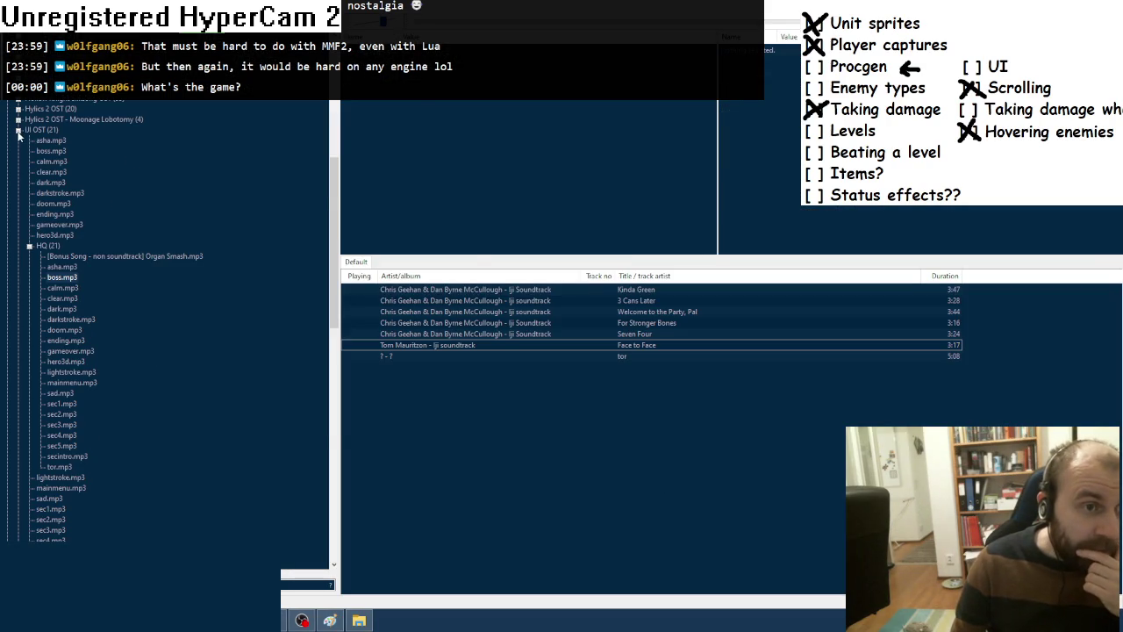
left_click(17, 130)
scroll(4, 226, "up", 12)
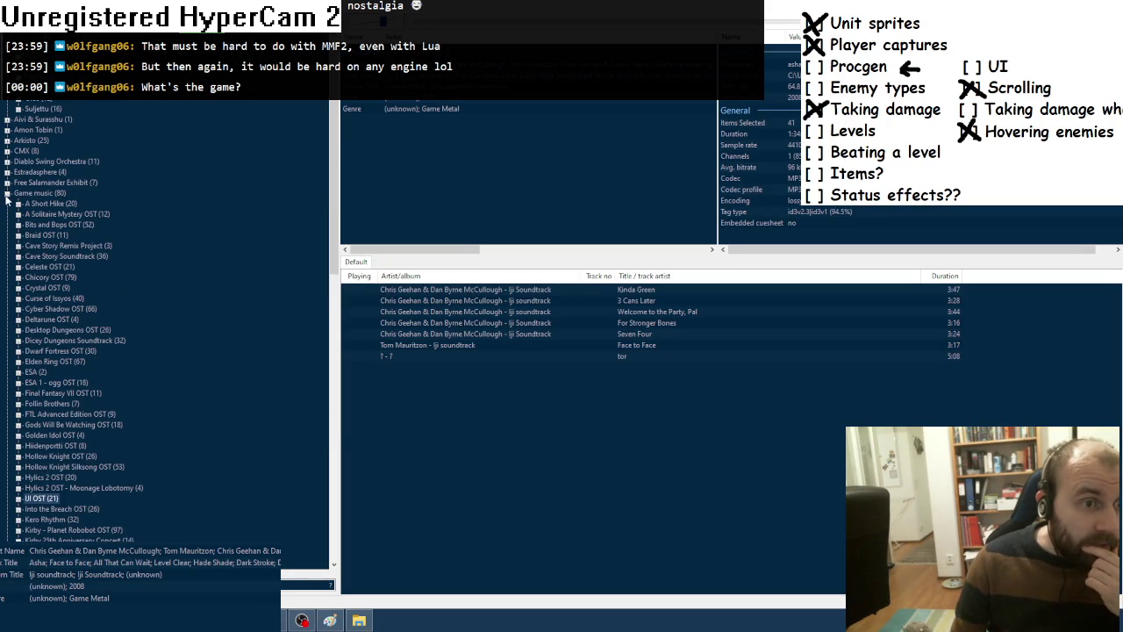
left_click(7, 194)
left_click(7, 151)
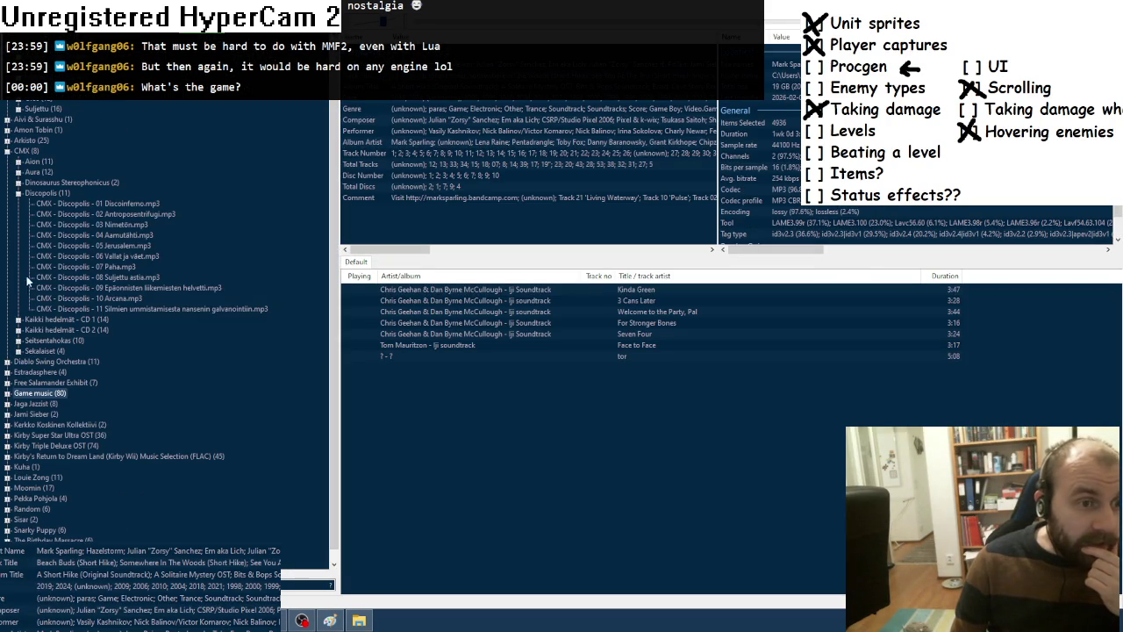
left_click(18, 194)
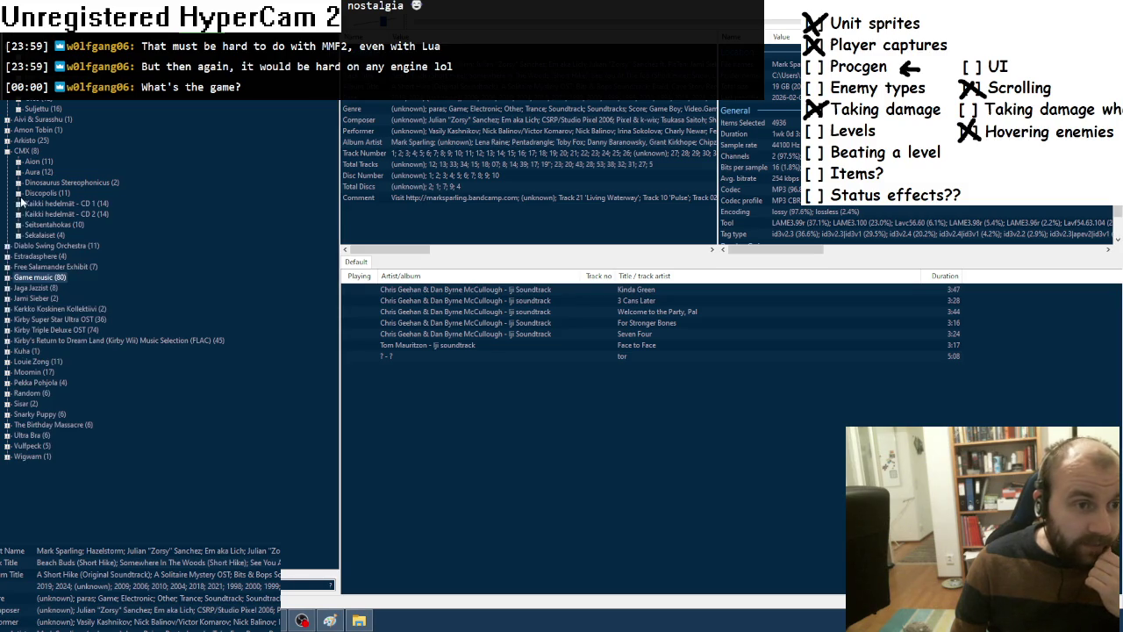
left_click(19, 204)
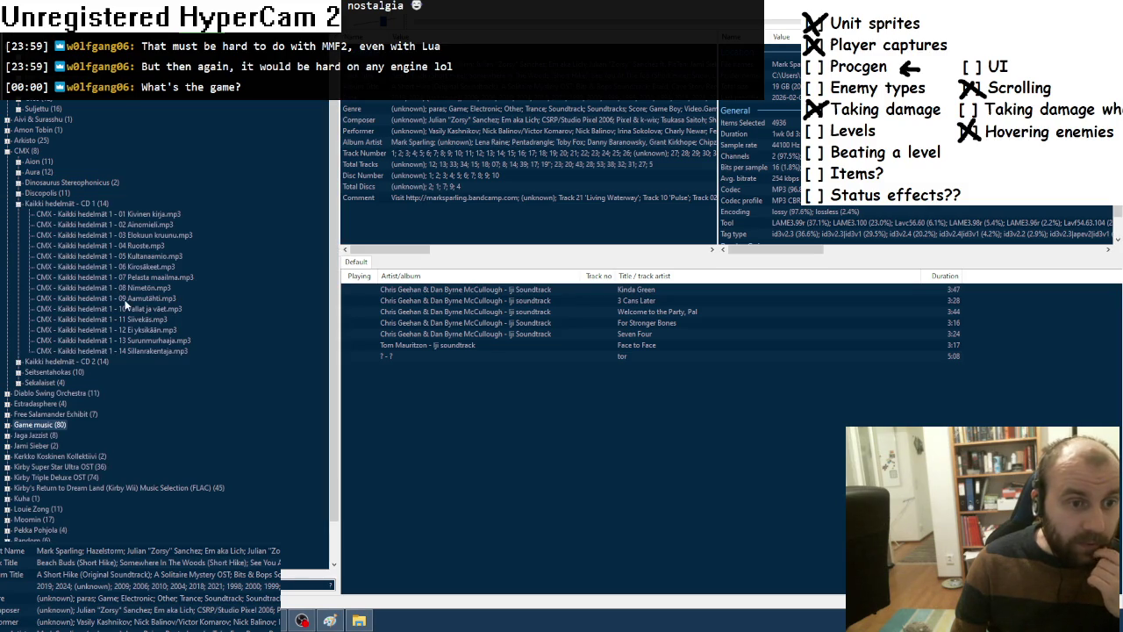
Add Kirosäkeet, Kivinen kirja, Elokuun kruunu and Ainomieli to the playlist.
left_click_drag(106, 266, 470, 377)
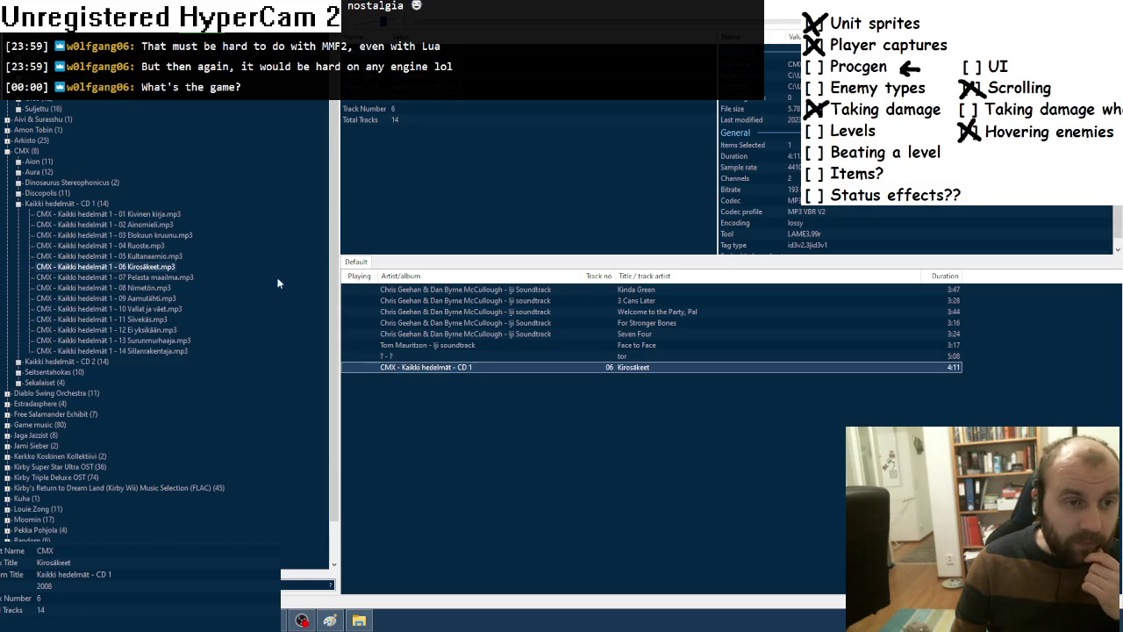
left_click_drag(147, 216, 464, 439)
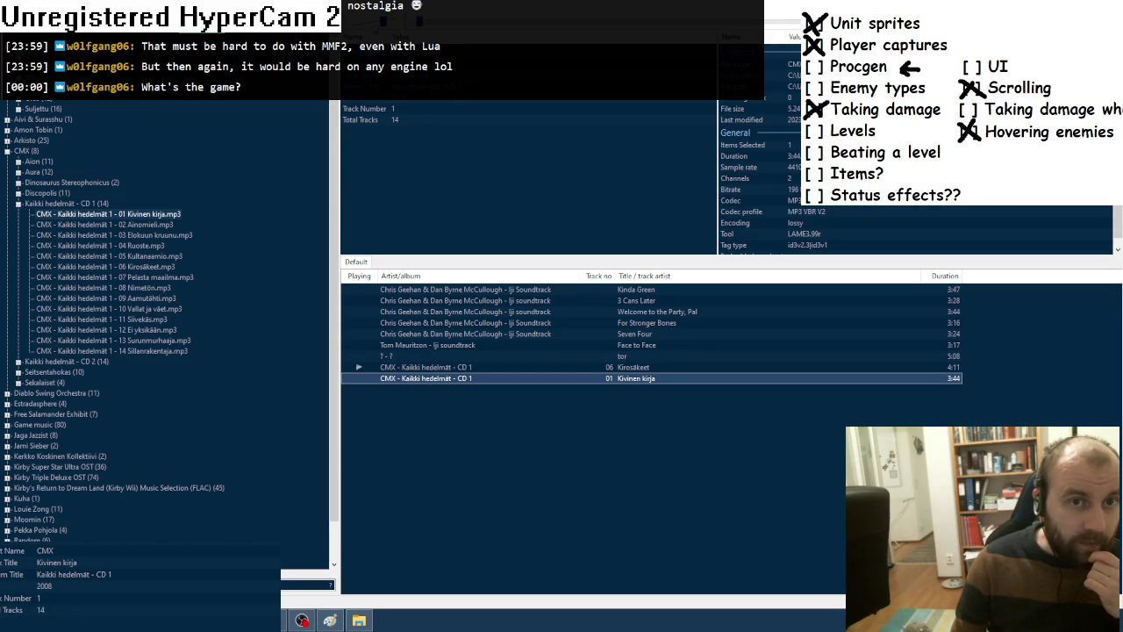
double_click(182, 238)
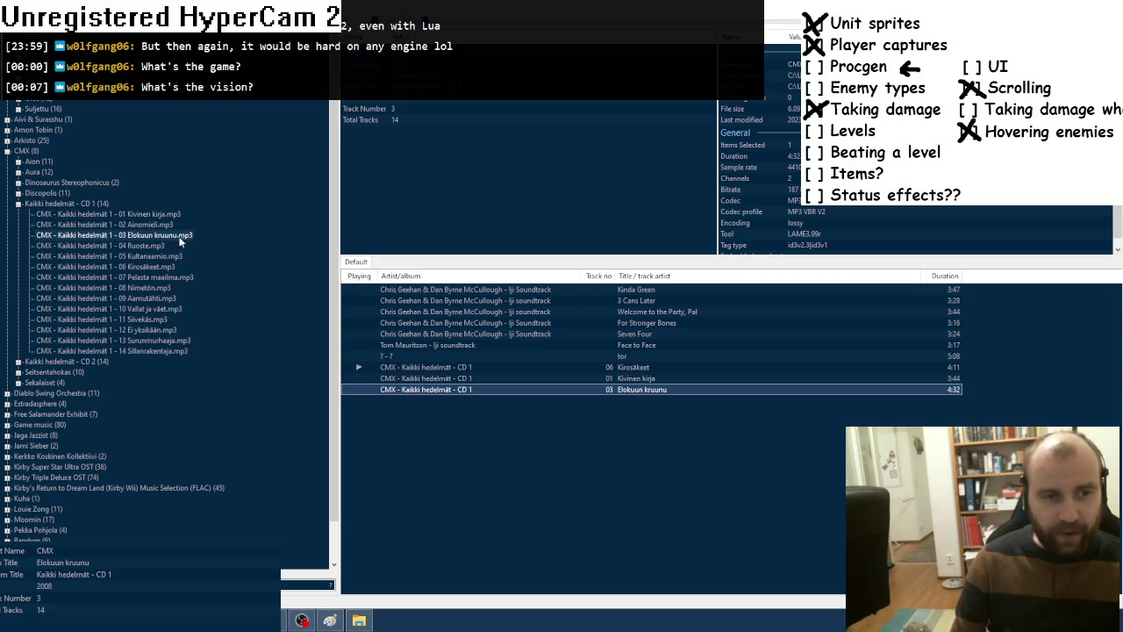
mouse_move(151, 226)
left_mouse_down()
mouse_move(527, 493)
mouse_move(551, 496)
left_mouse_up()
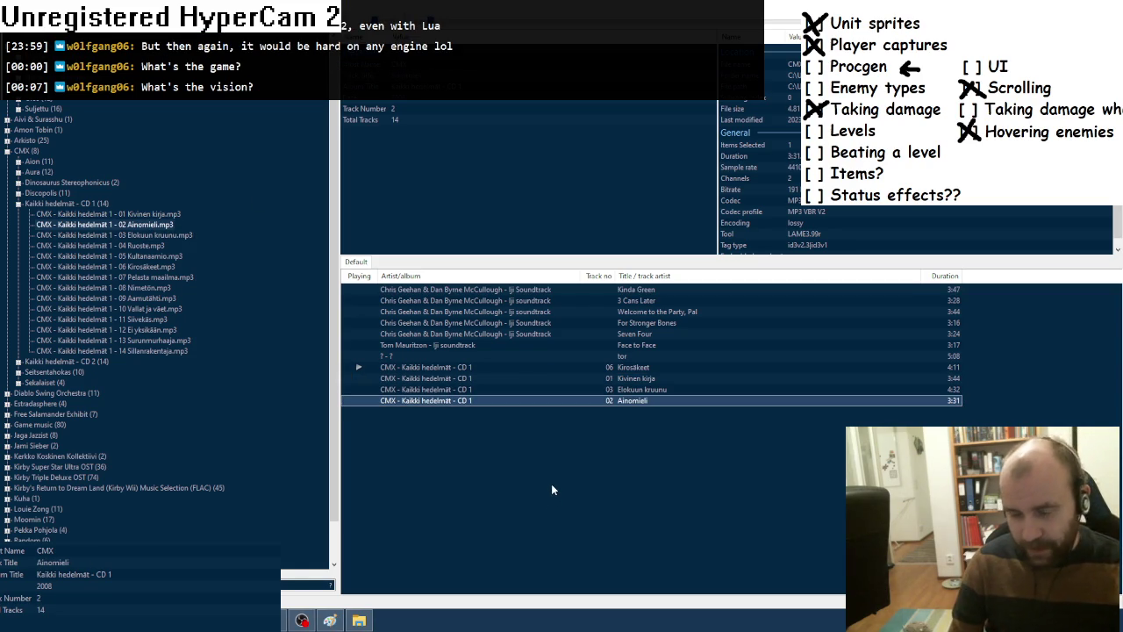
key("alt+Tab")
key("F8")
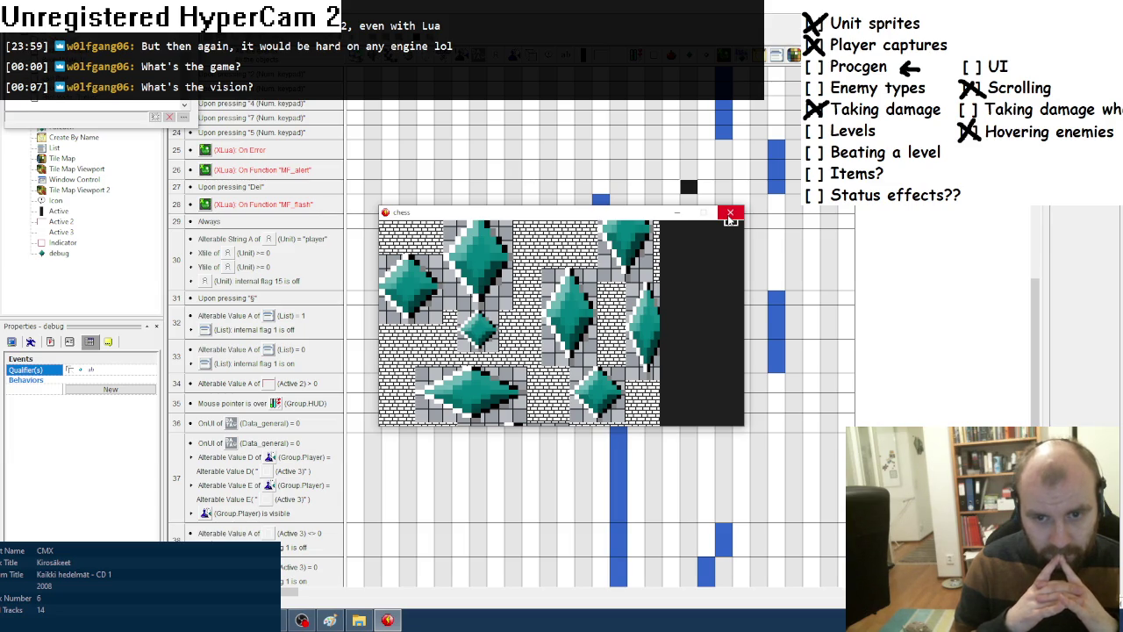
left_click(730, 214)
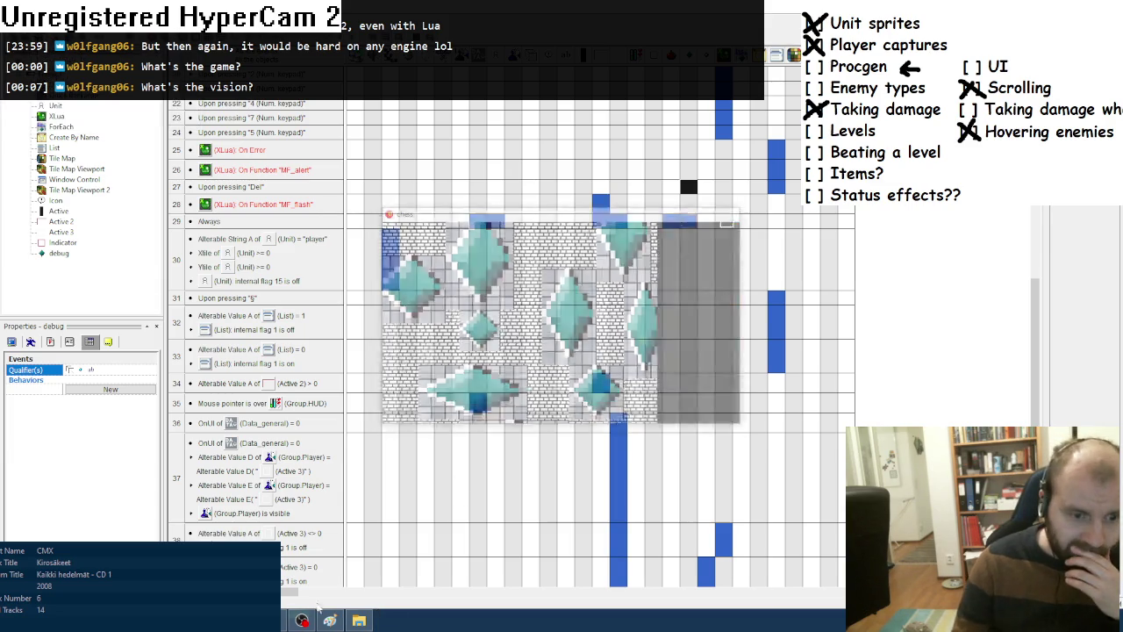
key("alt+Tab")
Add an extra 'end' line after the break in mapgen's overlap loop and test-run the game.
scroll(193, 235, "up", 20)
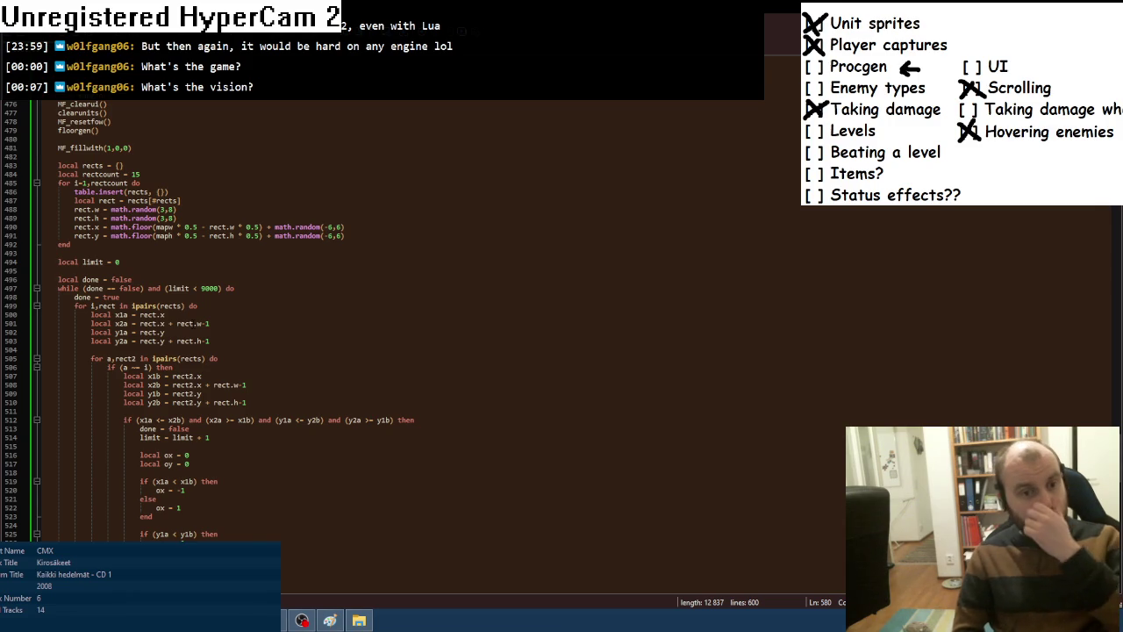
scroll(200, 339, "down", 9)
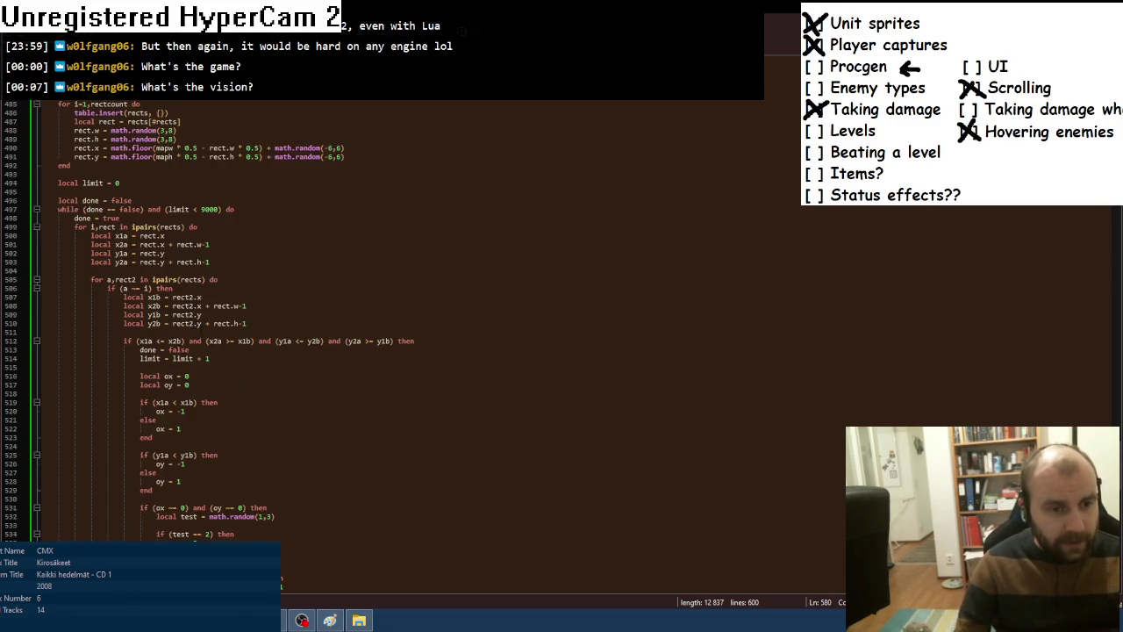
scroll(190, 341, "up", 1)
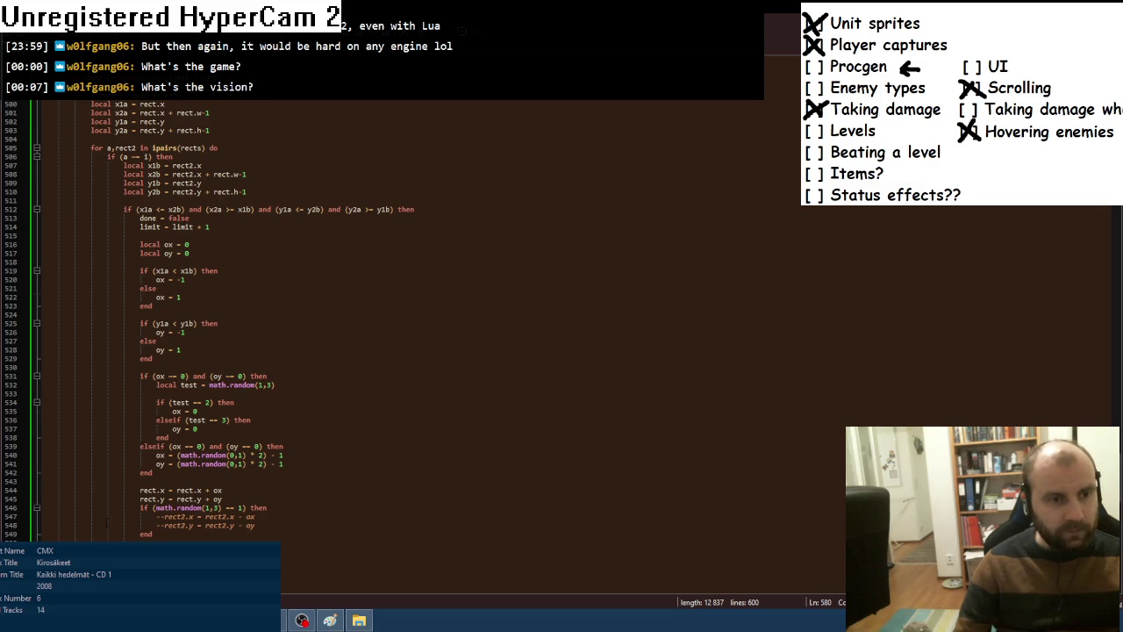
scroll(106, 521, "down", 1)
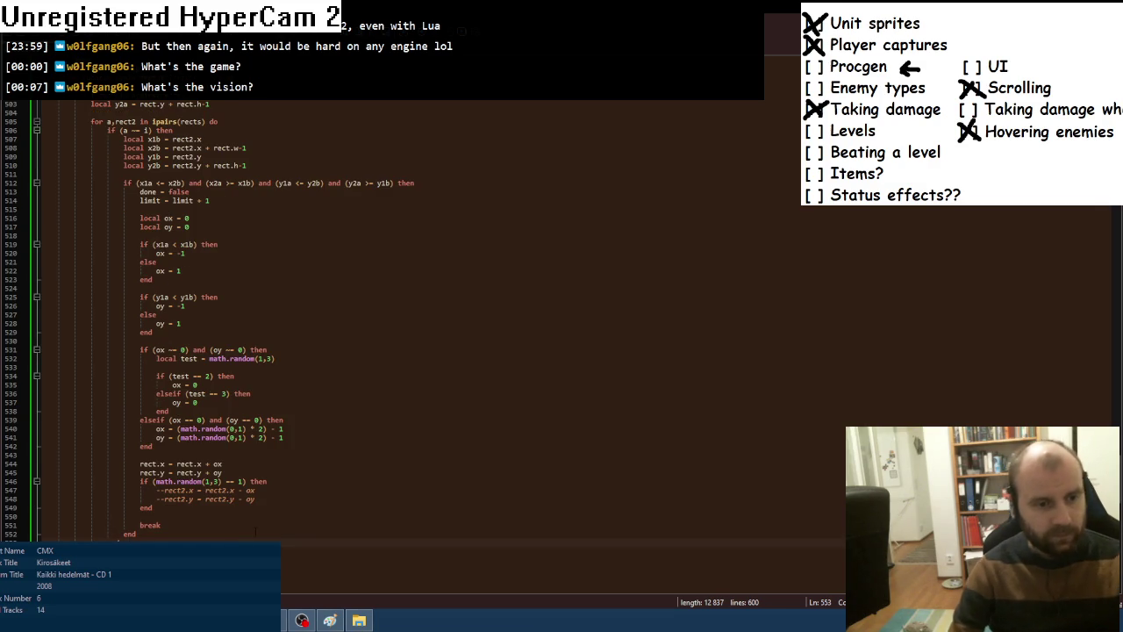
key("Return")
type("rect")
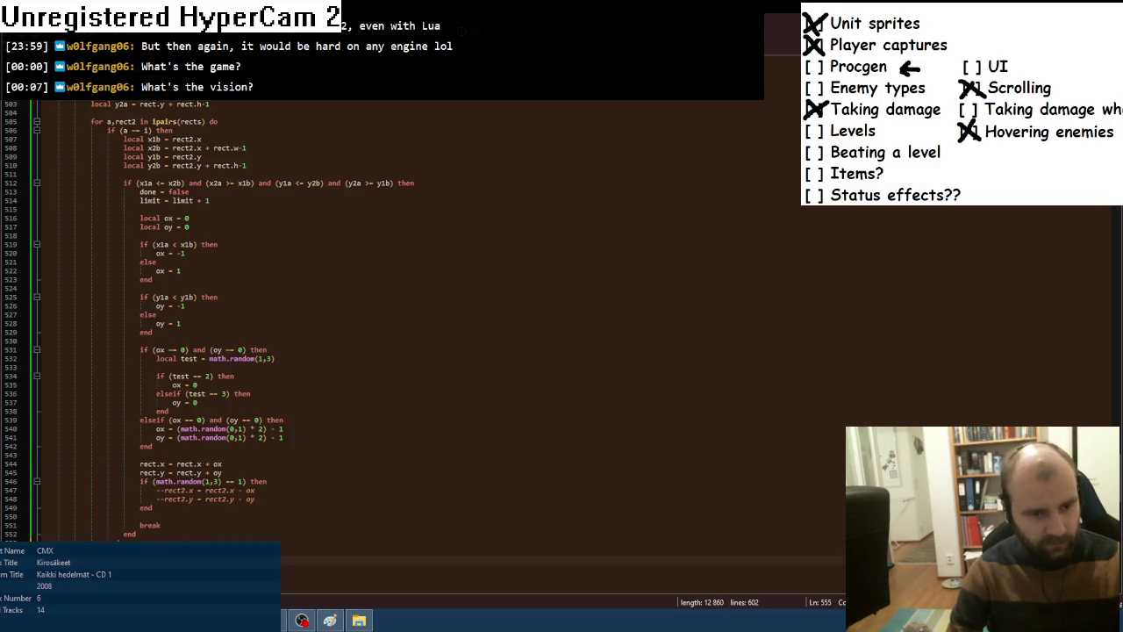
type("f")
key("Return")
type("b")
key("Return")
type("end")
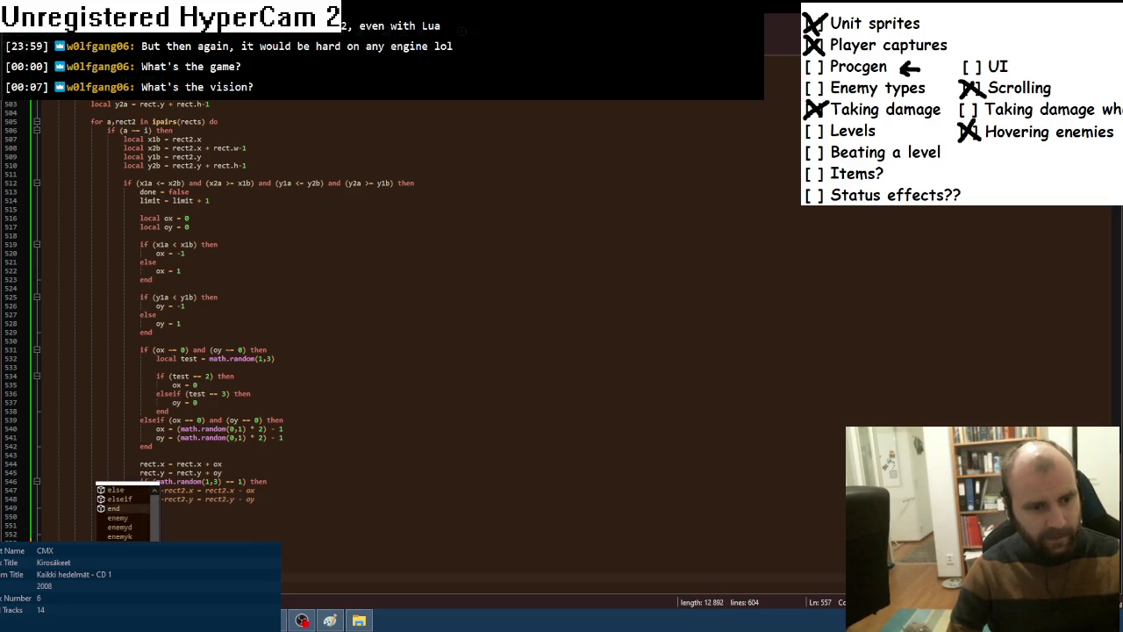
key("alt+Tab")
key("F8")
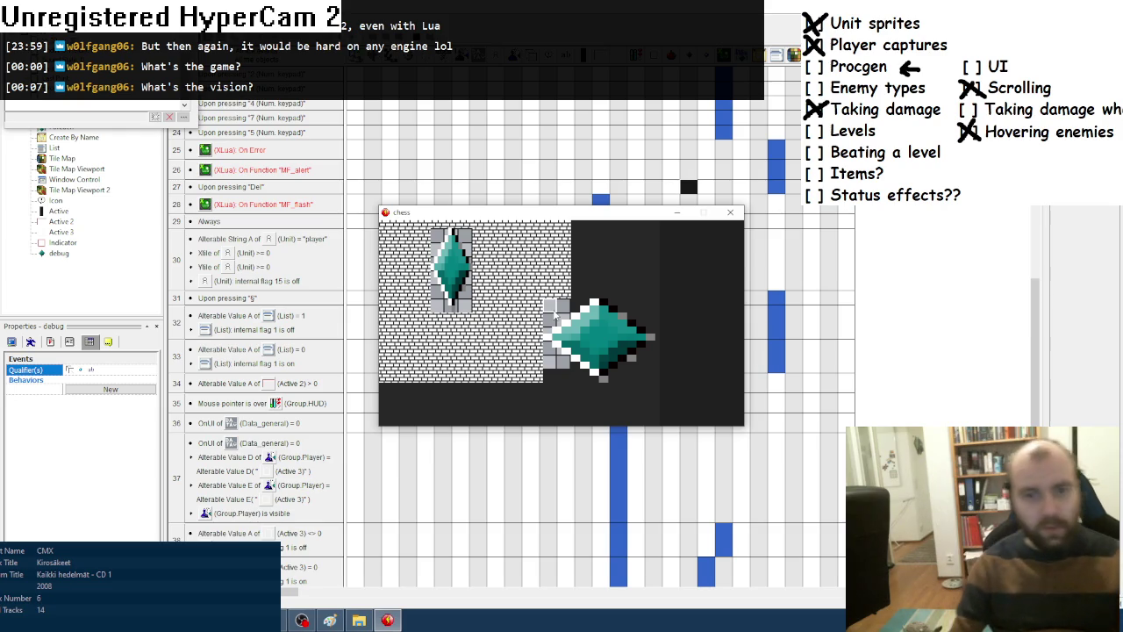
key("r")
key("r")
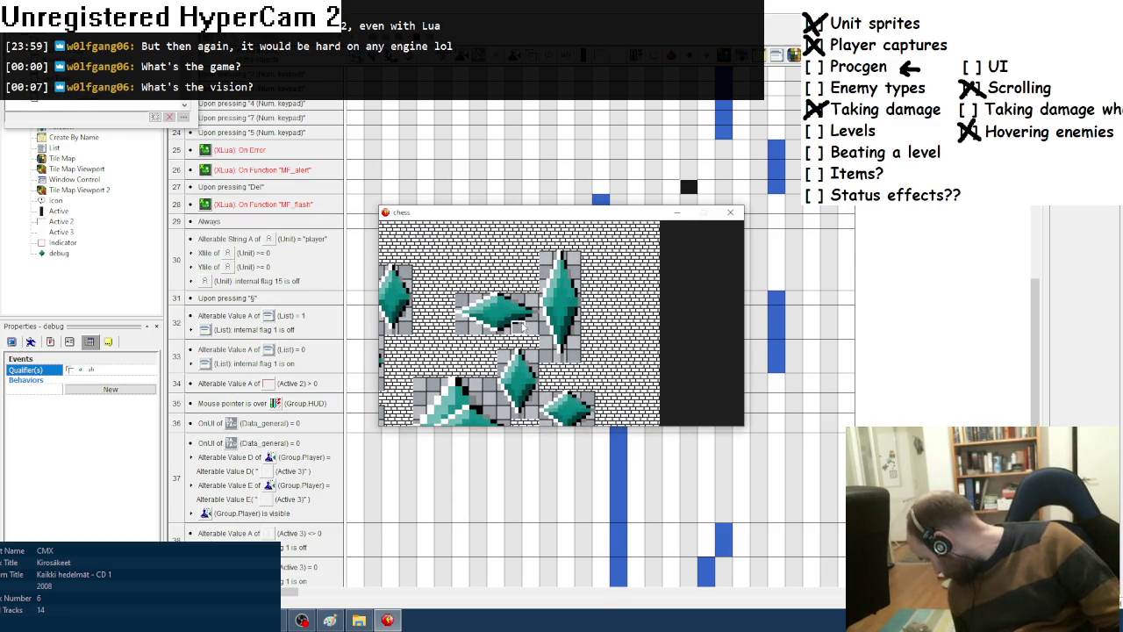
left_click(730, 212)
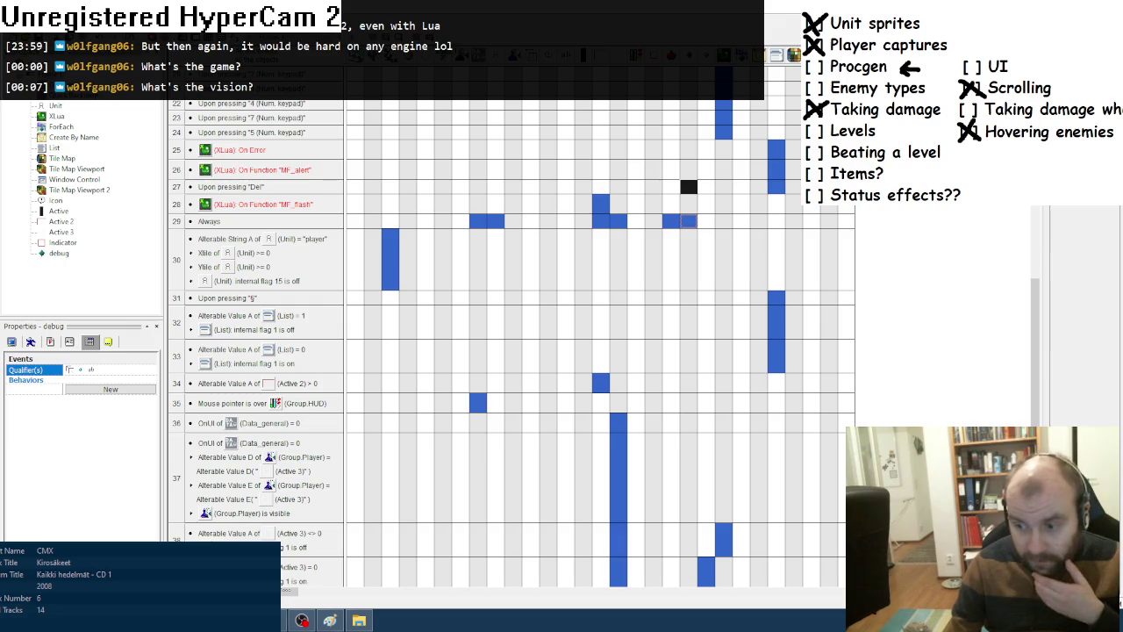
Bring Notepad++ back and scroll to mapgen's room-placement code around lines 476–483.
left_click(284, 613)
scroll(233, 255, "up", 4)
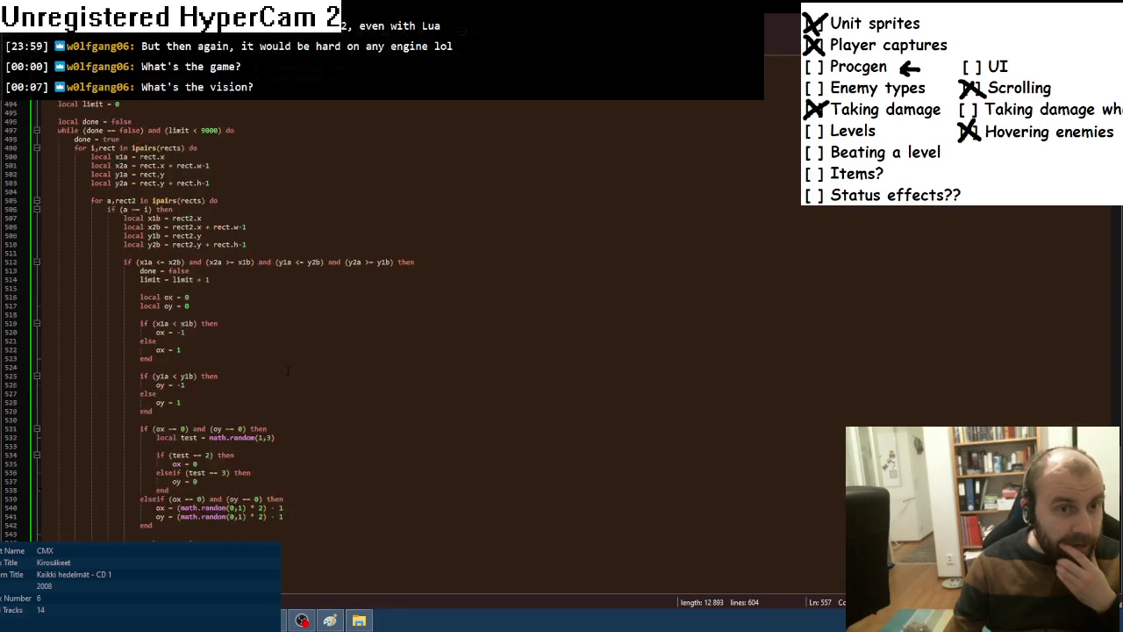
scroll(287, 371, "up", 5)
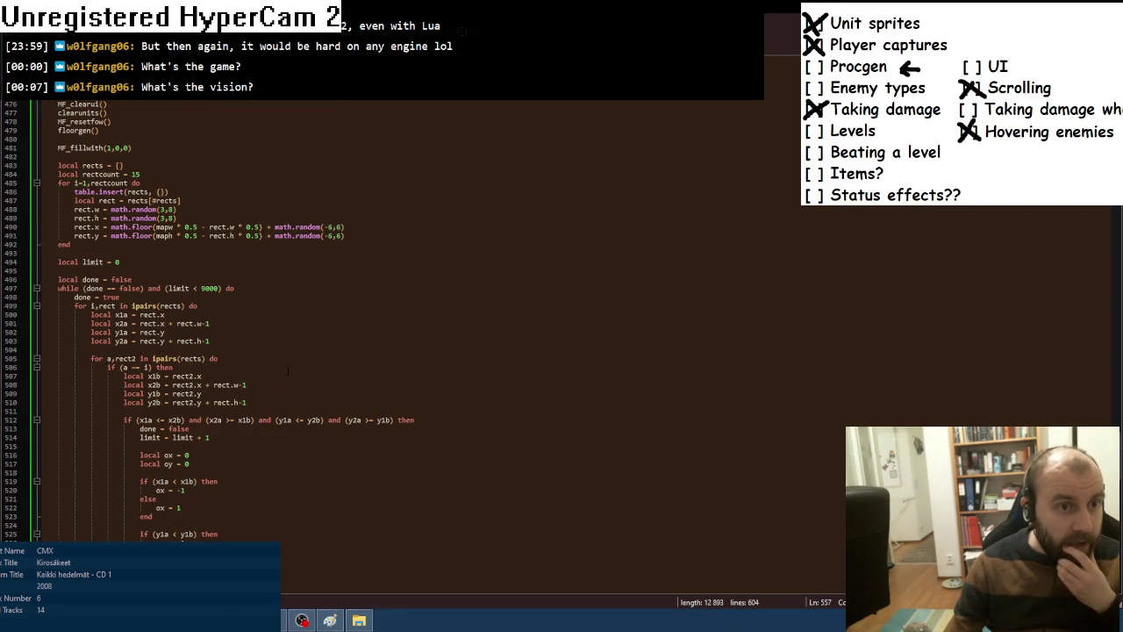
scroll(288, 370, "down", 1)
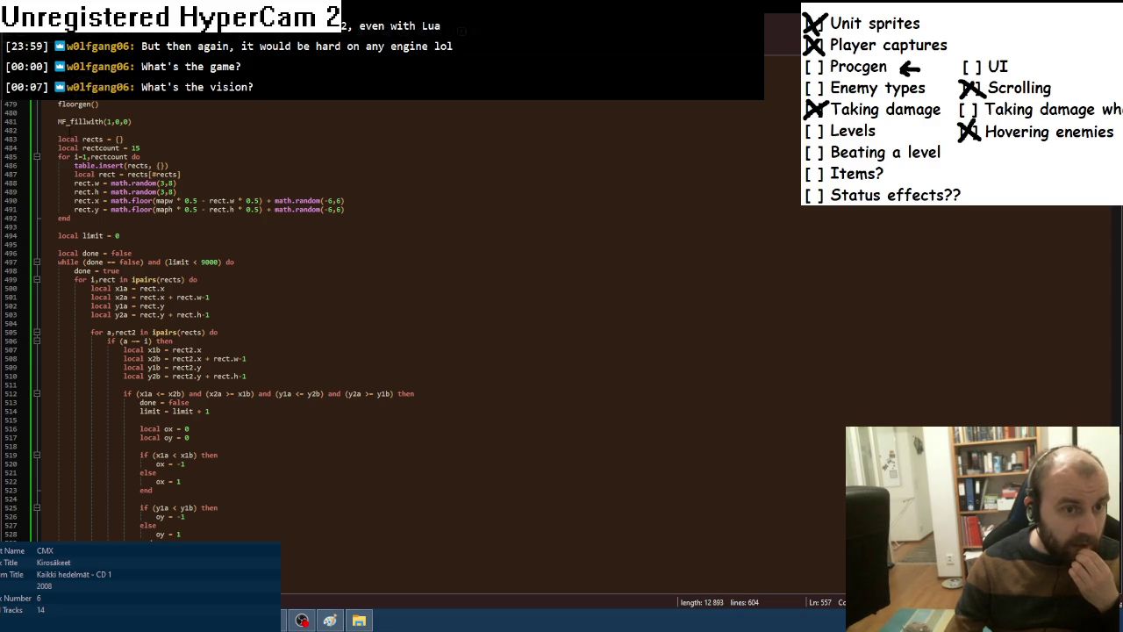
left_click(58, 130)
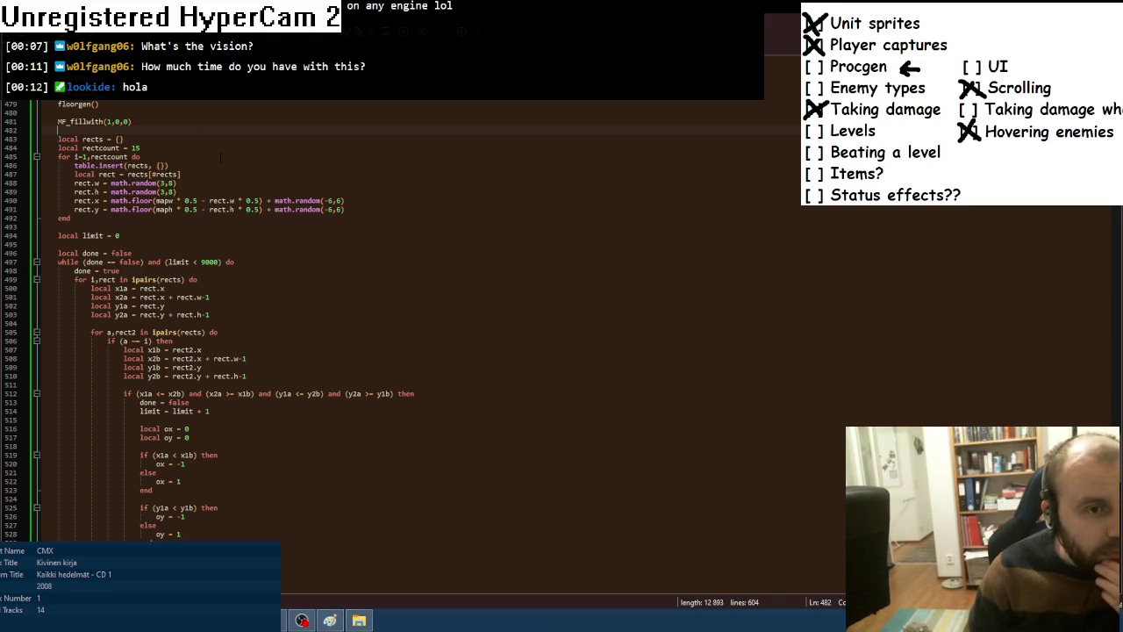
scroll(221, 158, "up", 2)
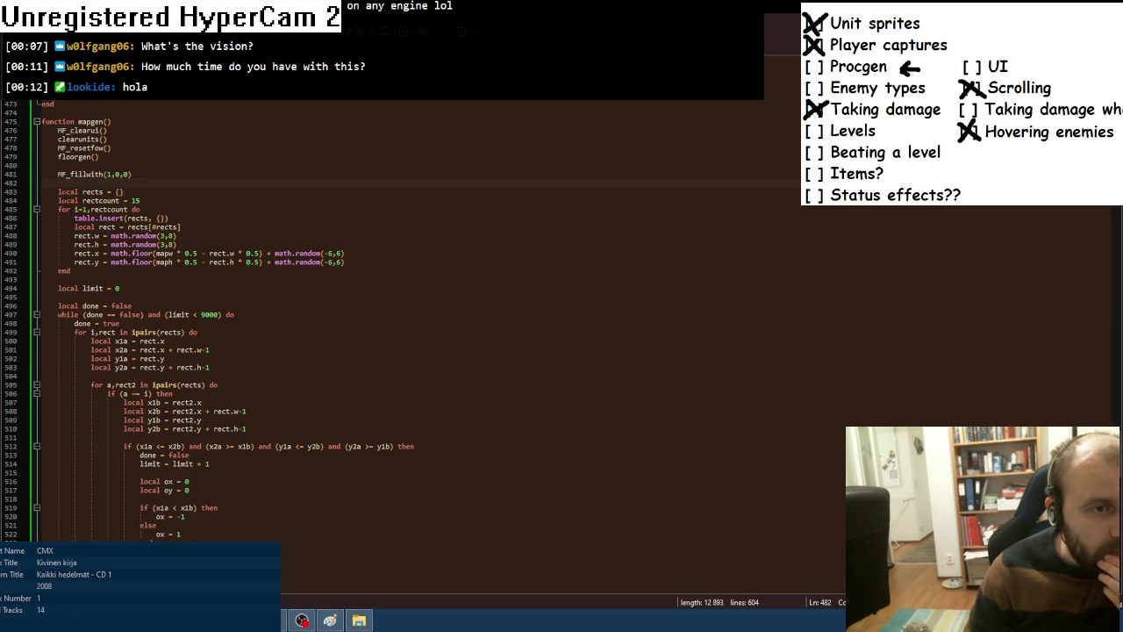
scroll(351, 316, "down", 1)
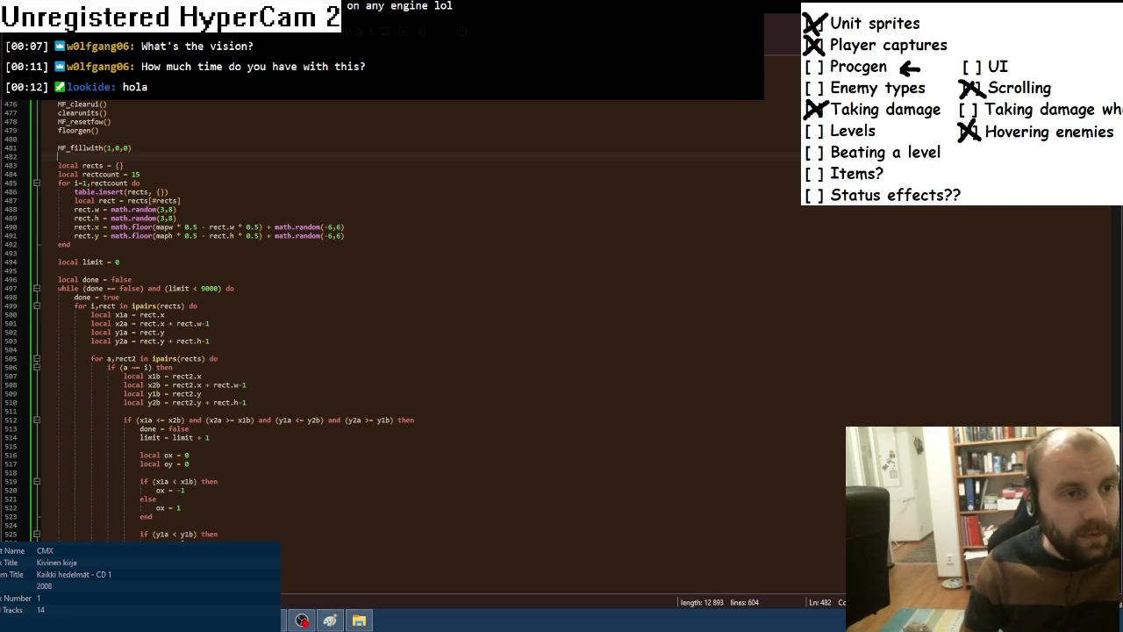
left_click(114, 246, "shift")
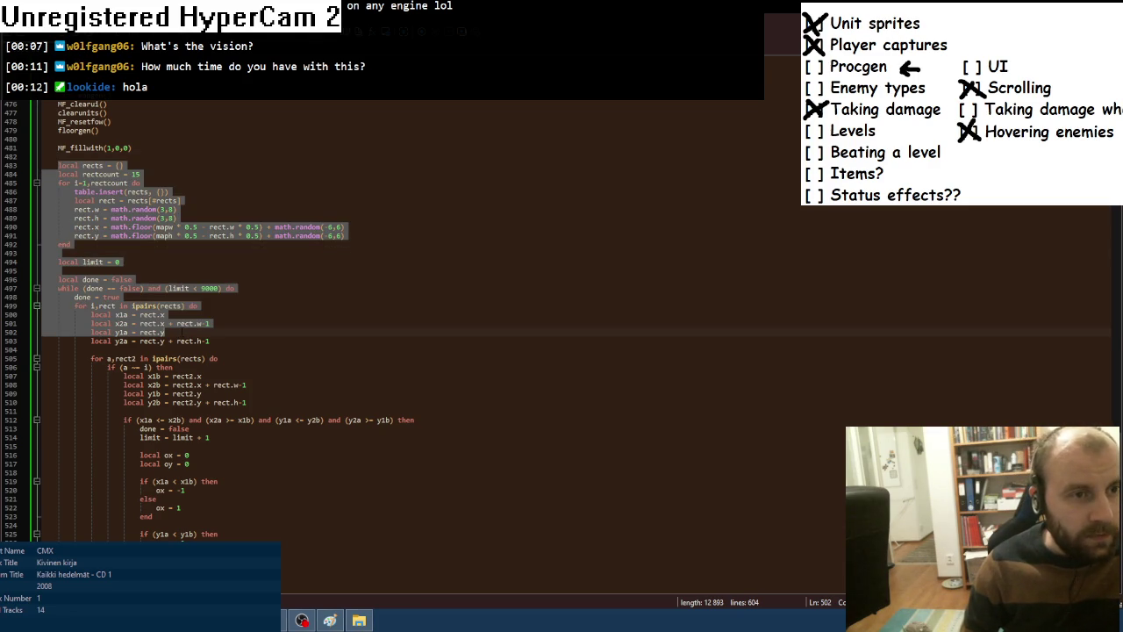
Remove the old room-rectangle generation and overlap-resolution code from mapgen.
left_click(108, 244)
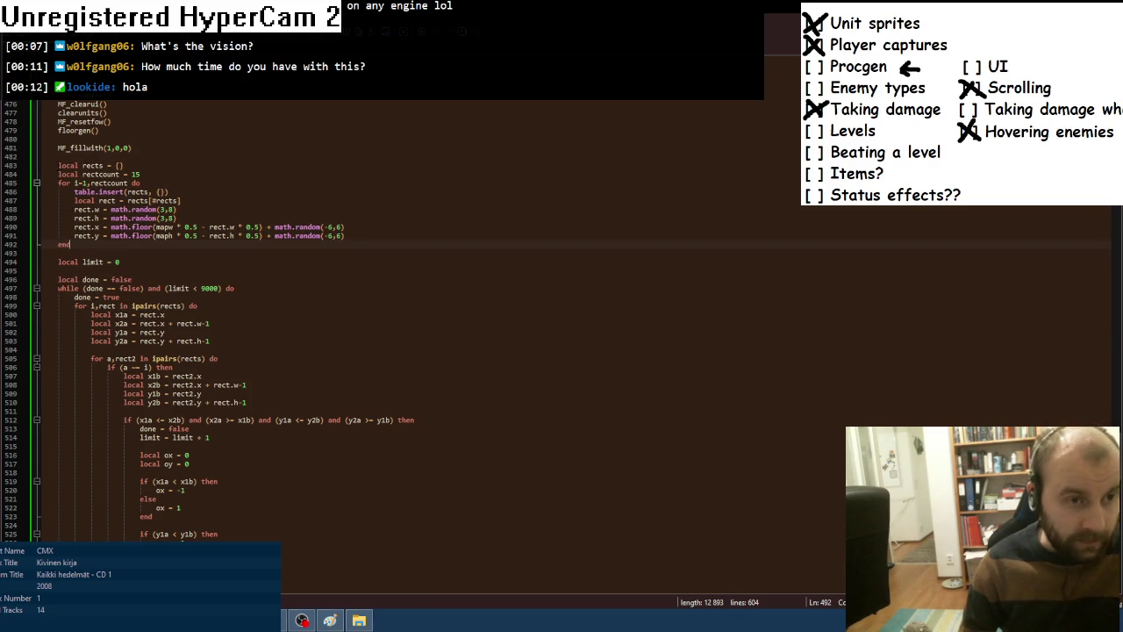
key("shift+Down")
key("shift+Down")
key("shift+Down")
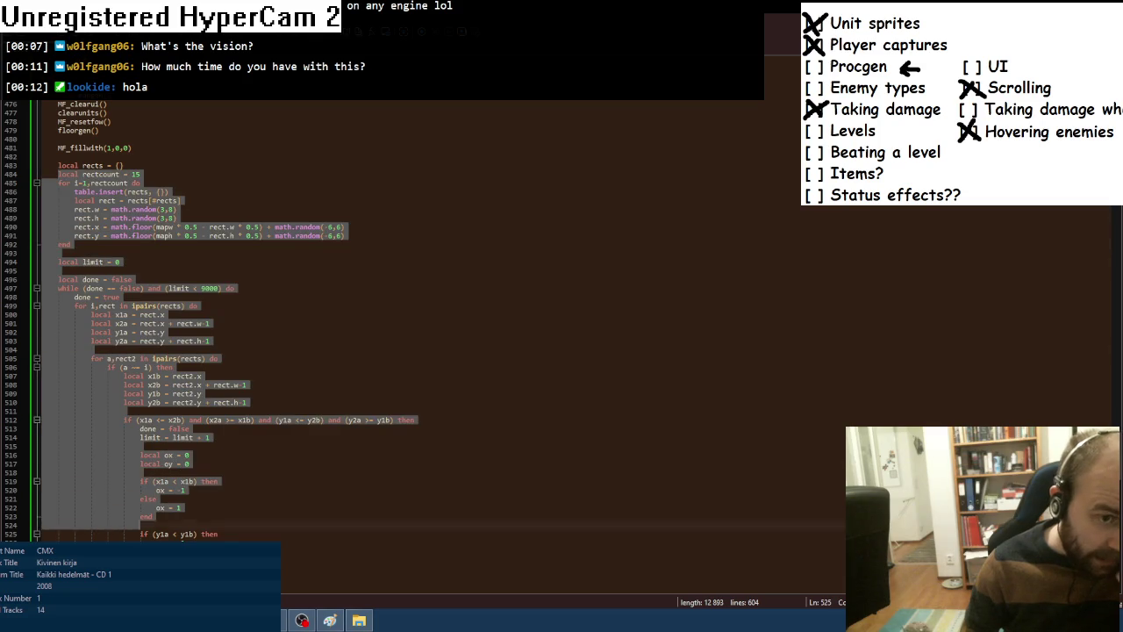
key("shift+Down")
key("shift+Down")
key("shift+Down")
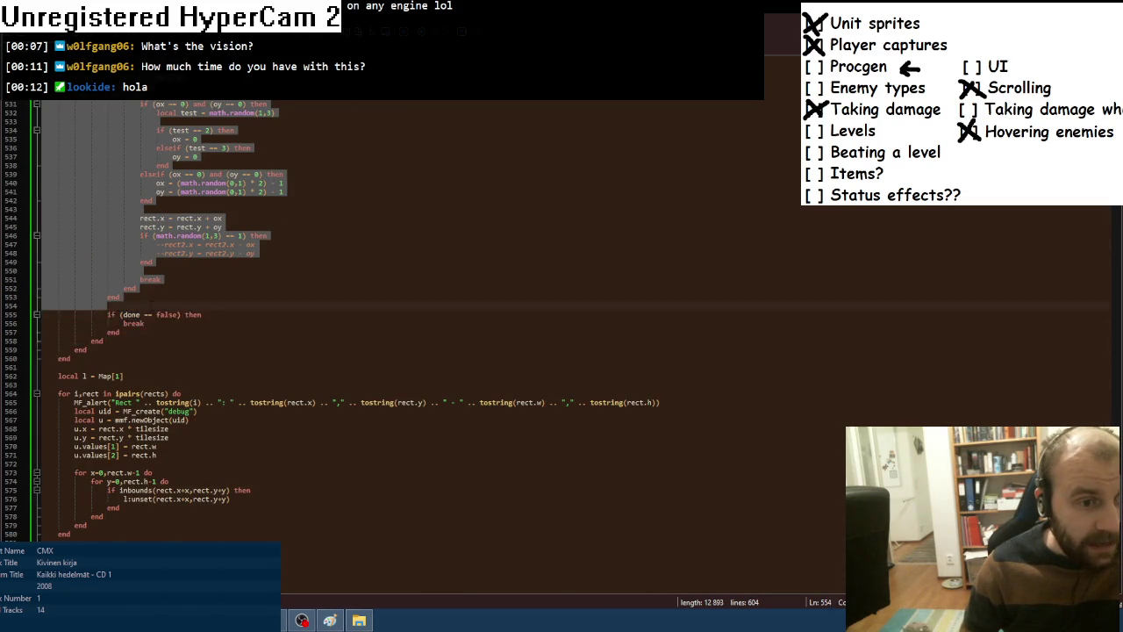
key("Delete")
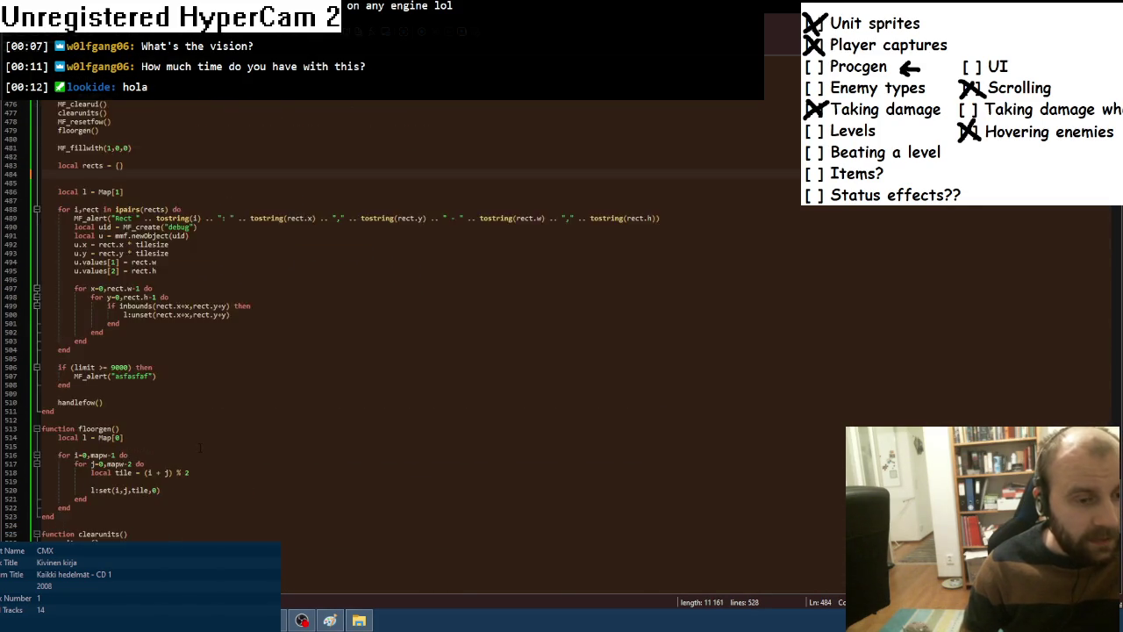
Paste the removed code at the end of the file inside a --[[ ... --]] comment block.
key("ctrl+End")
key("Return")
key("Return")
type("--[[")
key("Return")
key("ctrl+v")
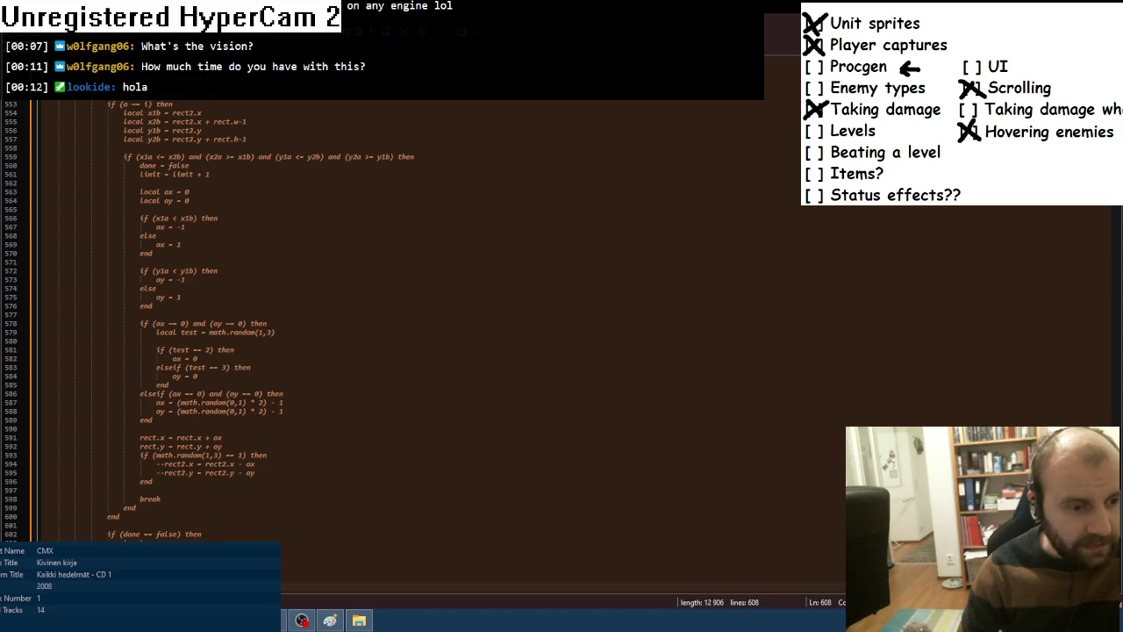
type("--]]")
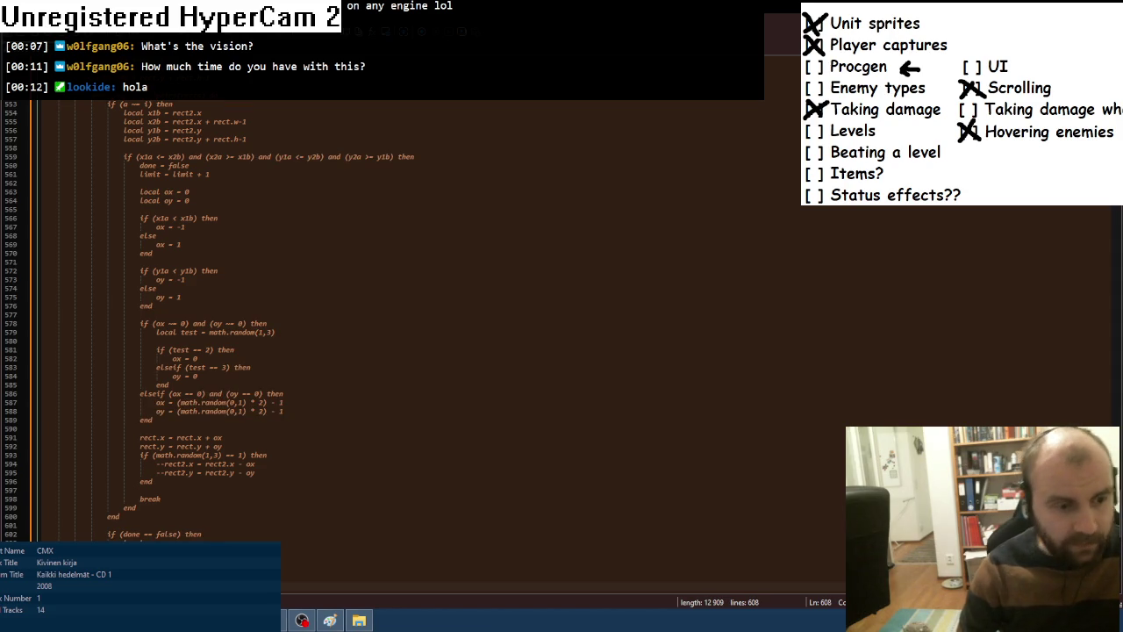
Start a new 'local' line directly below the local rects = {} declaration.
scroll(189, 507, "up", 14)
scroll(395, 316, "up", 15)
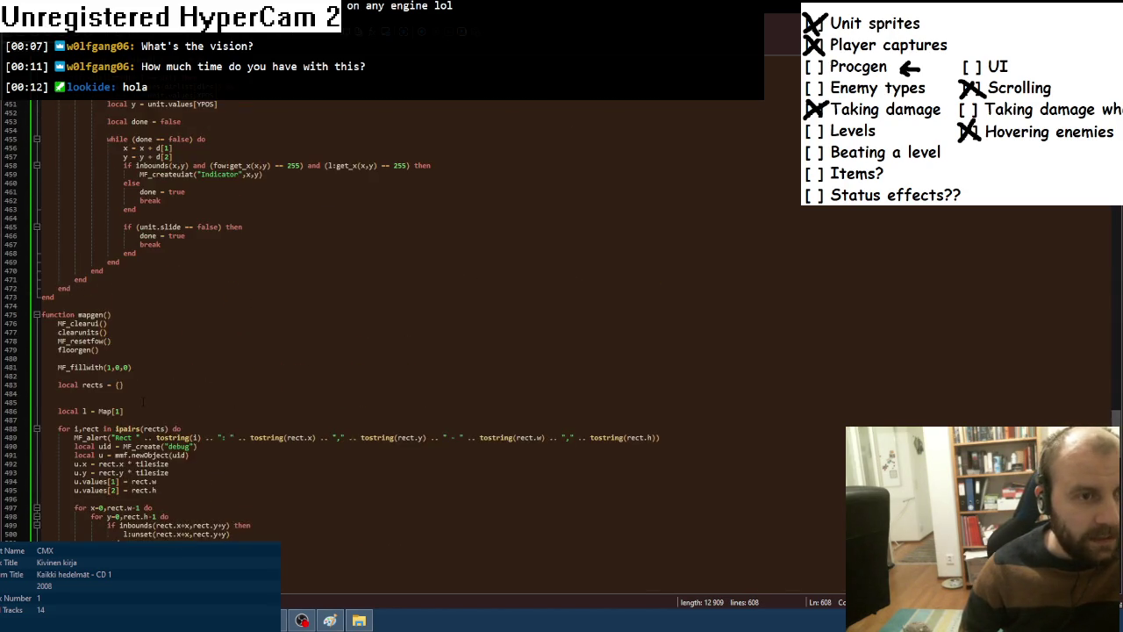
left_click(162, 263)
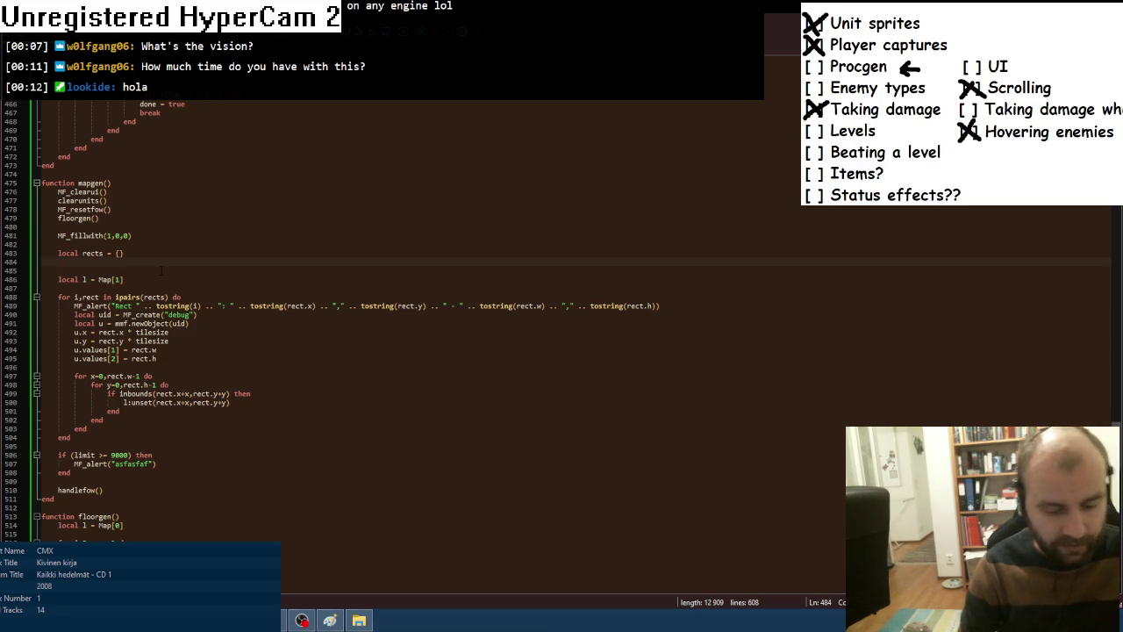
type("local")
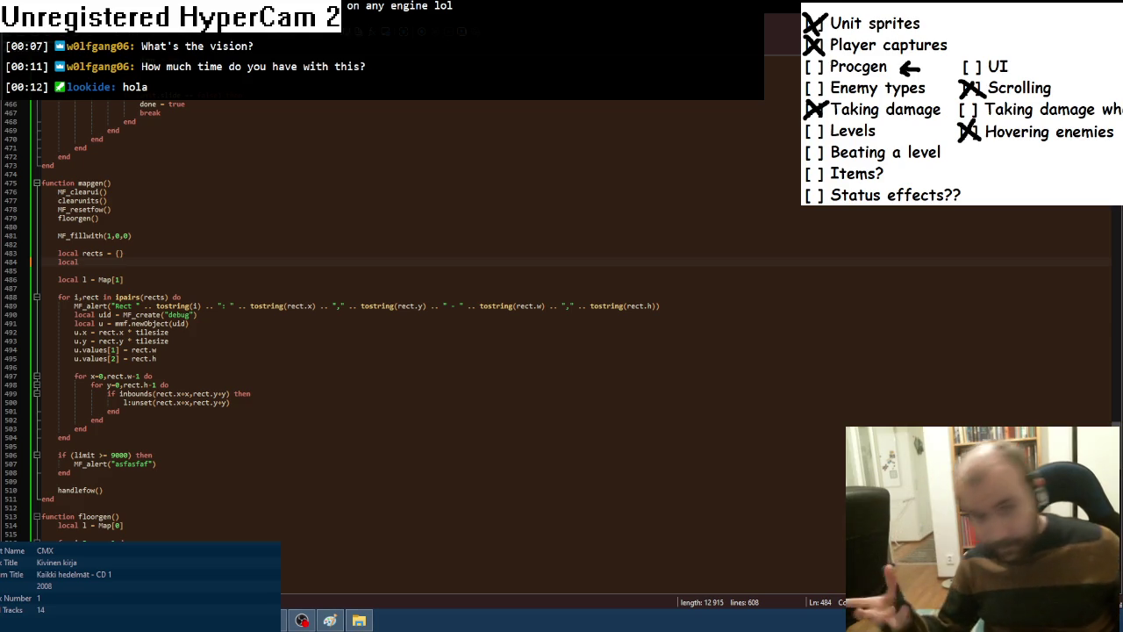
Define gridw = math.floor(mapw / 5) and gridh = math.floor(maph / 5), then start a for loop.
type("gridw =")
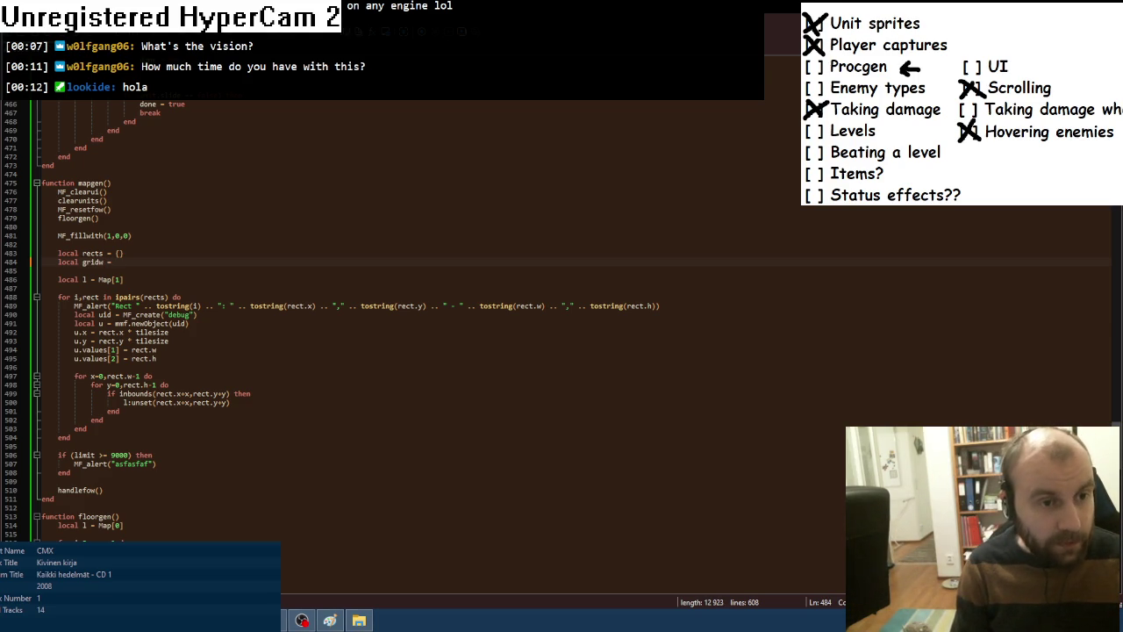
type("mapw /")
type(" 5")
type("math.floor(")
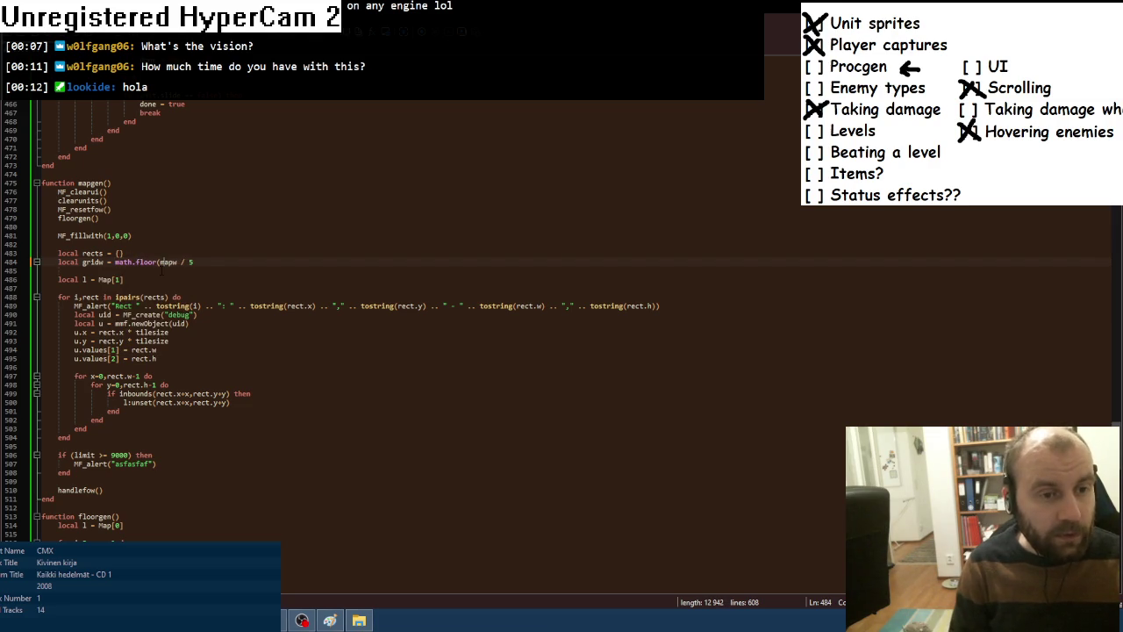
type(")")
key("ctrl+d")
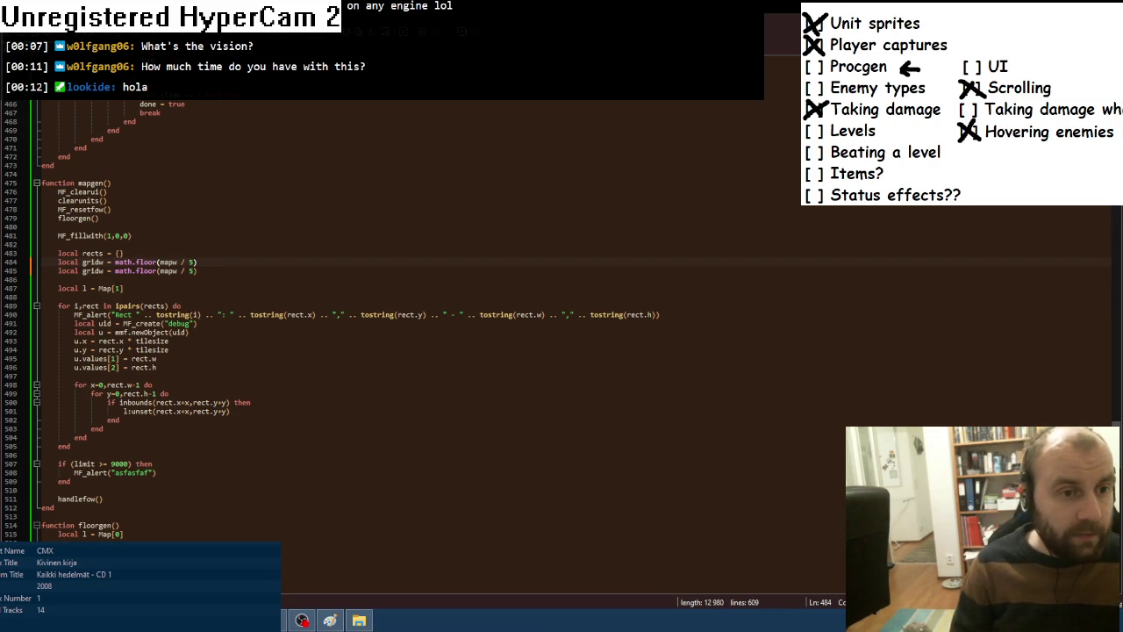
left_click(102, 270)
key("BackSpace")
type("h")
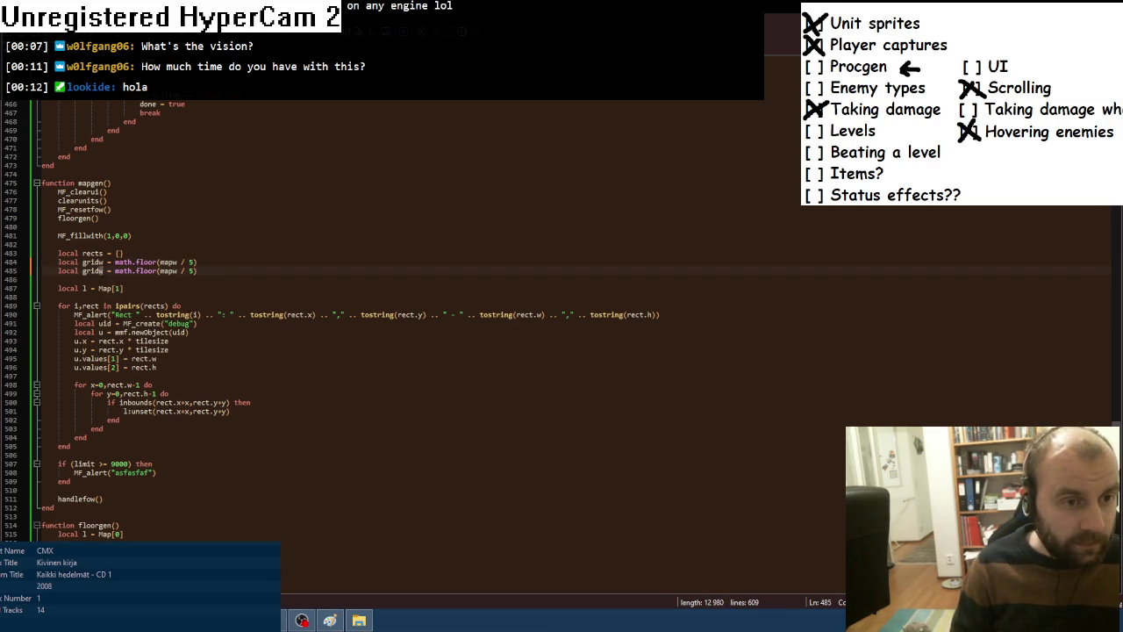
left_click(176, 271)
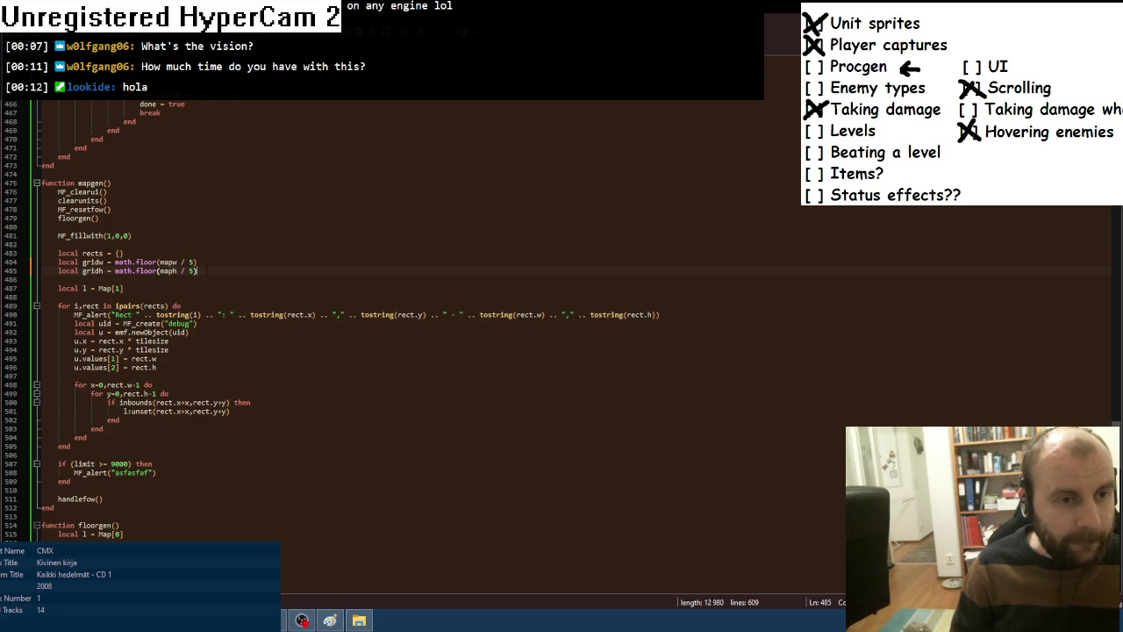
left_click(207, 270)
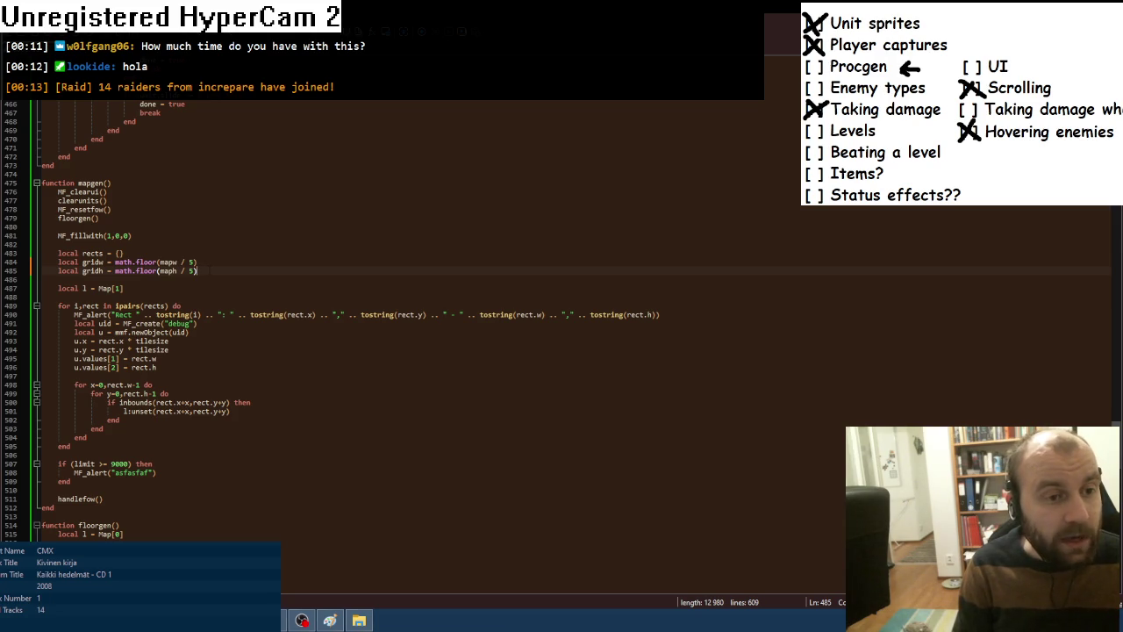
key("Return")
key("Return")
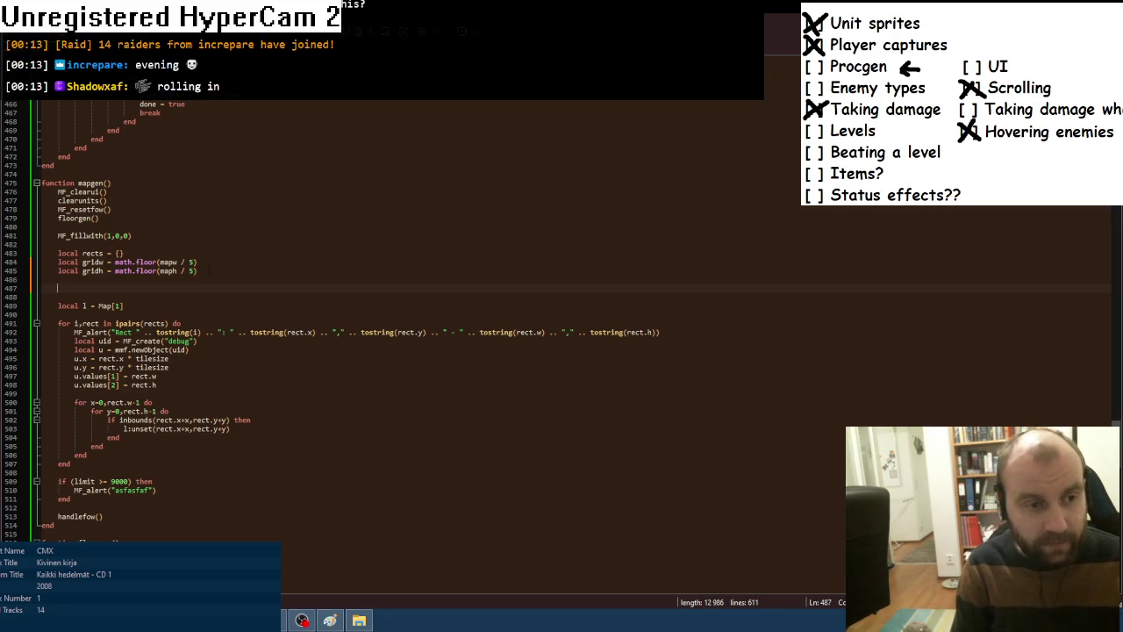
type("for")
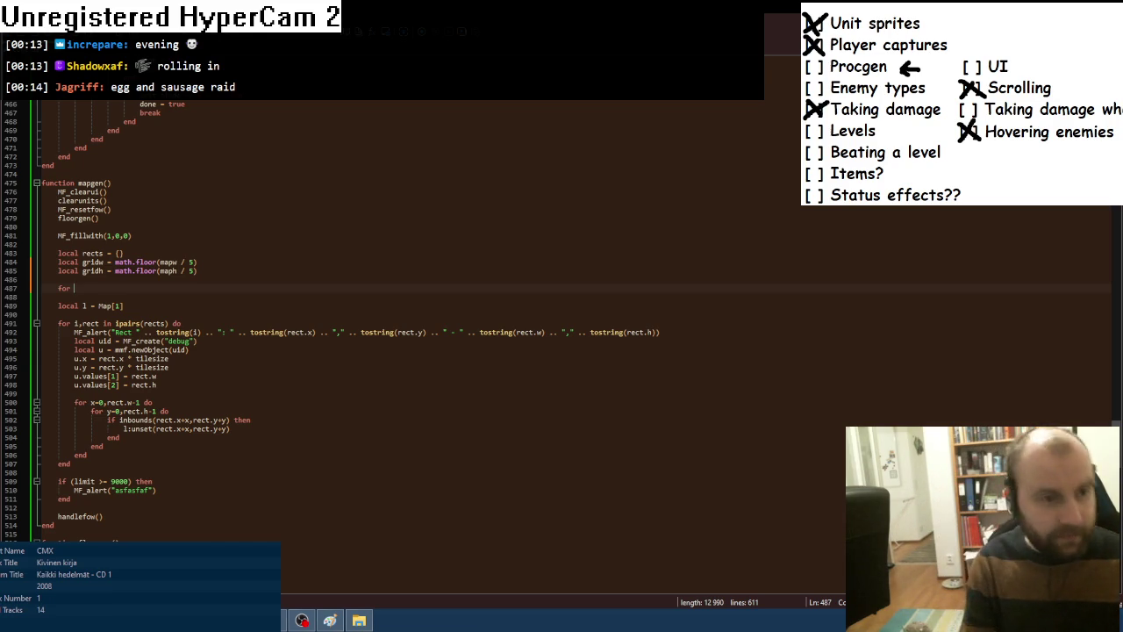
Write the outer loops for i=0,gridw-1 do and, nested inside, for j=0,gridh-1 do.
type("i=")
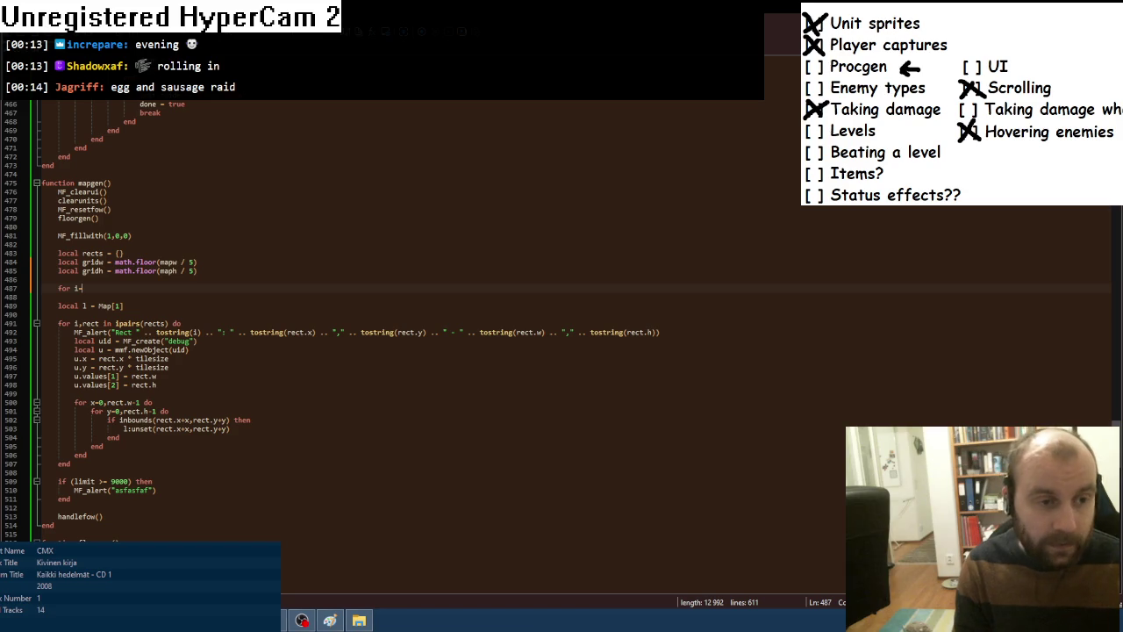
type("1")
type("0,grid")
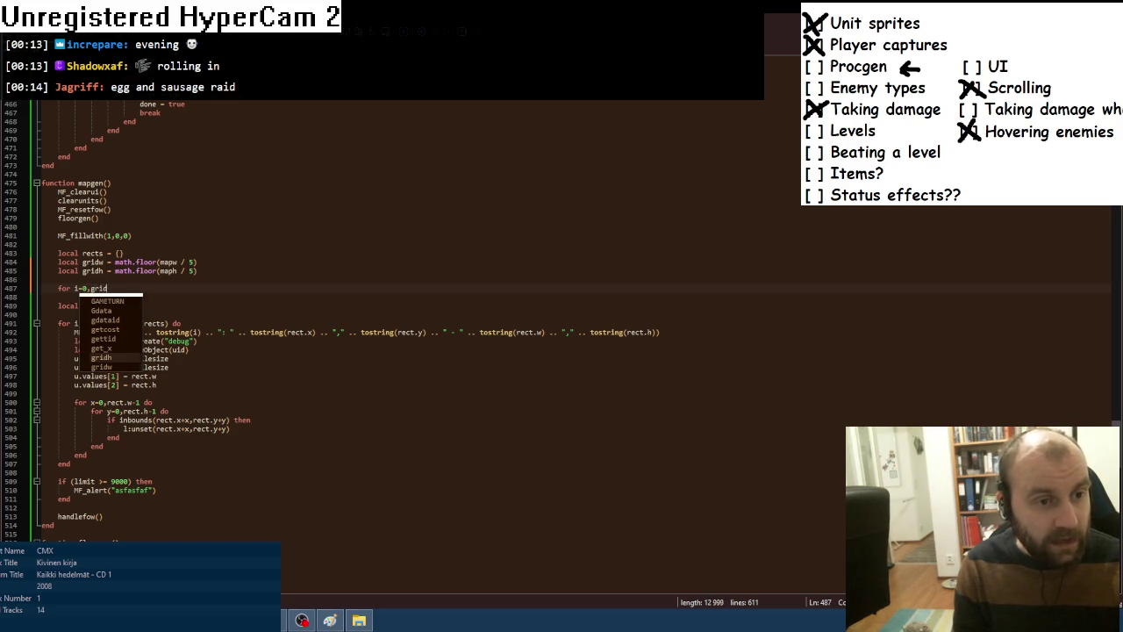
type("w-1 do")
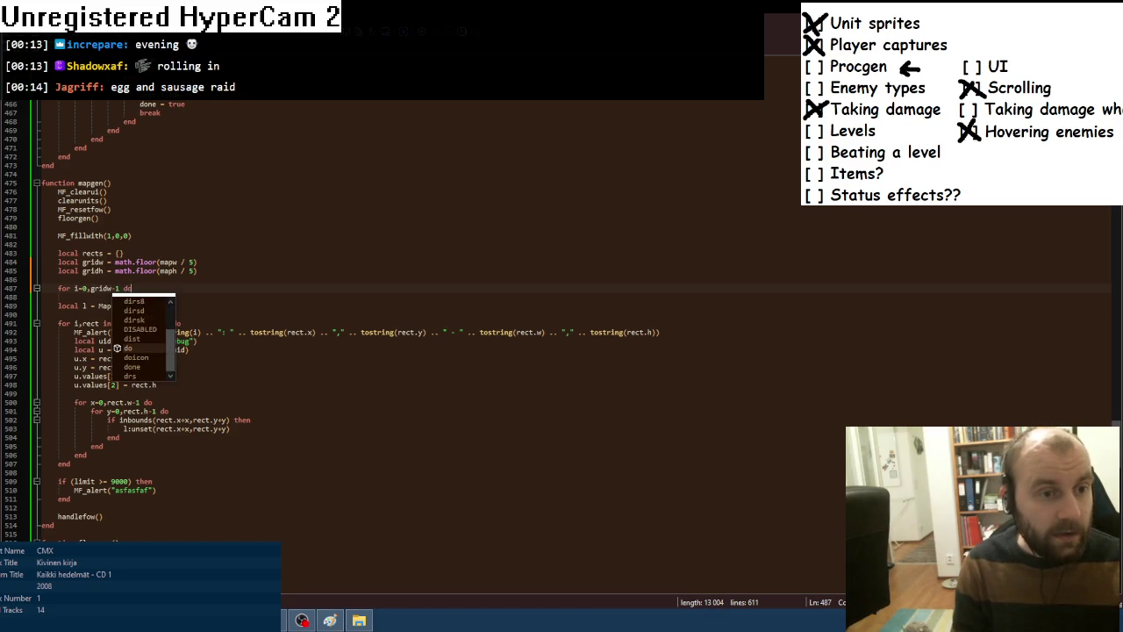
key("ctrl+d")
key("Down")
key("Home")
key("Tab")
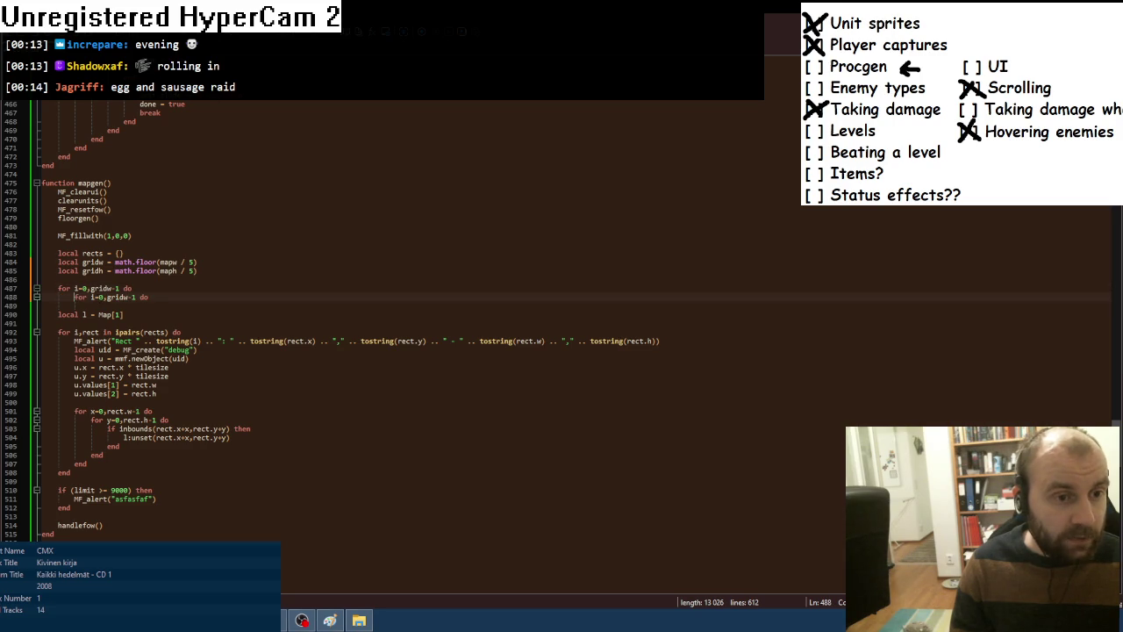
key("ctrl+Right")
key("shift+Right")
type("j")
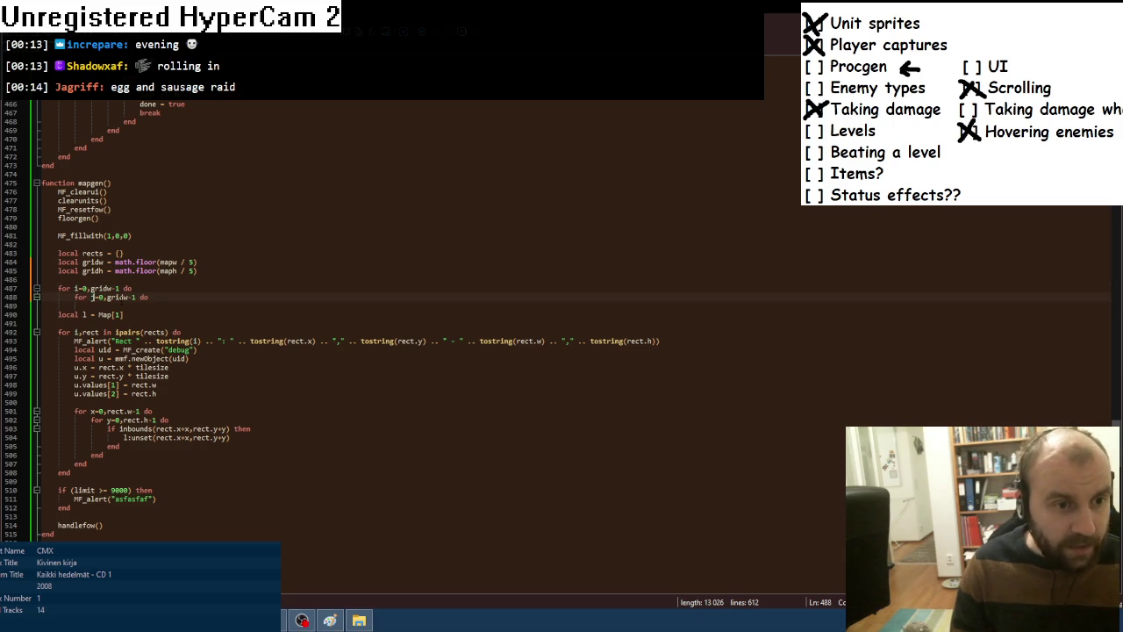
key("shift+Right")
type("h")
key("End")
key("Return")
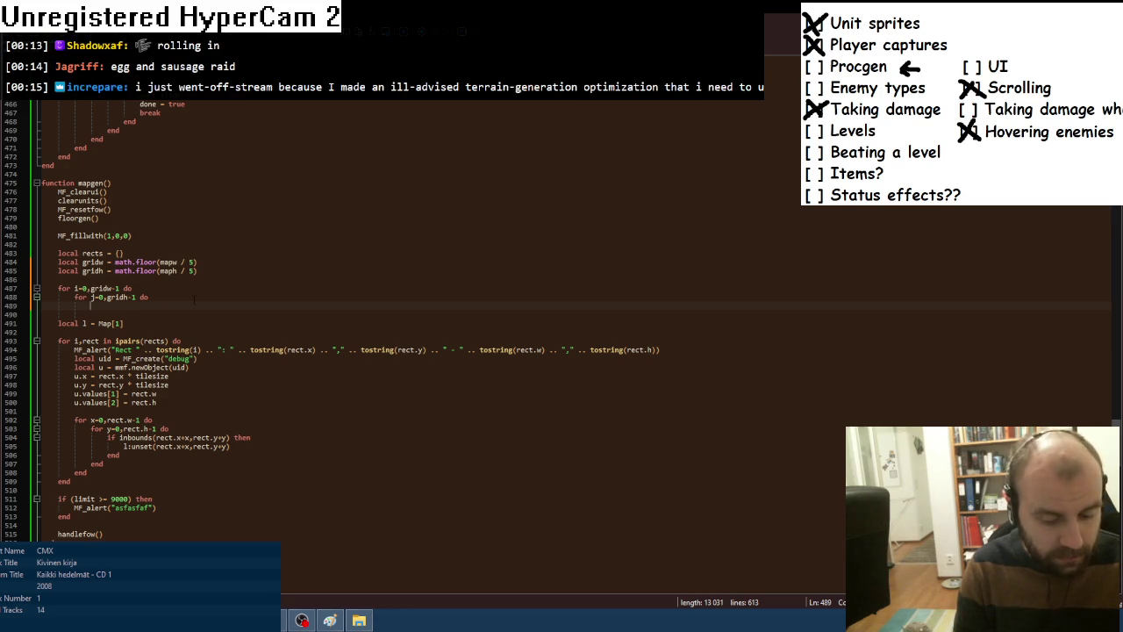
Nest for x=1,3 do and for y=1,3 do loops inside the j loop.
type("for ")
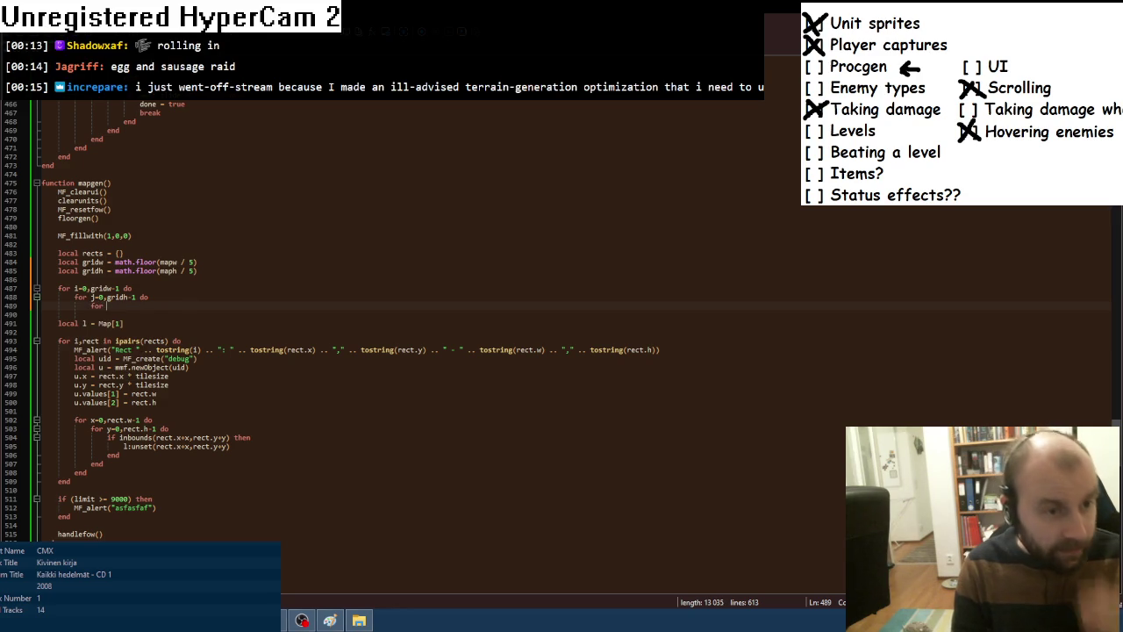
type("x=")
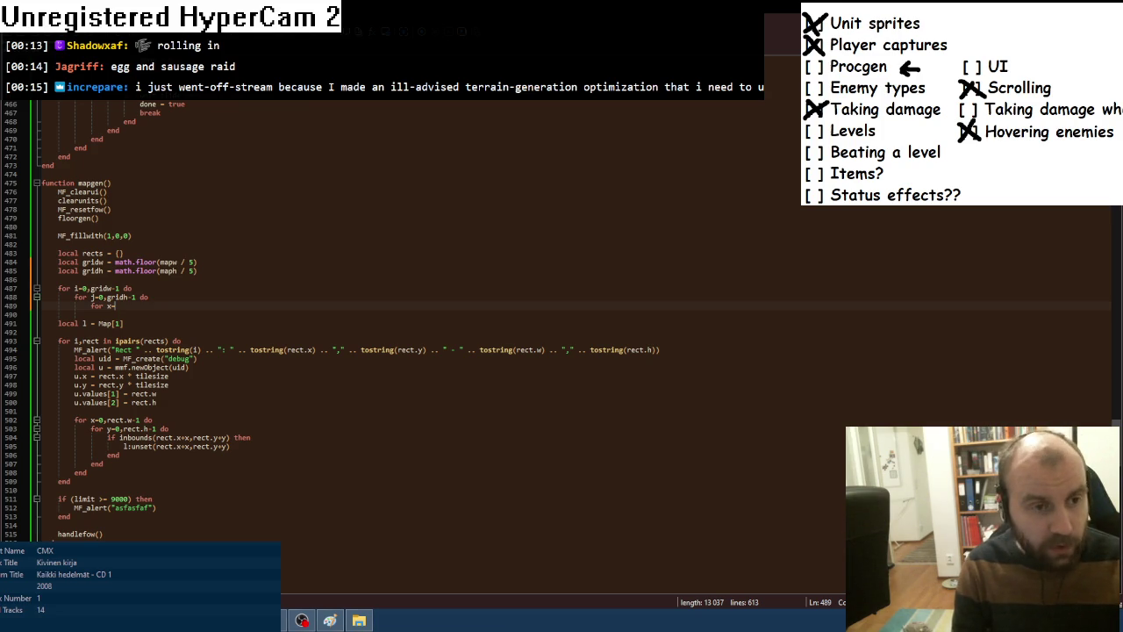
type("1,3 do")
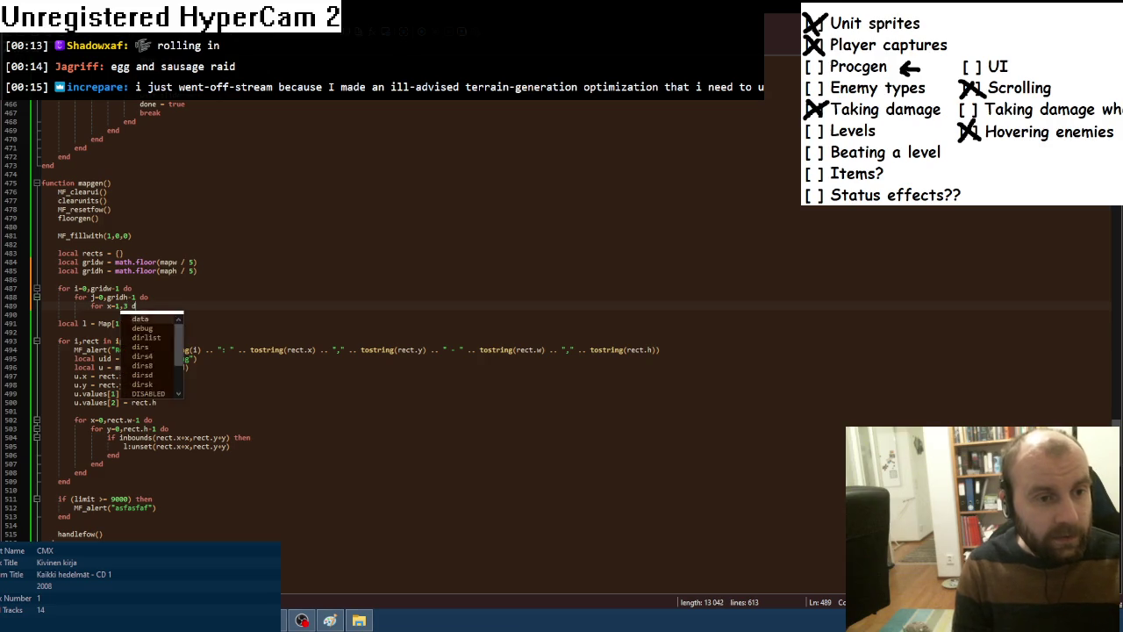
key("Return")
key("Tab")
type("fo")
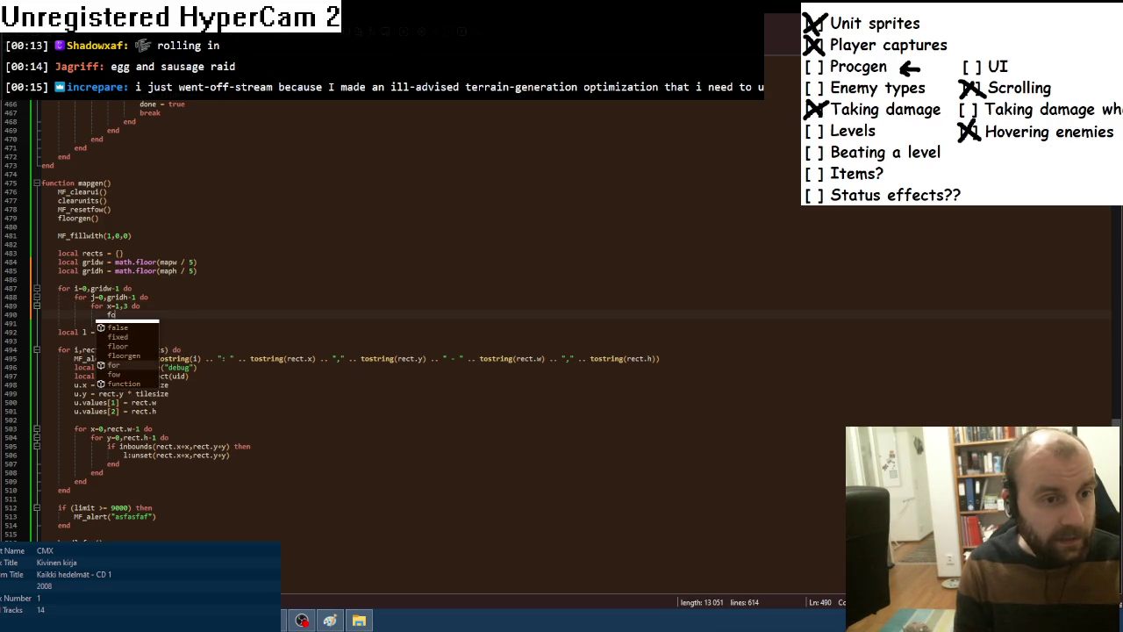
type("r y=1")
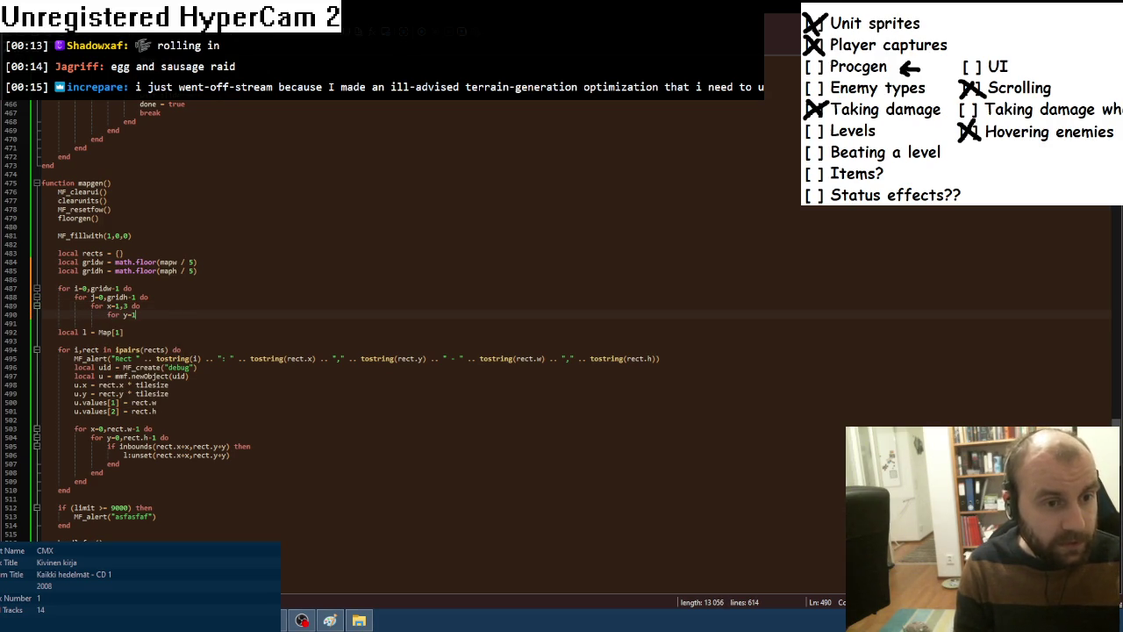
type(",3 do")
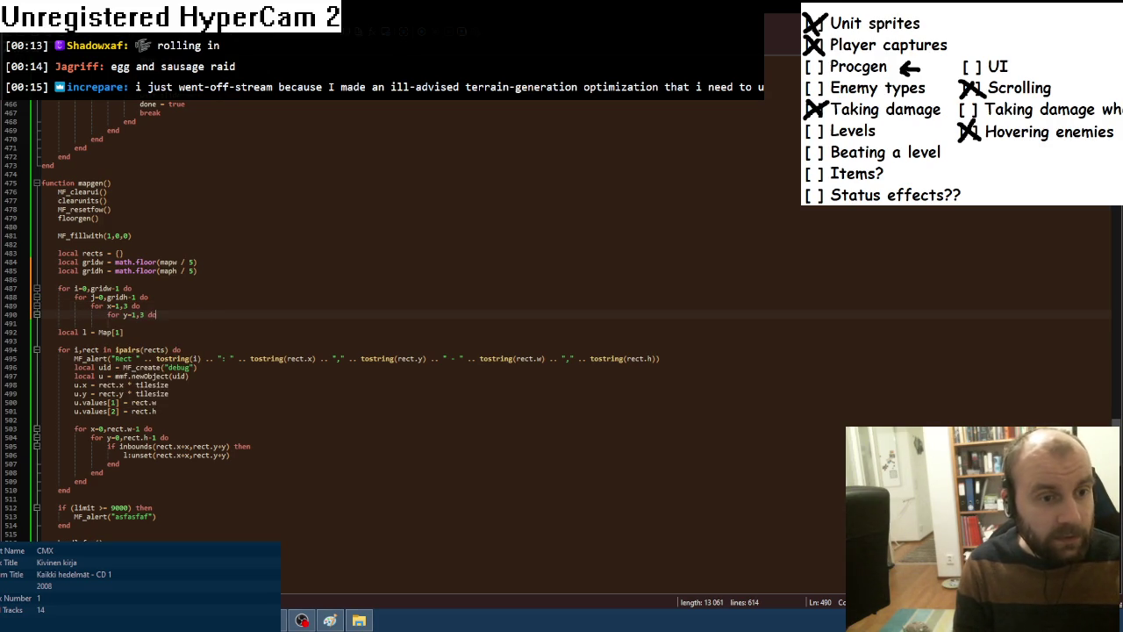
key("Return")
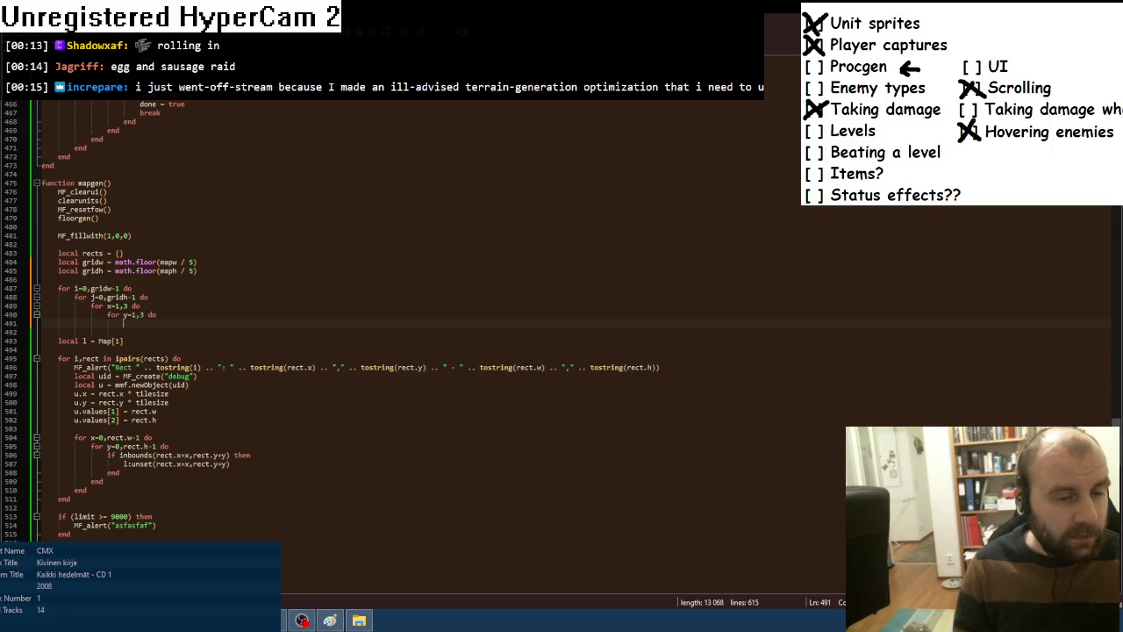
Move the old rects loop block out of mapgen to the end of the file.
key("Down")
key("Down")
key("Down")
key("shift+Down")
key("shift+Down")
key("shift+Down")
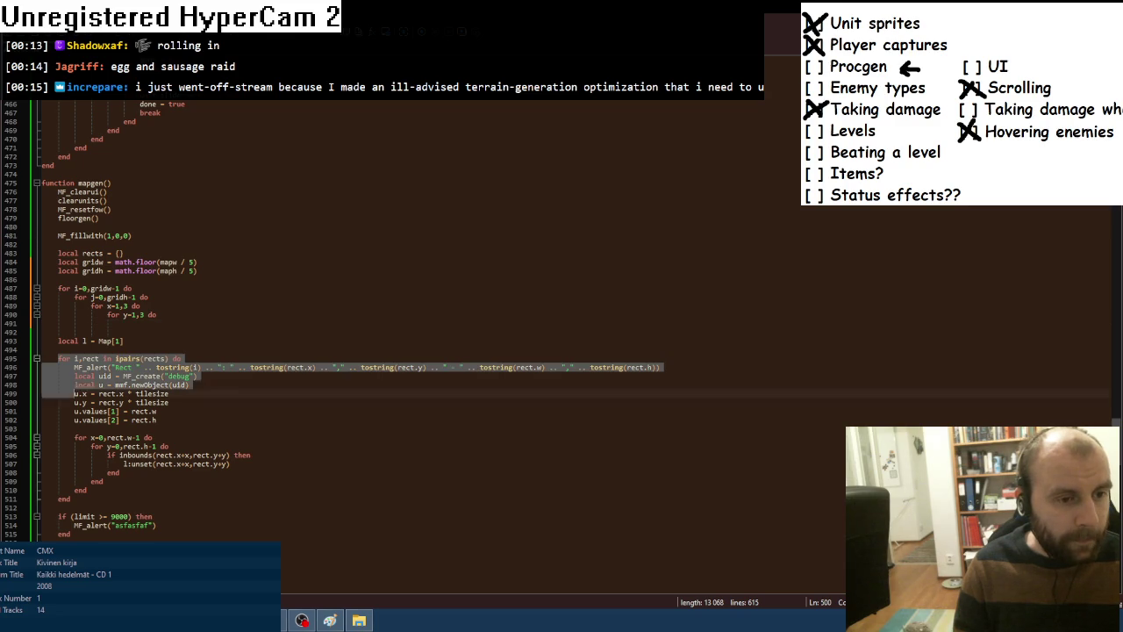
key("Delete")
scroll(351, 316, "down", 10)
scroll(133, 402, "down", 15)
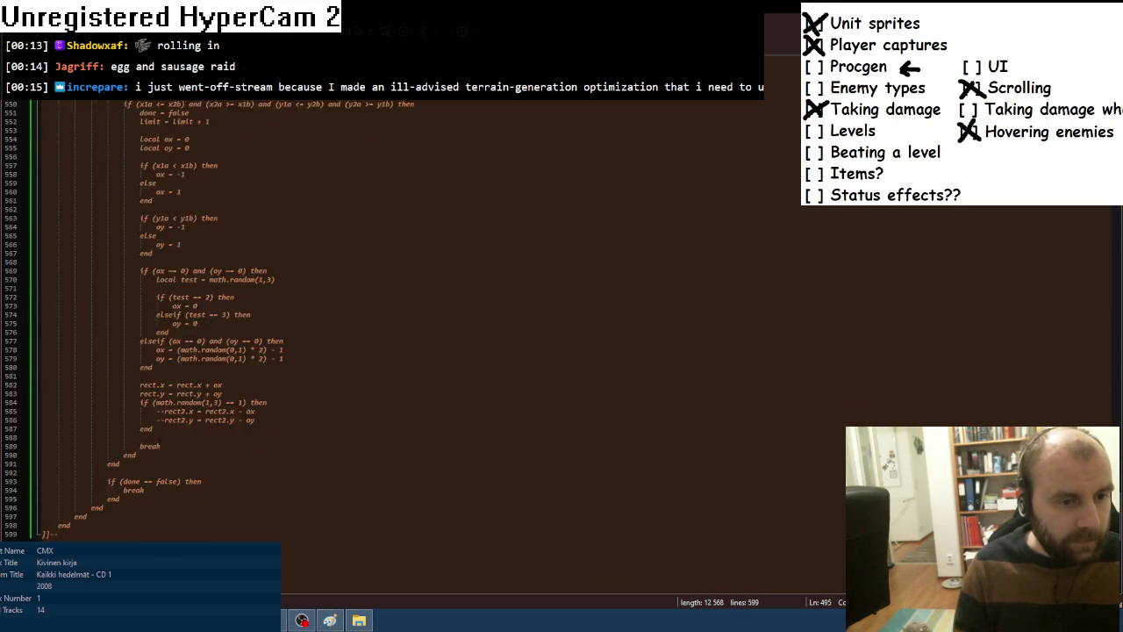
scroll(133, 402, "up", 15)
scroll(115, 375, "down", 12)
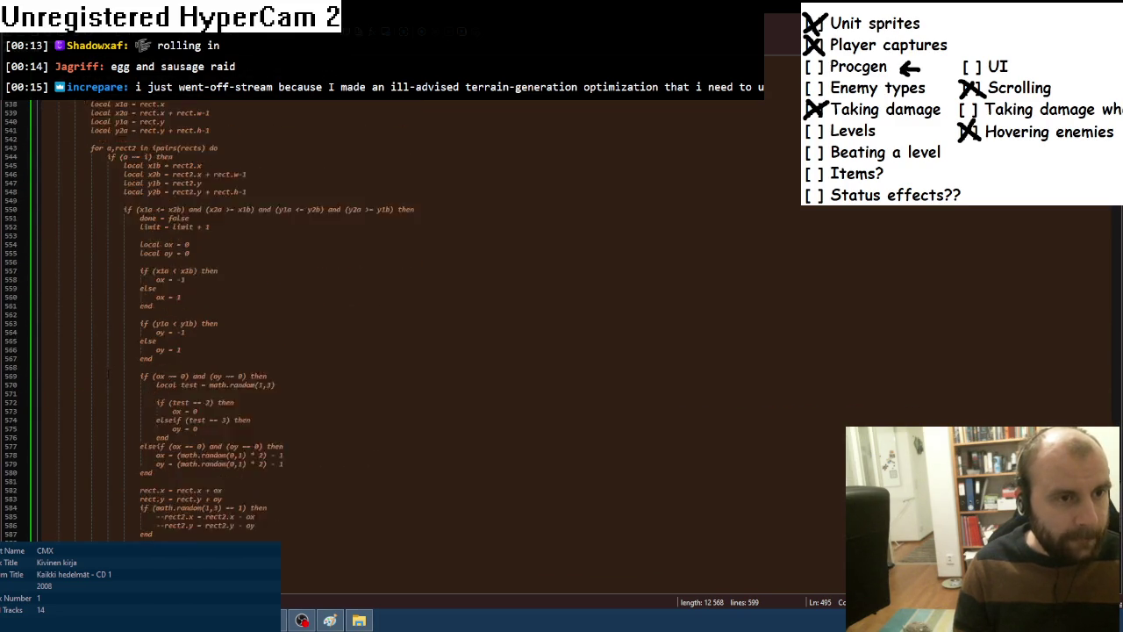
left_click(58, 481)
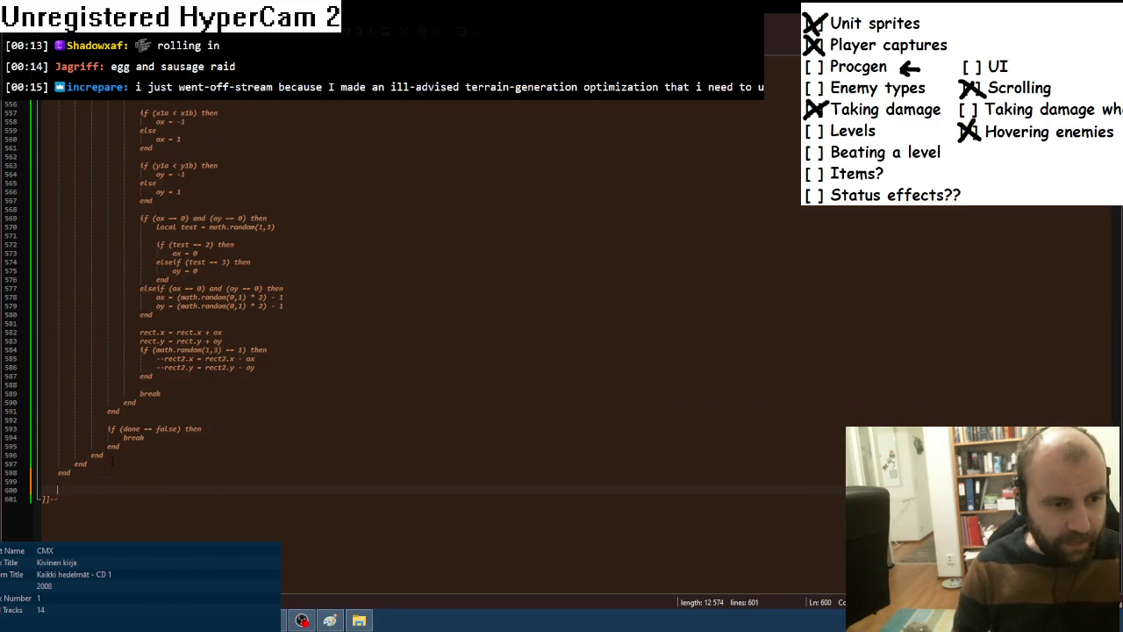
key("ctrl+v")
Cut the local l = Map[1] line and select local rects = {} to replace it.
scroll(351, 316, "up", 12)
scroll(351, 316, "up", 20)
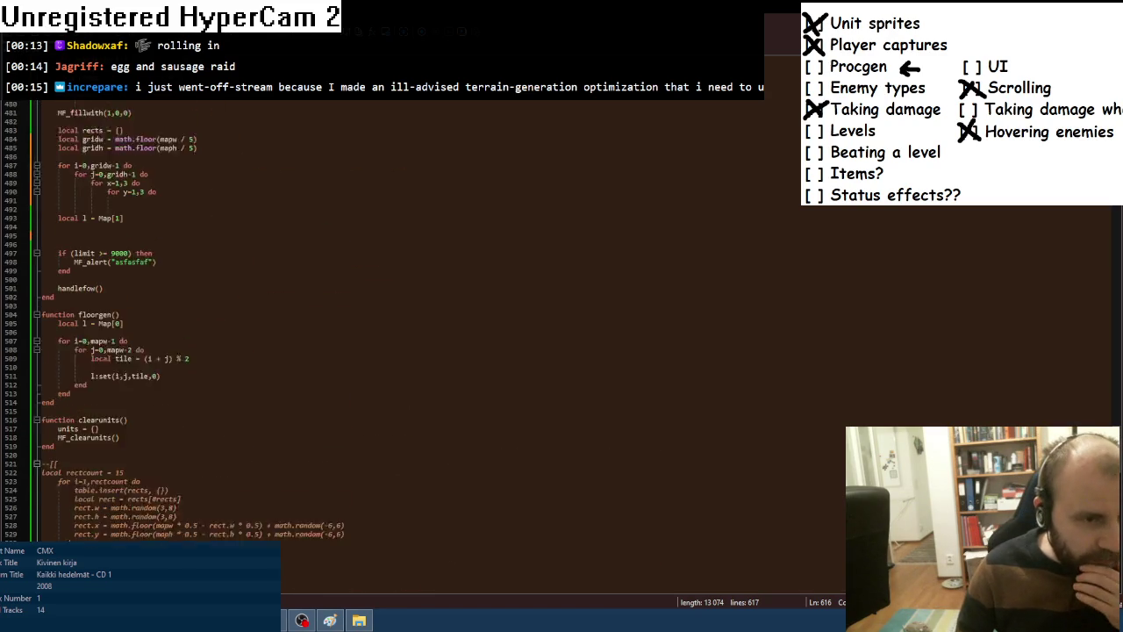
left_click(123, 358)
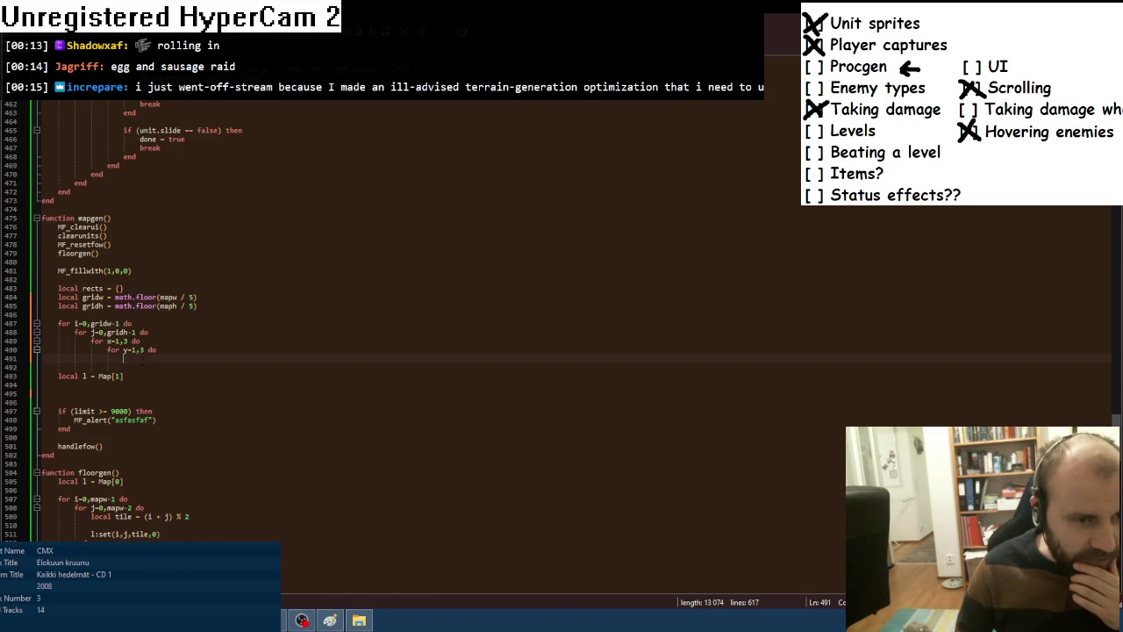
key("Down")
key("Down")
key("shift+Home")
key("ctrl+c")
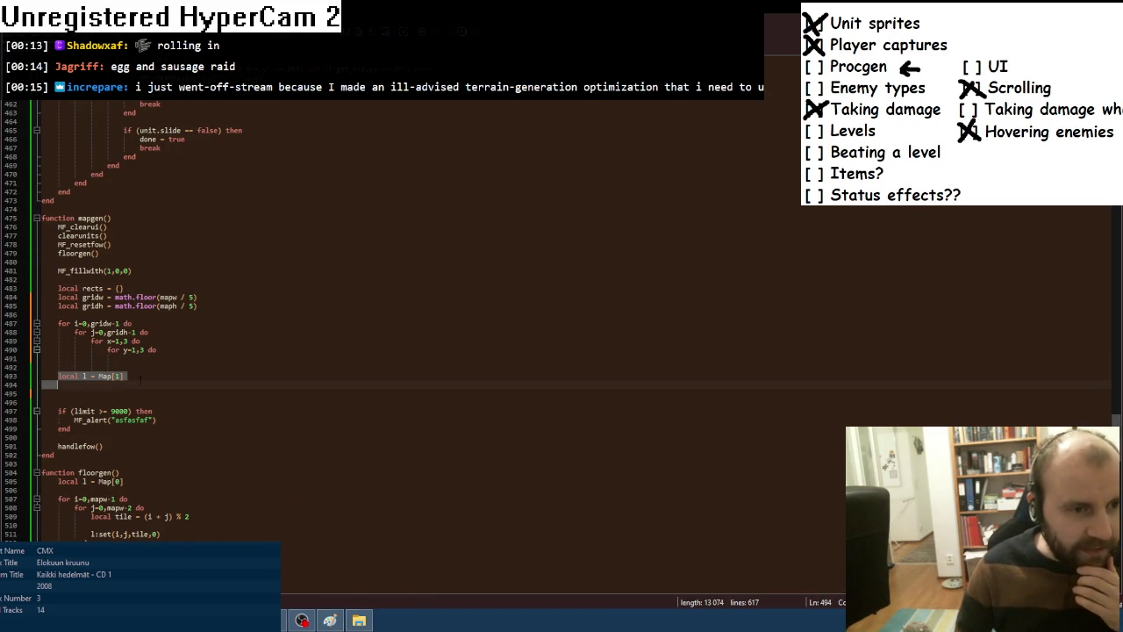
key("Delete")
left_click_drag(125, 288, 58, 288)
Replace local rects = {} with local l = Map[1], start an l:set( call, and add local gridsize = 5.
key("ctrl+v")
left_click(123, 358)
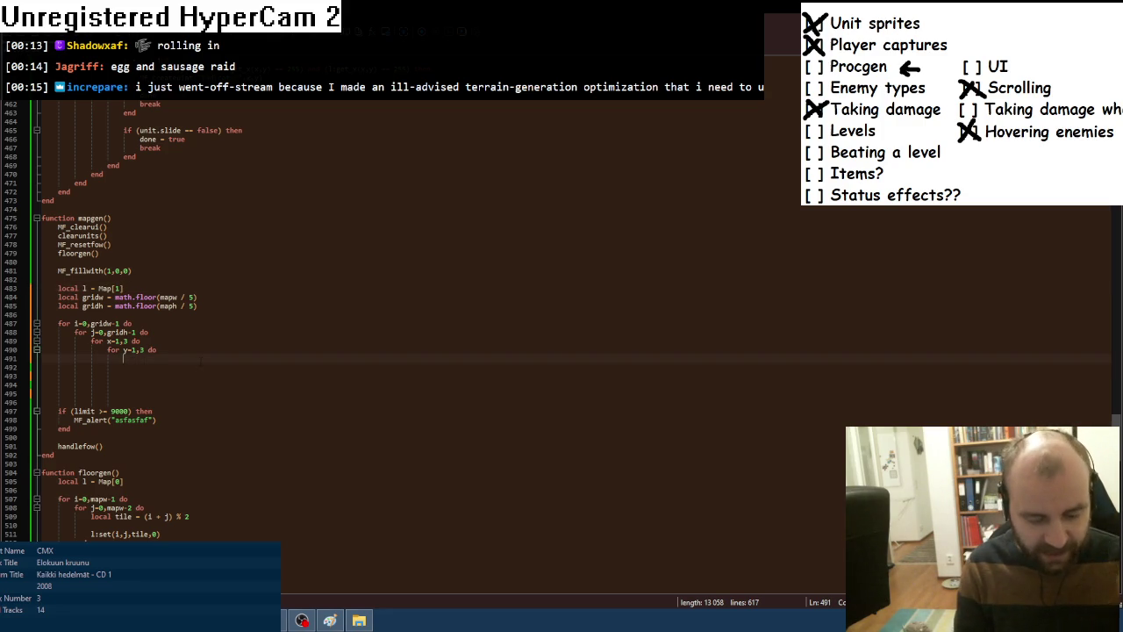
type("l:set(")
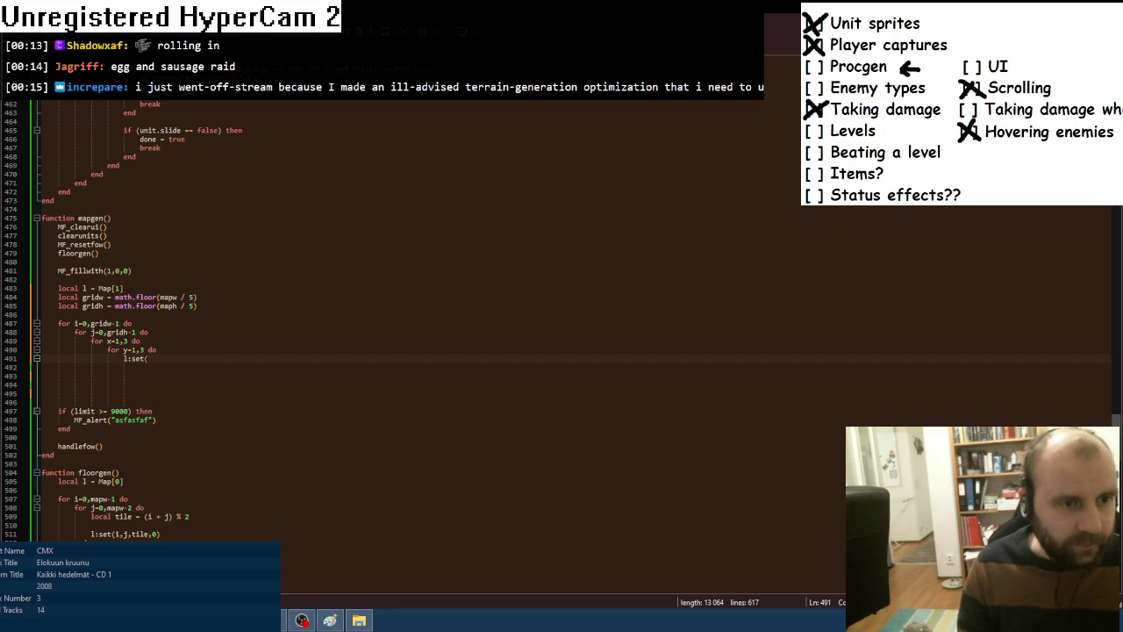
left_click(124, 287)
key("Return")
type("local gridsi")
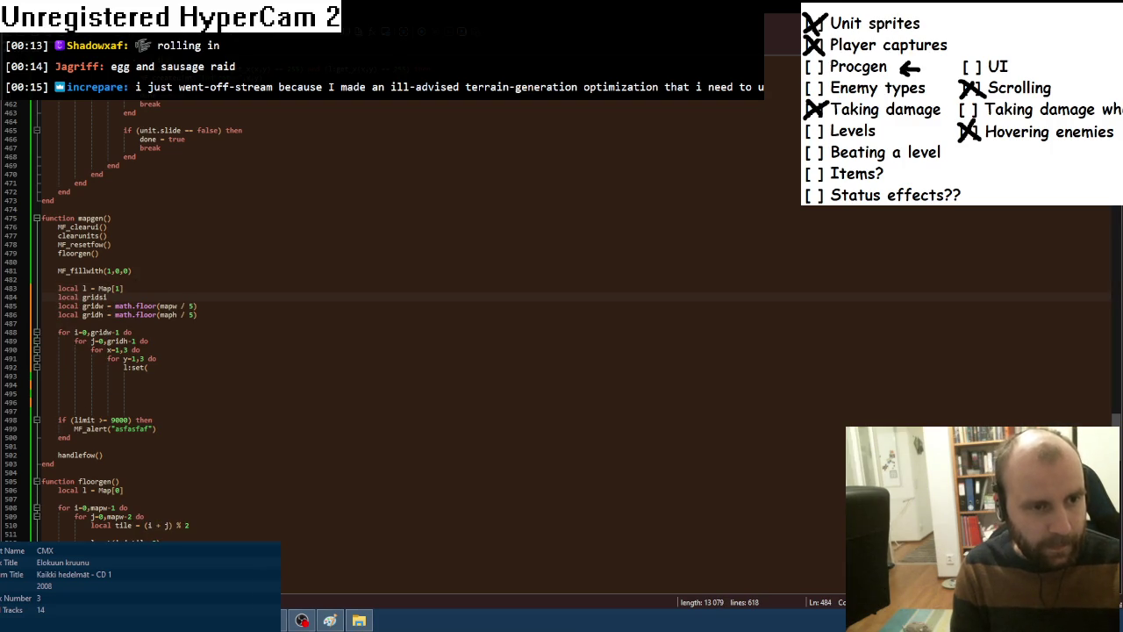
type("ze = 5")
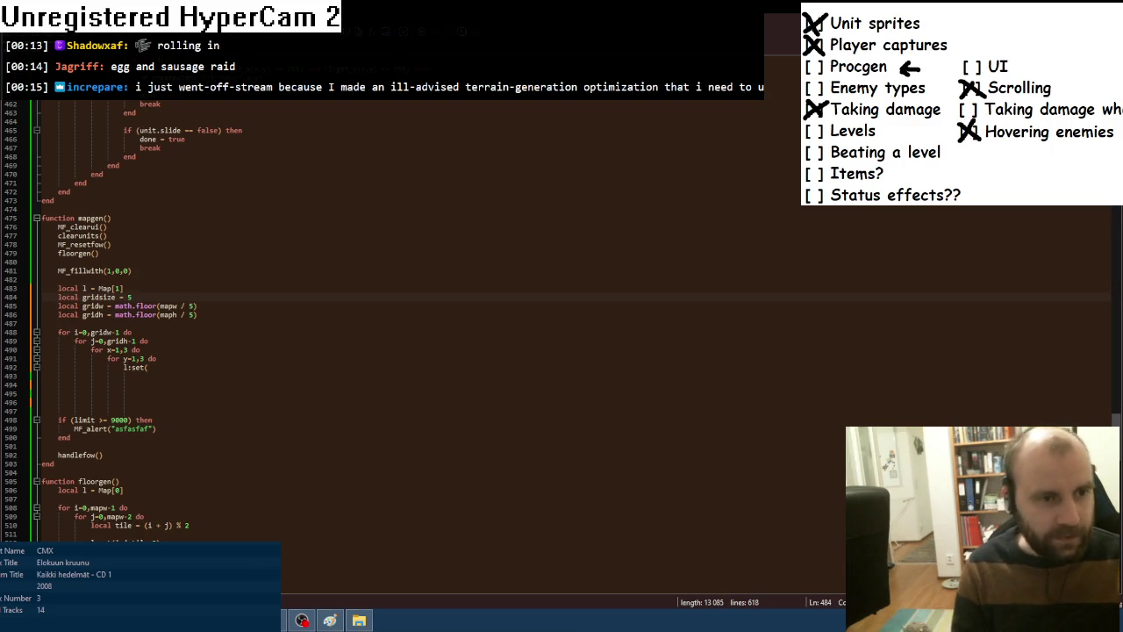
Use gridsize instead of 5 as the divisor in the gridw and gridh lines.
left_click_drag(83, 296, 115, 297)
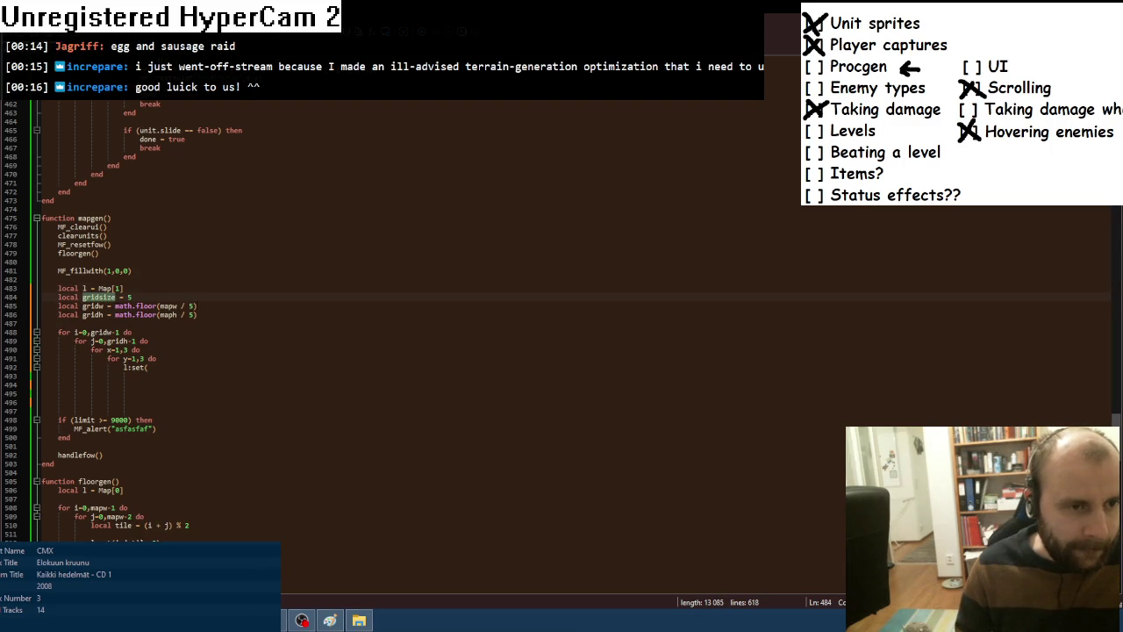
key("ctrl+c")
double_click(192, 306)
key("ctrl+v")
double_click(192, 314)
key("ctrl+v")
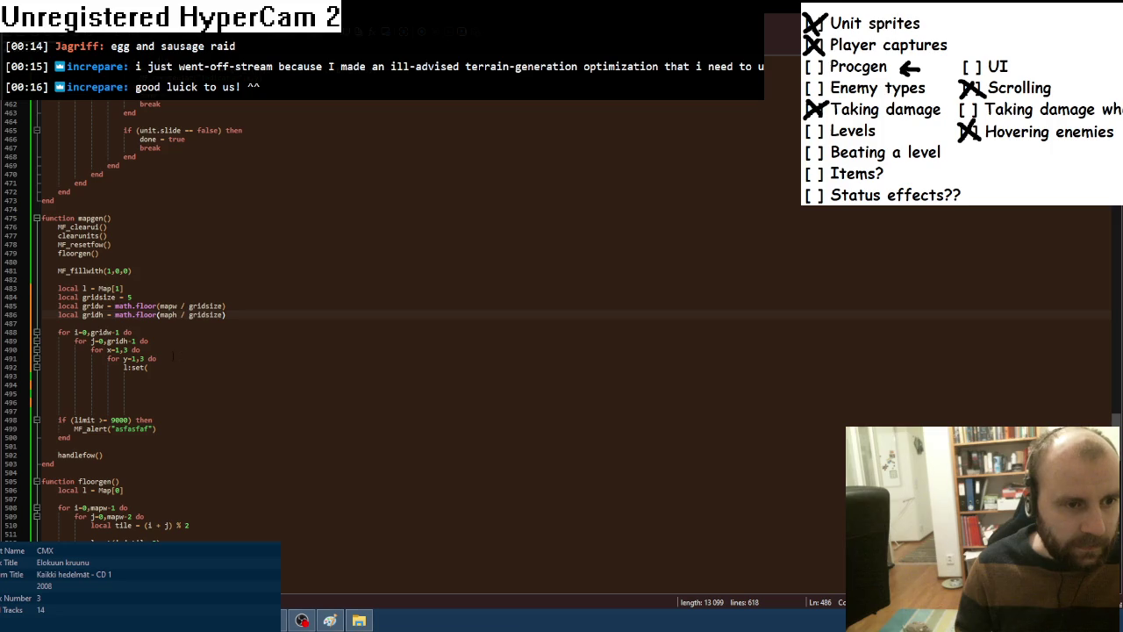
Change the x and y loop upper bounds from 3 to gridsize-2.
left_click(163, 368)
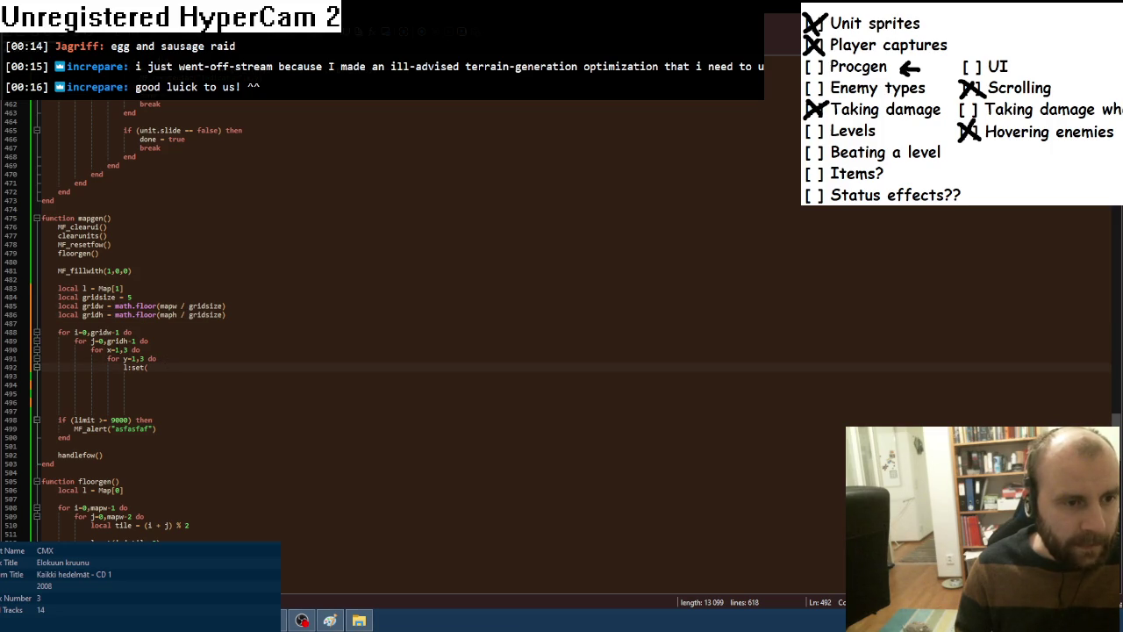
double_click(125, 350)
key("ctrl+v")
type("-2")
double_click(141, 358)
key("ctrl+v")
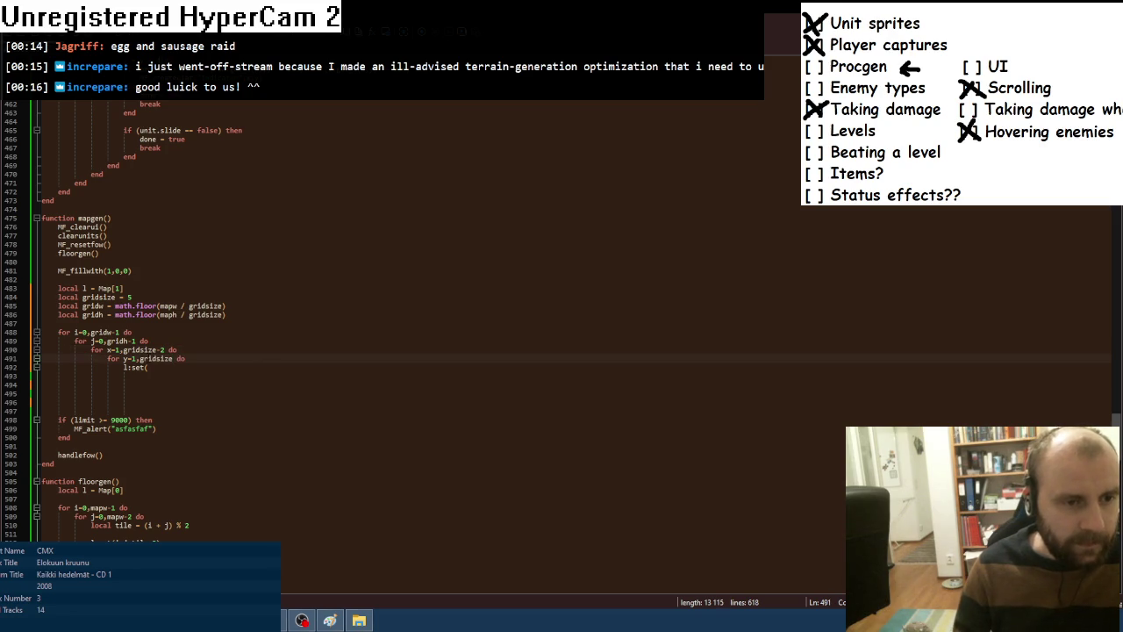
type("-2")
key("Down")
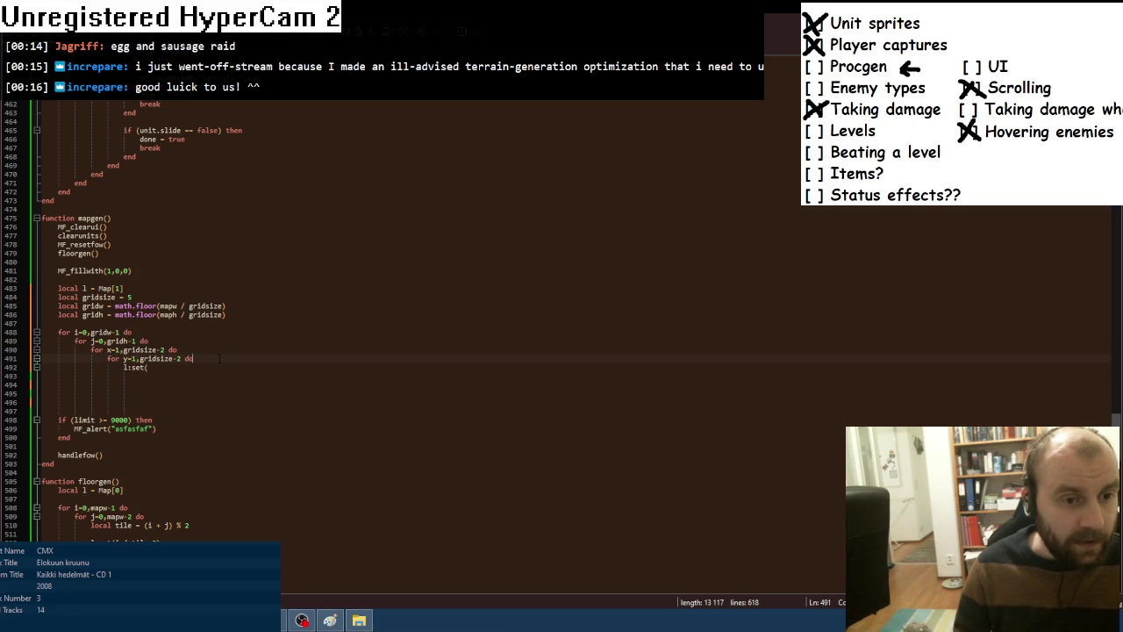
Add local x_ = i * gridsize + x above the l:set( call.
key("Return")
type("local x_ = ")
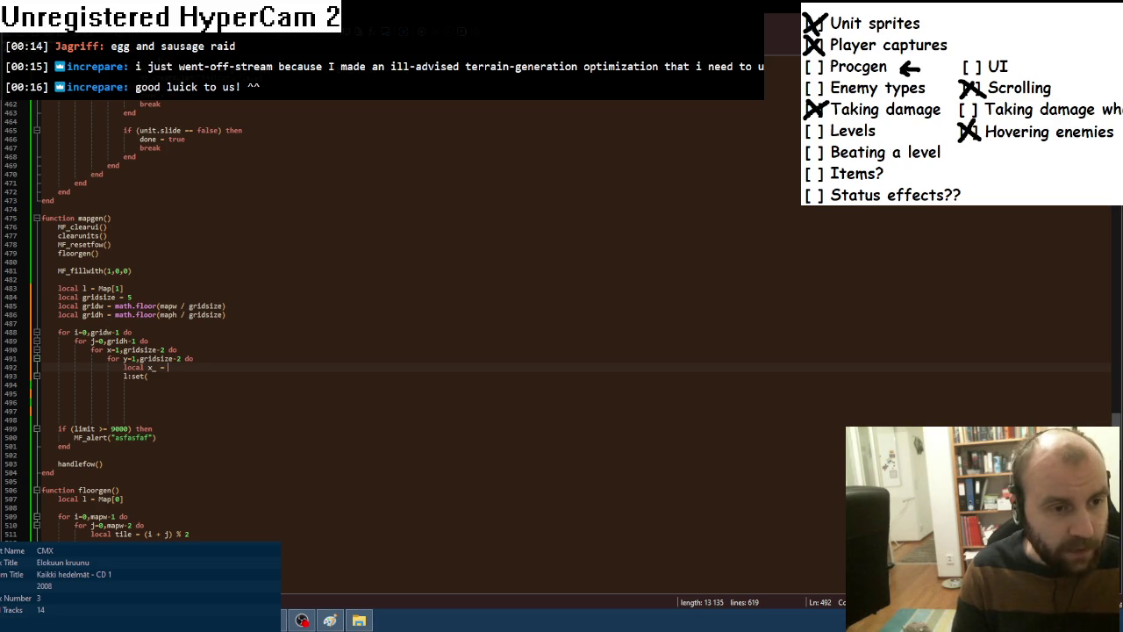
type("i * ")
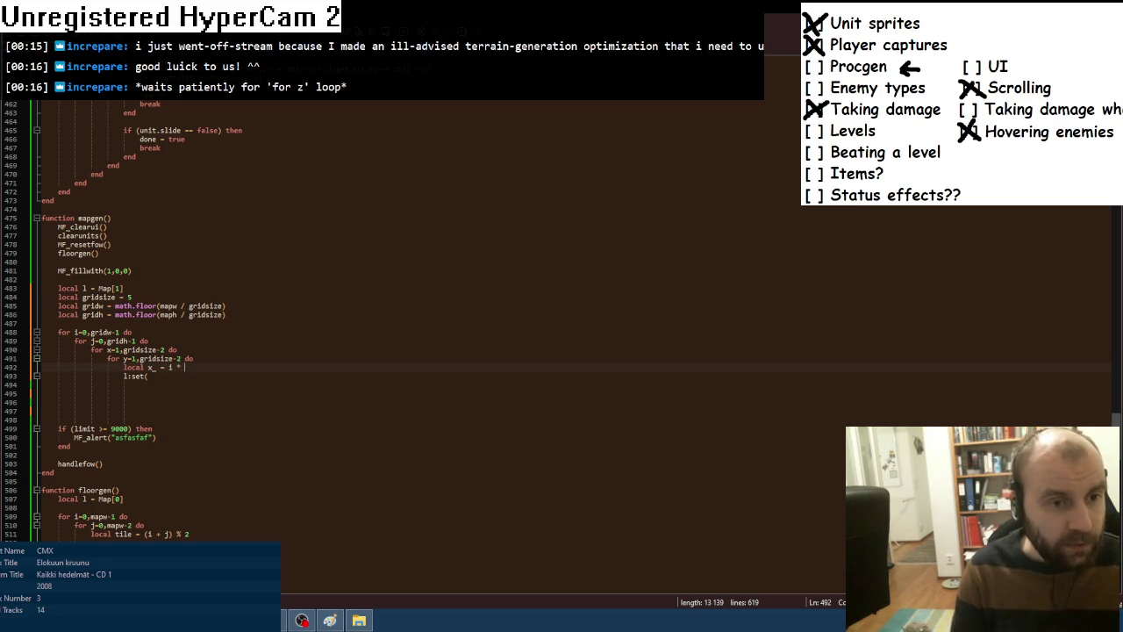
type("grid")
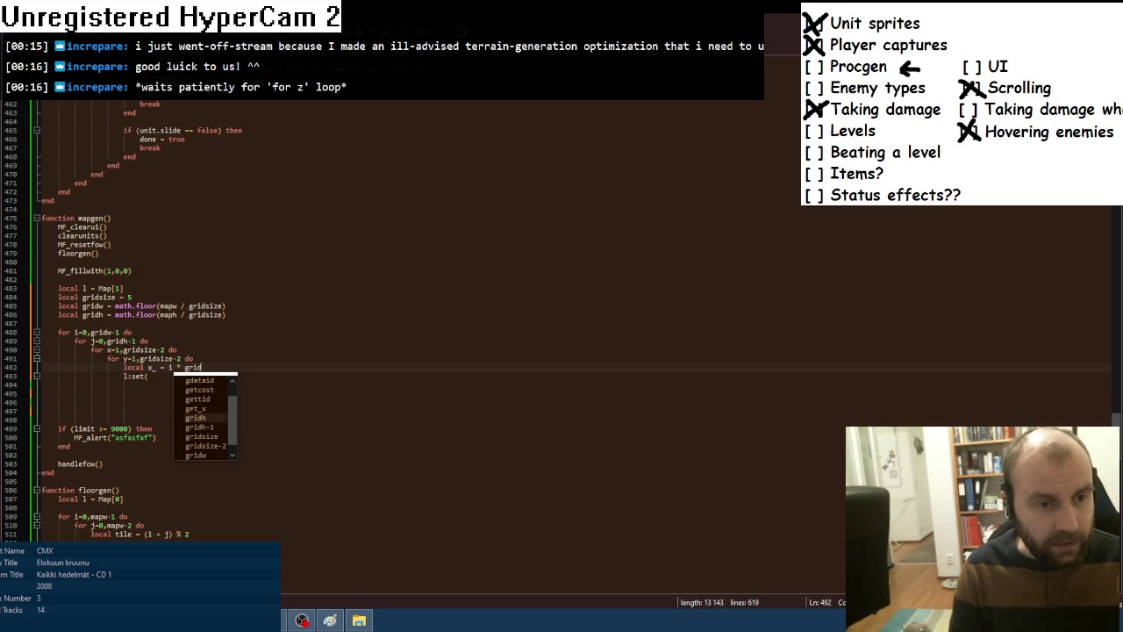
type("size")
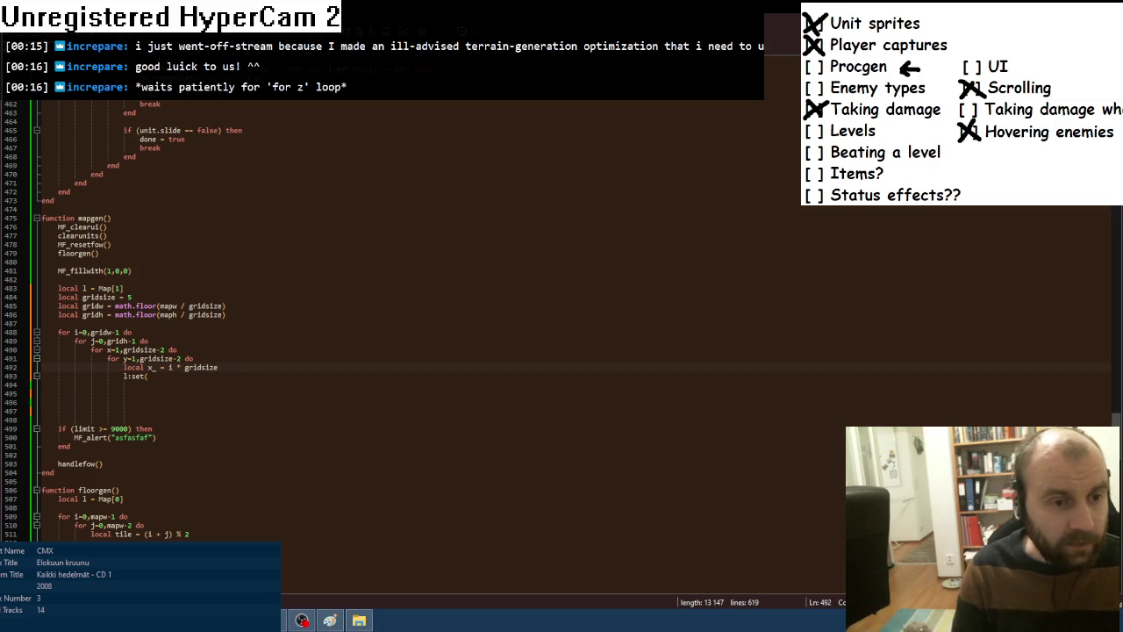
type(" +")
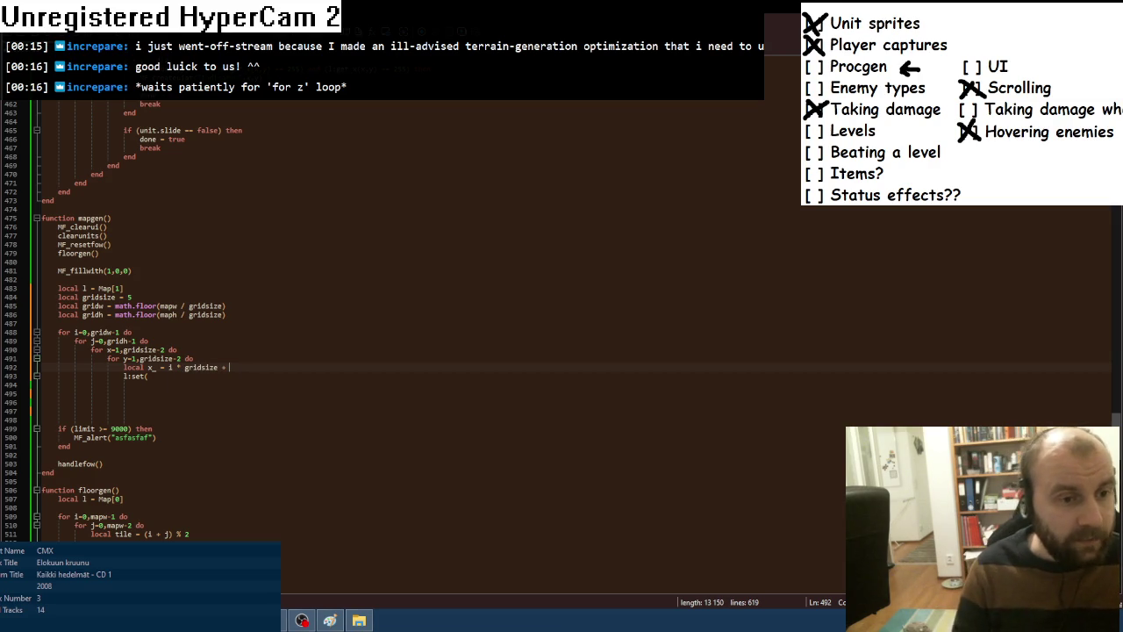
left_click(113, 349)
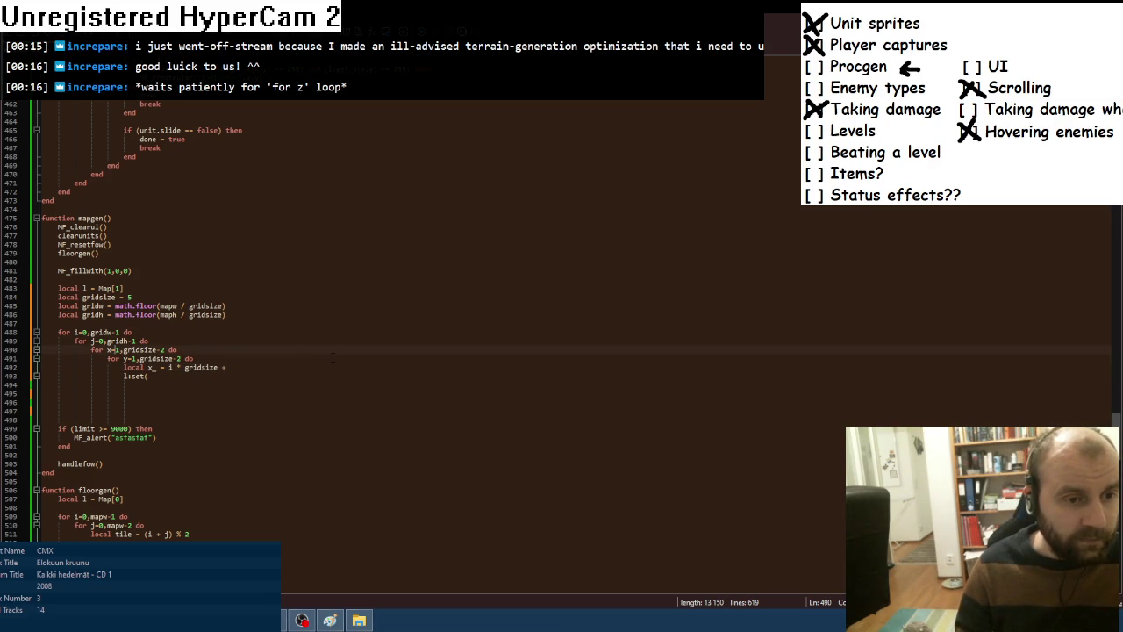
left_click(252, 367)
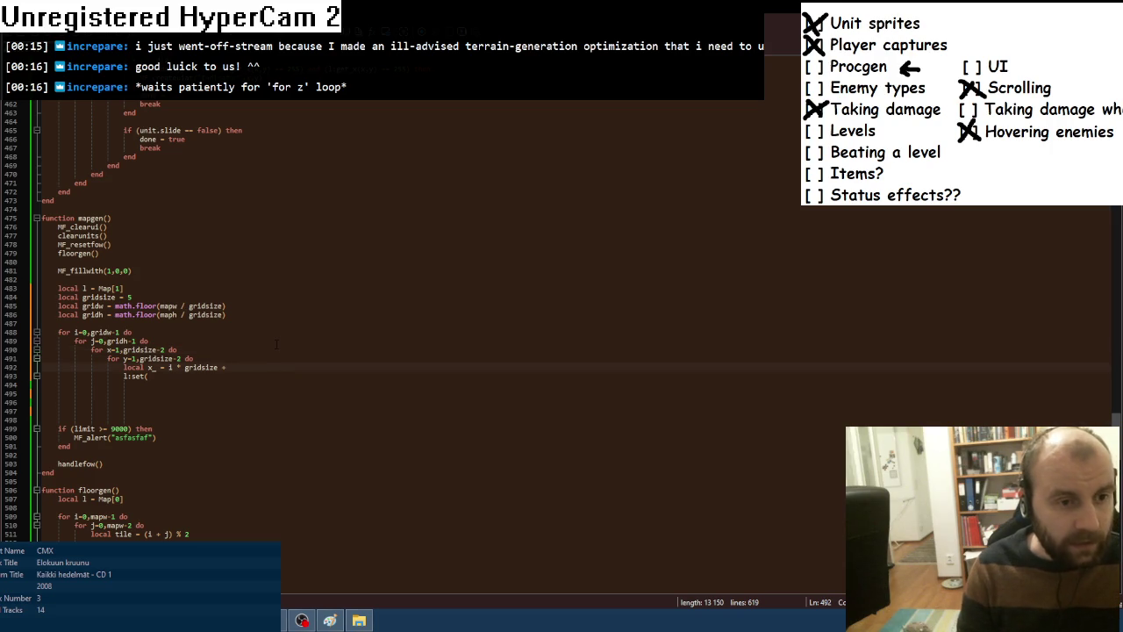
type(" x")
key("Escape")
Duplicate the x_ line as y_ and change l:set( to l:unset(.
key("ctrl+d")
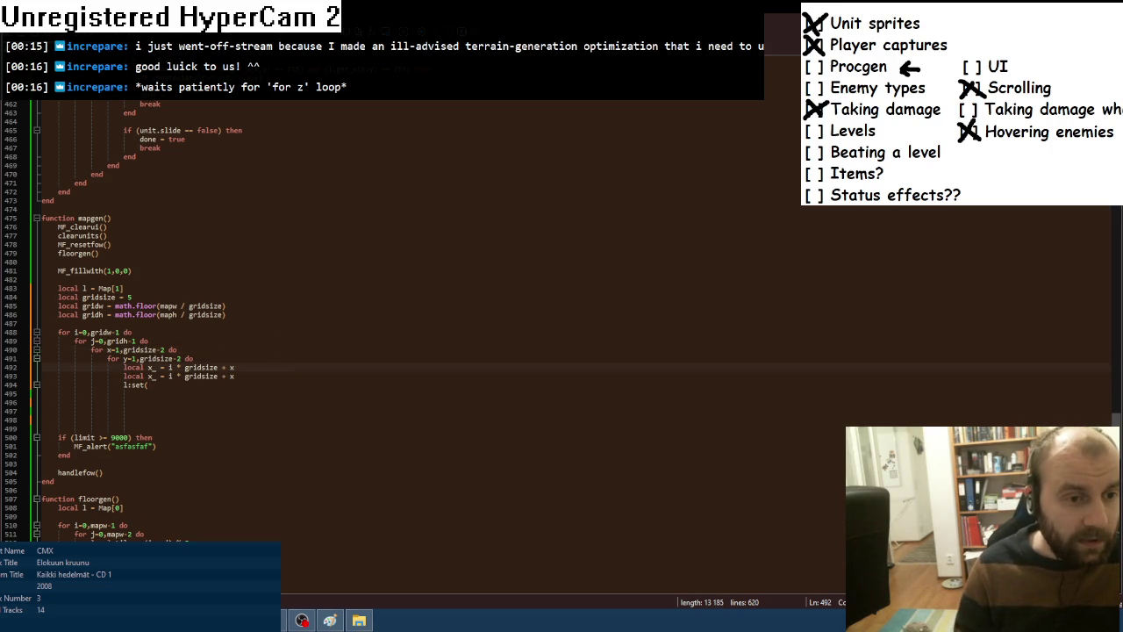
left_click(152, 375)
key("BackSpace")
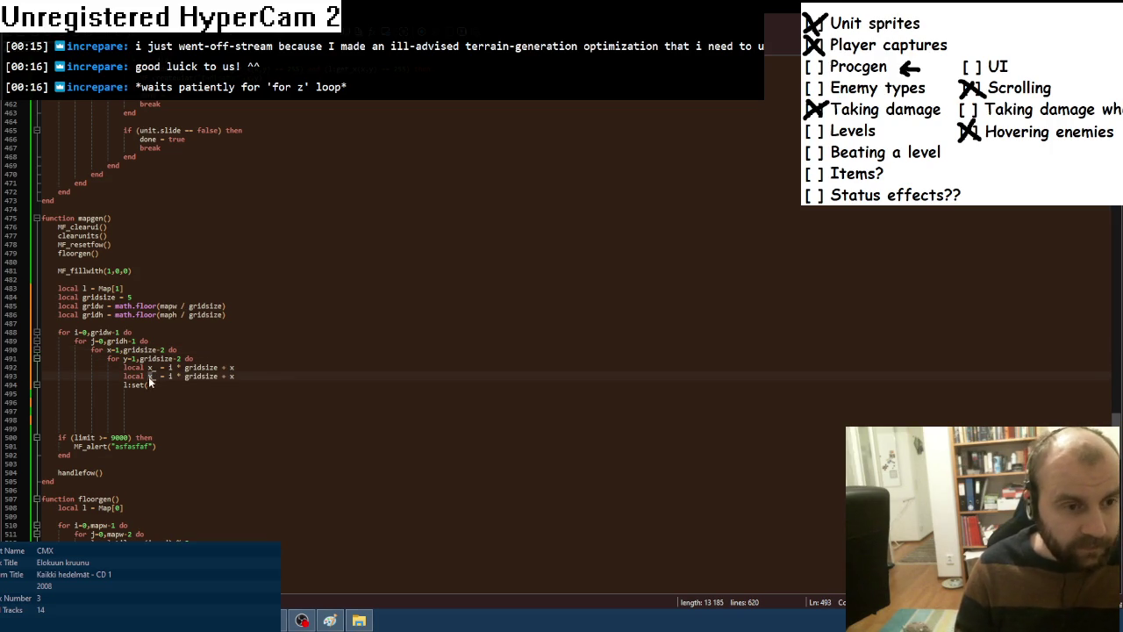
type("y")
left_click(131, 384)
type("un")
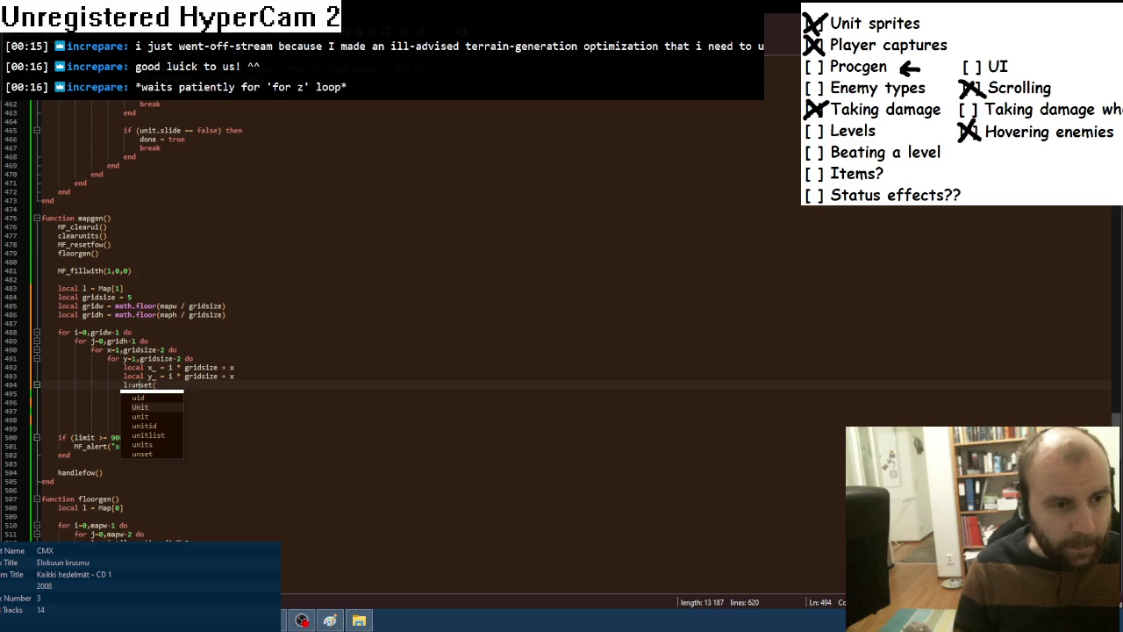
Make the y_ line j * gridsize + y and call l:unset(x_,y_).
double_click(232, 376)
type("y")
left_click(171, 375)
key("BackSpace")
type("j")
key("Down")
type("x_,y_)")
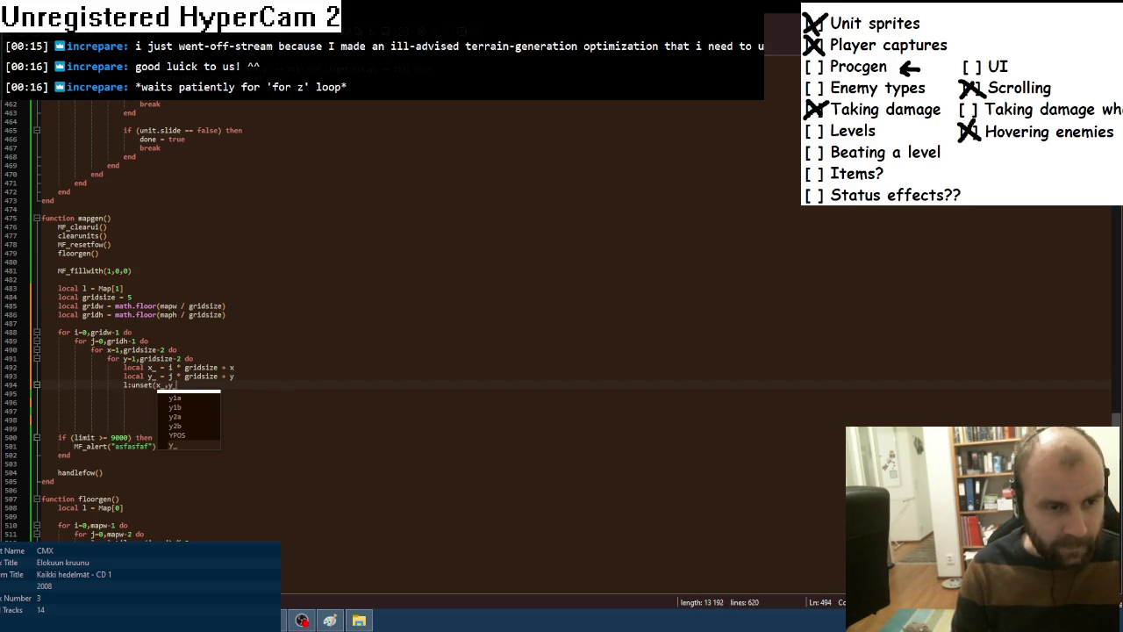
Close all four nested loops with end statements.
key("Return")
type("end")
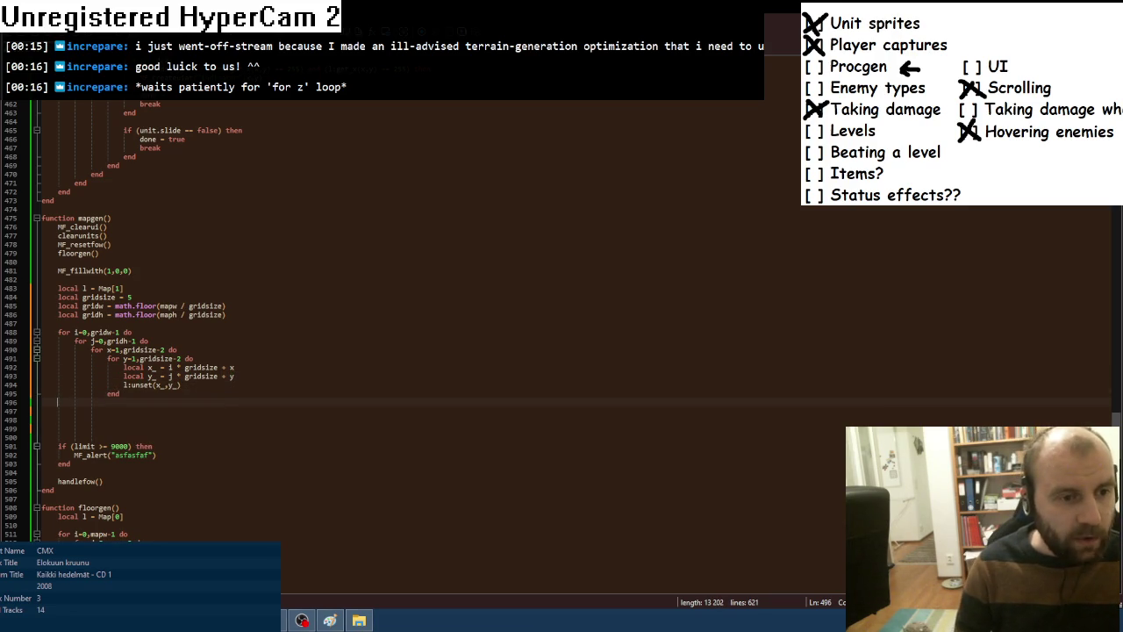
key("Return")
type("end")
key("Down")
type("end")
key("Down")
key("Delete")
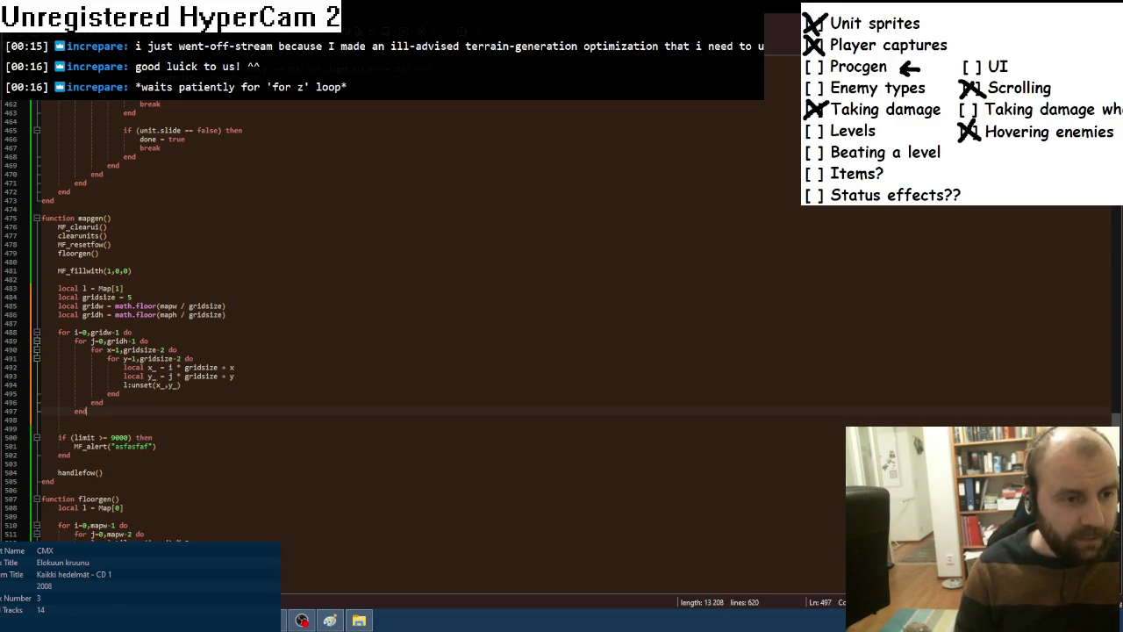
type("end")
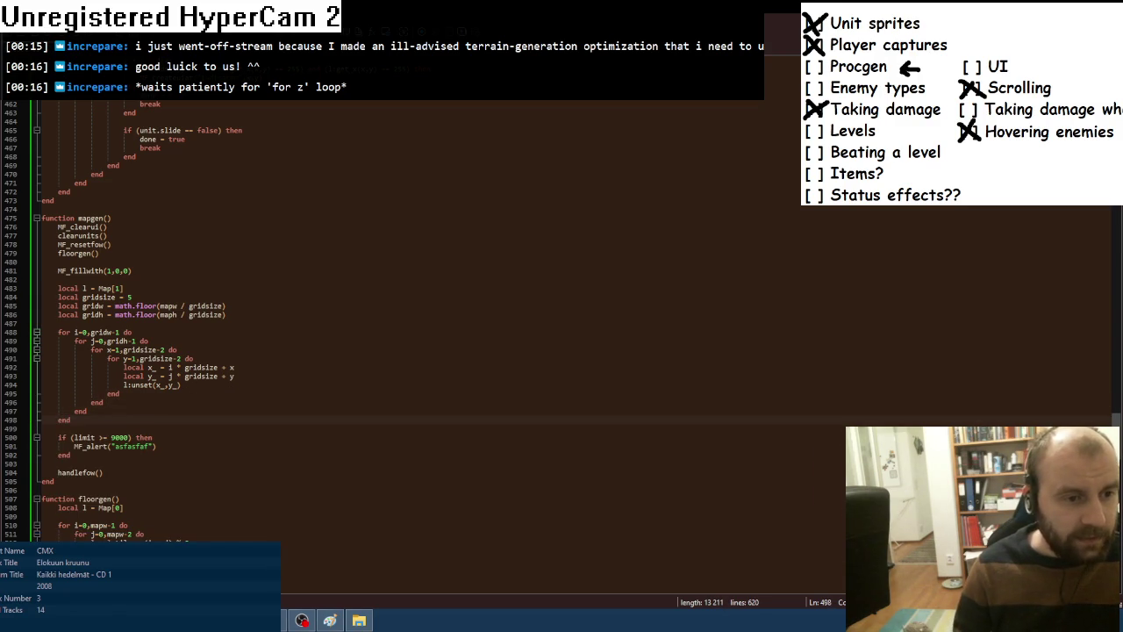
Delete the if (limit >= 9000) alert block and test-run the game in Fusion.
key("shift+Down")
key("shift+Down")
key("shift+Down")
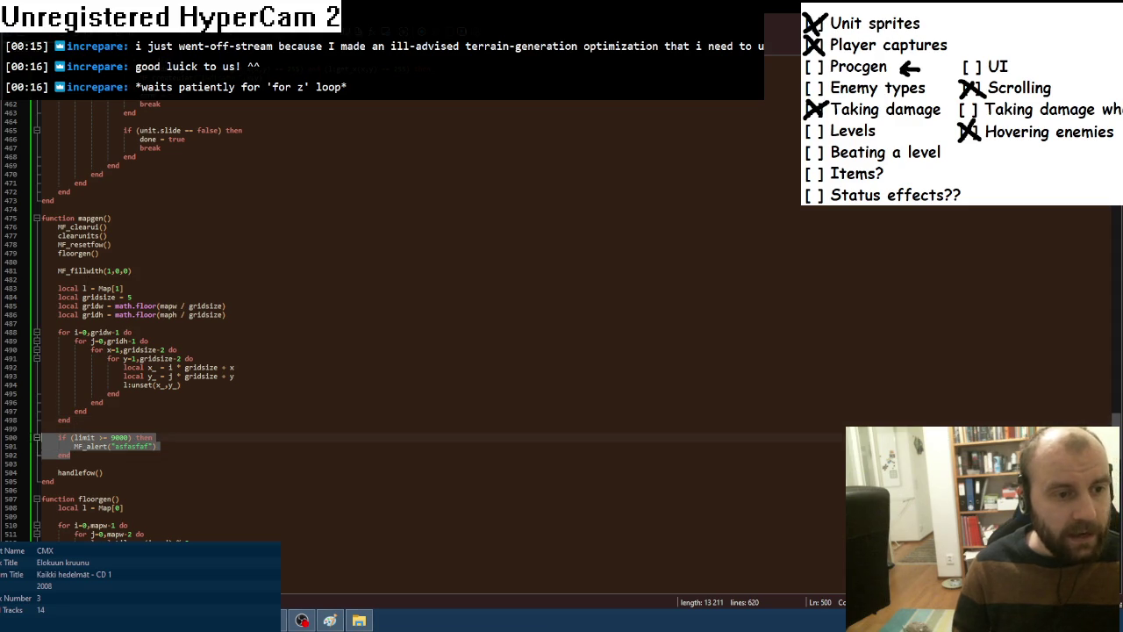
key("Delete")
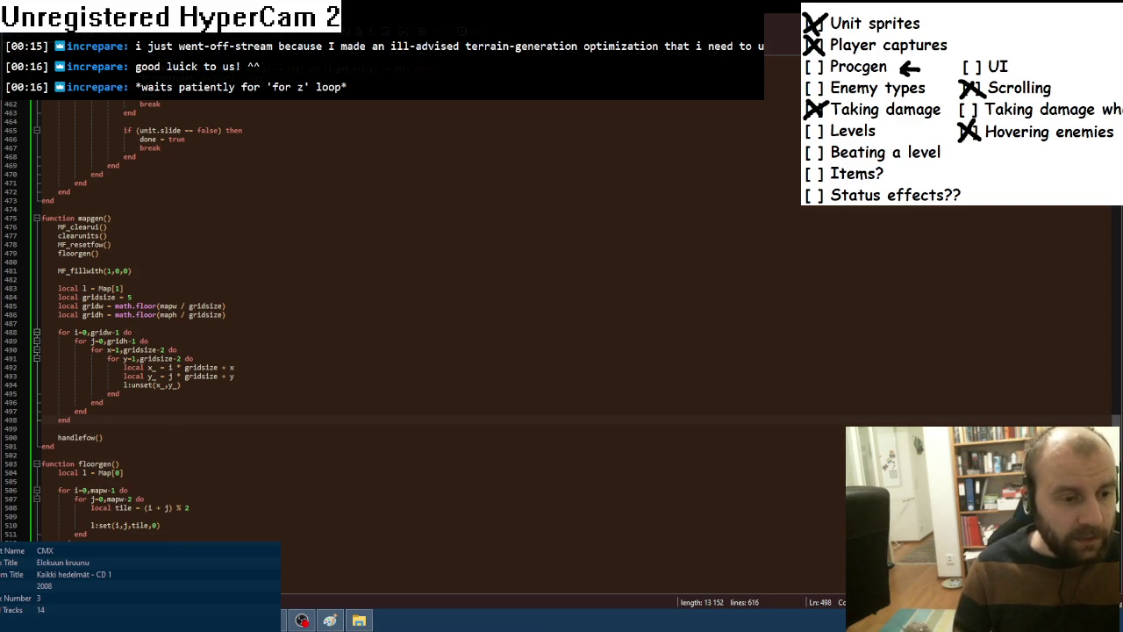
key("alt+Tab")
key("F8")
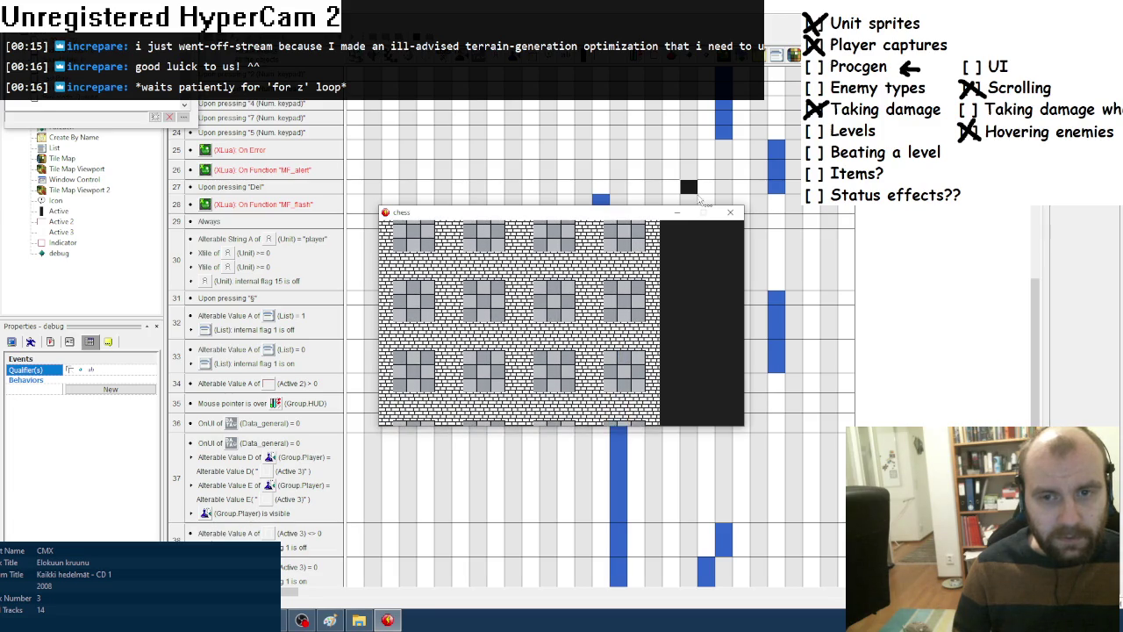
Close the test run and start the inner x and y room loops at 0 instead of 1.
left_click(728, 215)
key("alt+Tab")
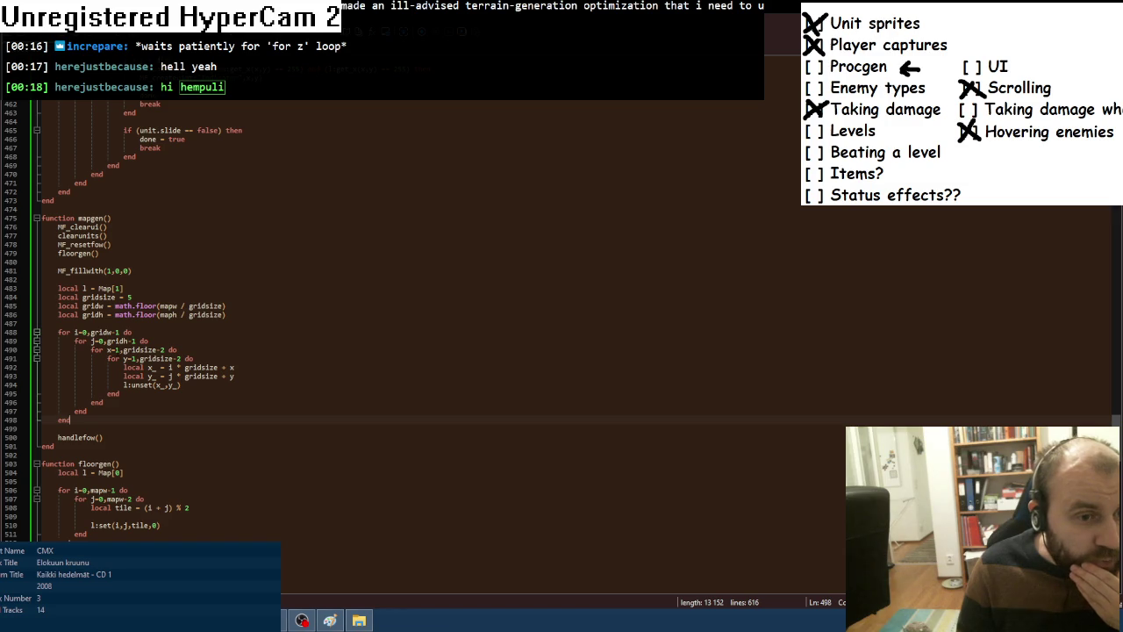
left_click(115, 349)
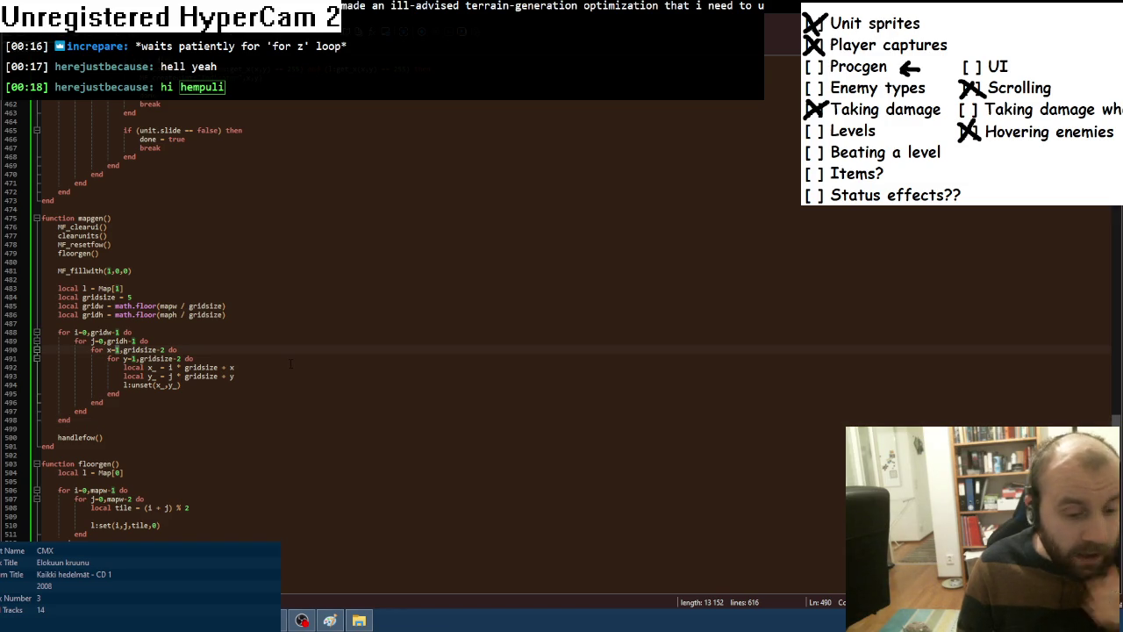
key("Delete")
type("0")
key("Down")
key("Right")
key("Right")
key("Right")
key("Delete")
type("0")
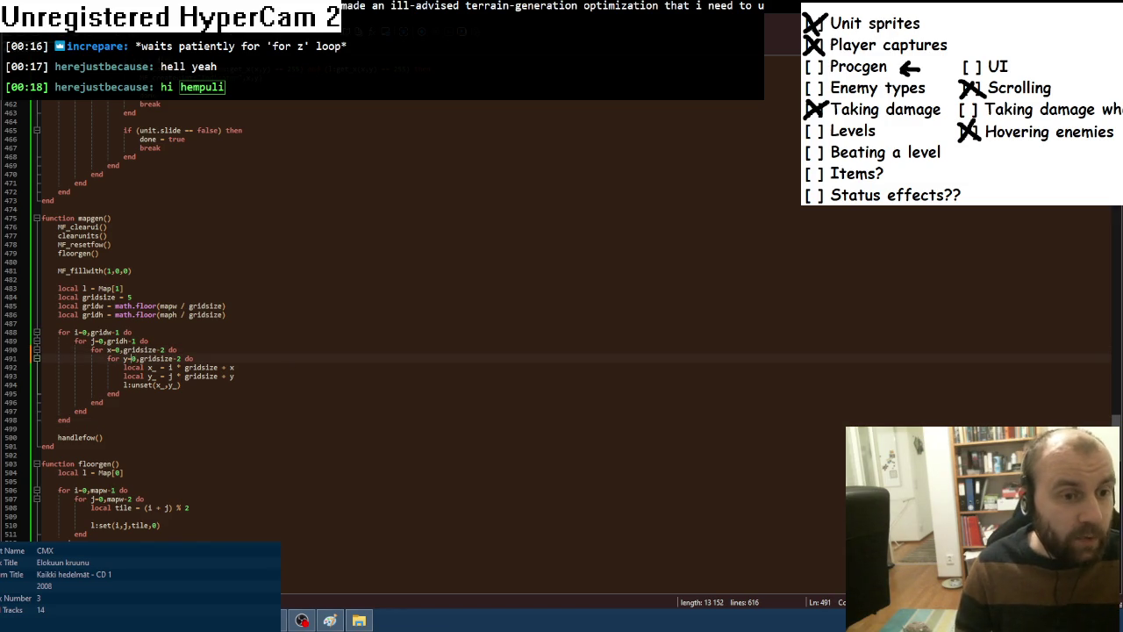
key("alt+Tab")
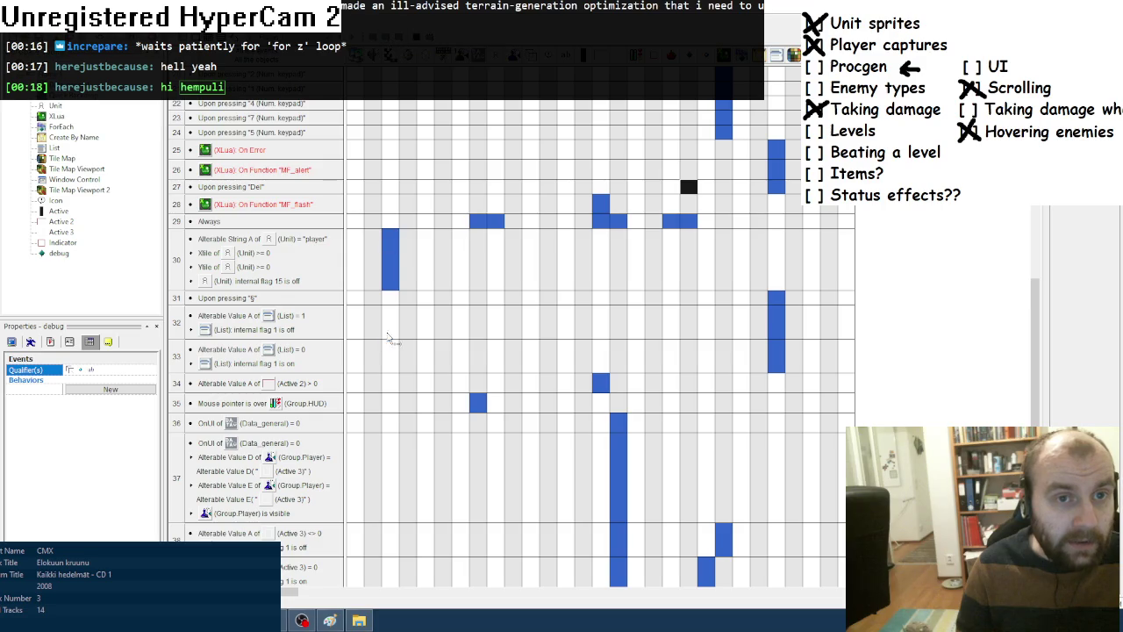
Re-run the game with the 0-based room loops, then close it and return to Notepad++.
key("F8")
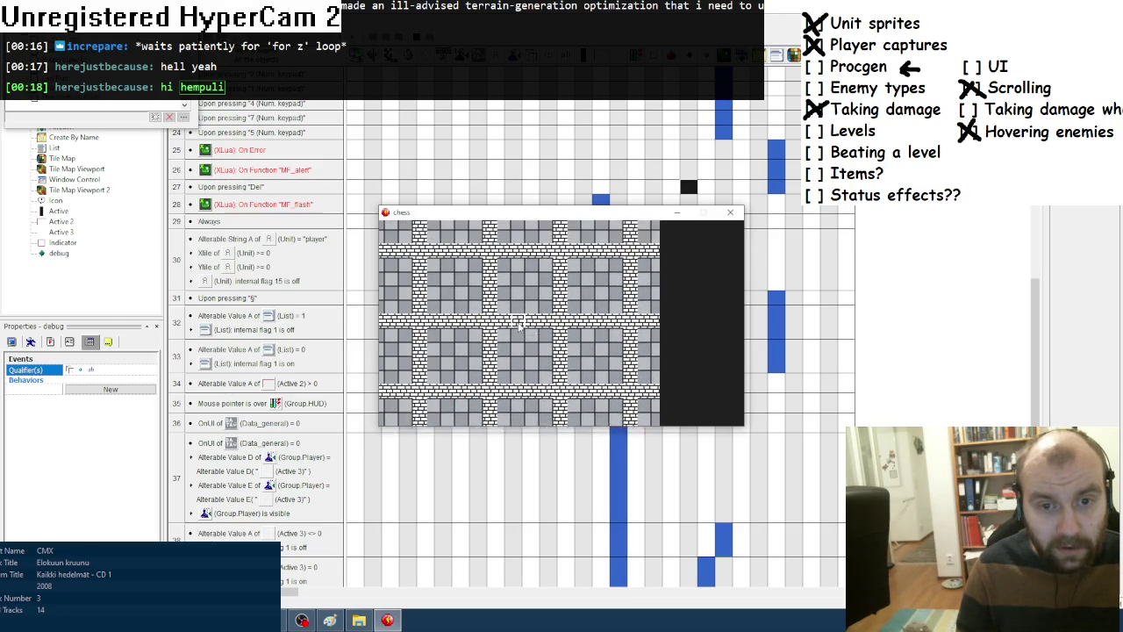
left_click(730, 213)
key("alt+Tab")
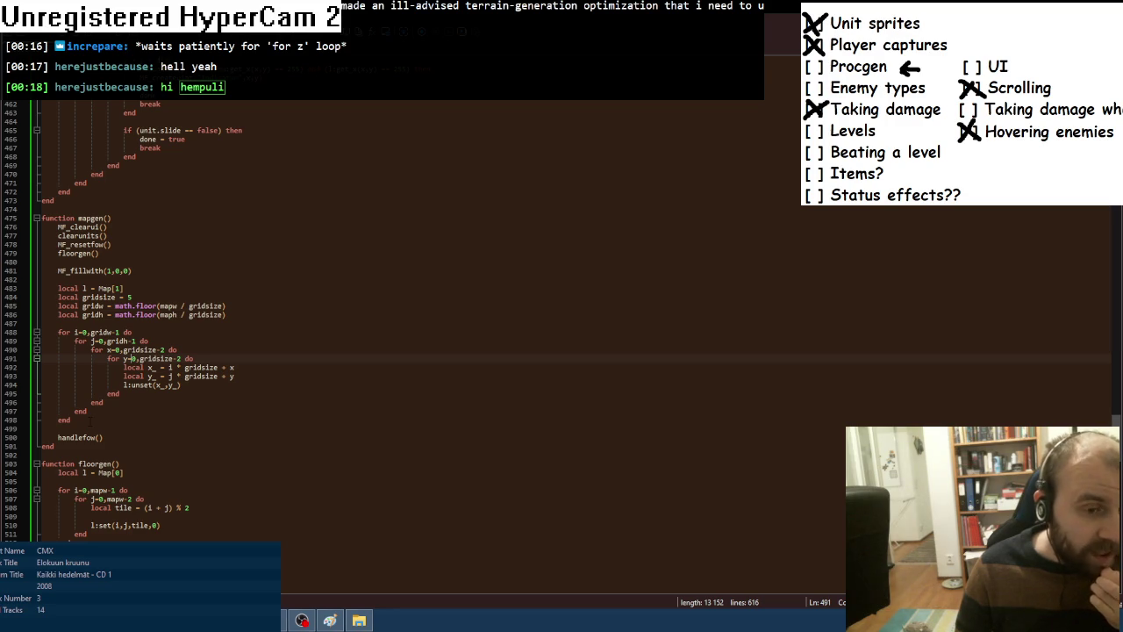
Add local sx = math.random(0,gridw-1) and sy = math.random(0,gridh-1), then test-run the game.
left_click(90, 419)
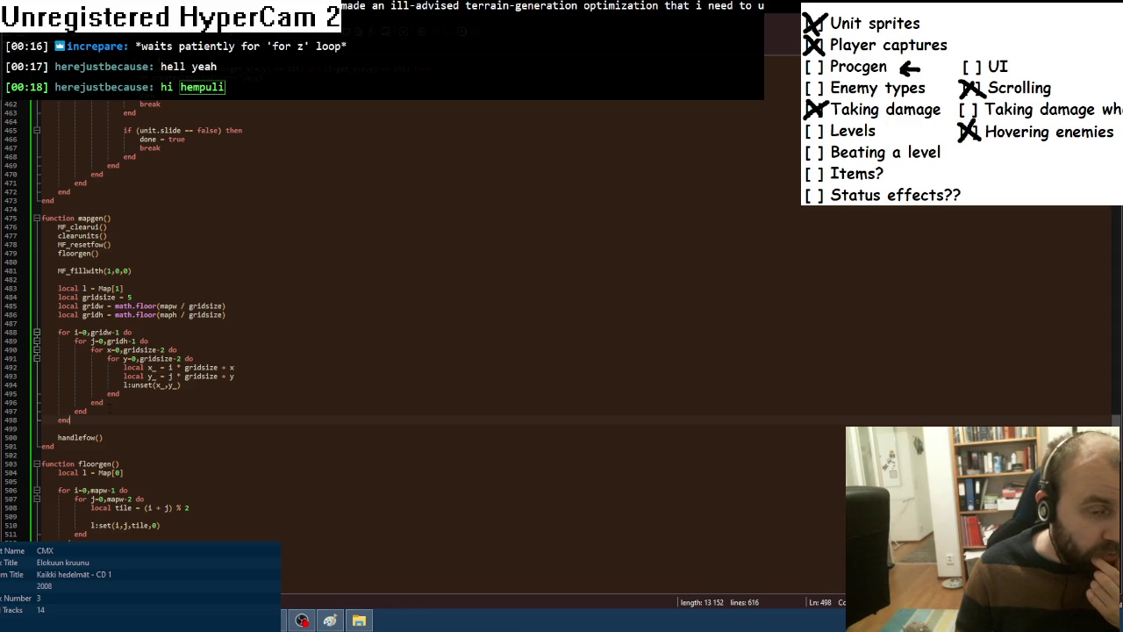
key("Return")
key("Return")
type("local ")
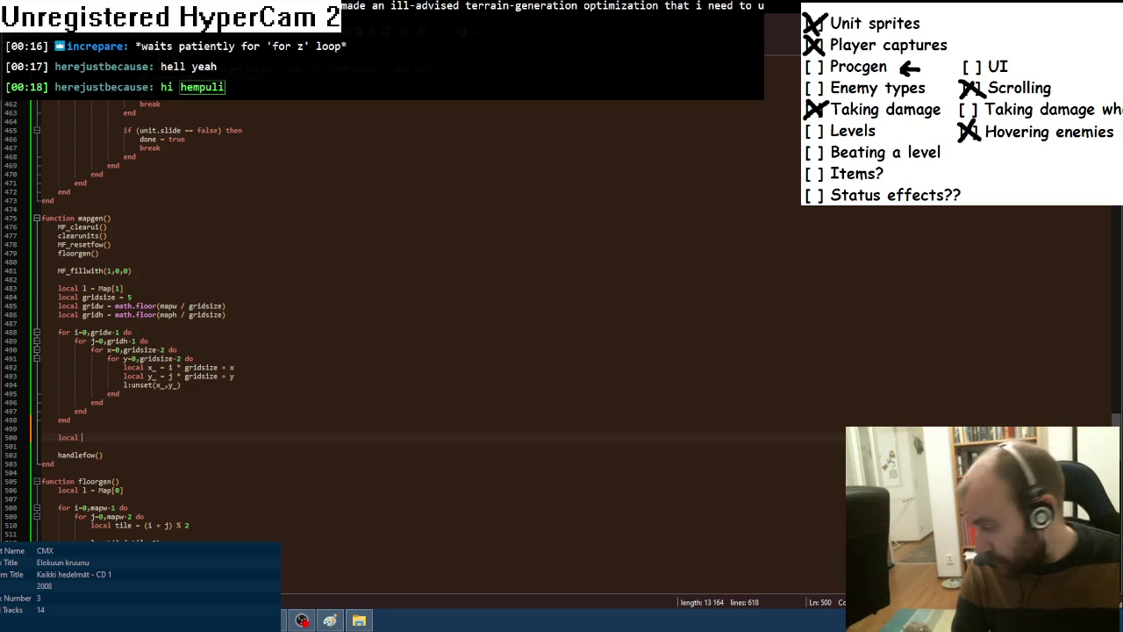
type("sx =")
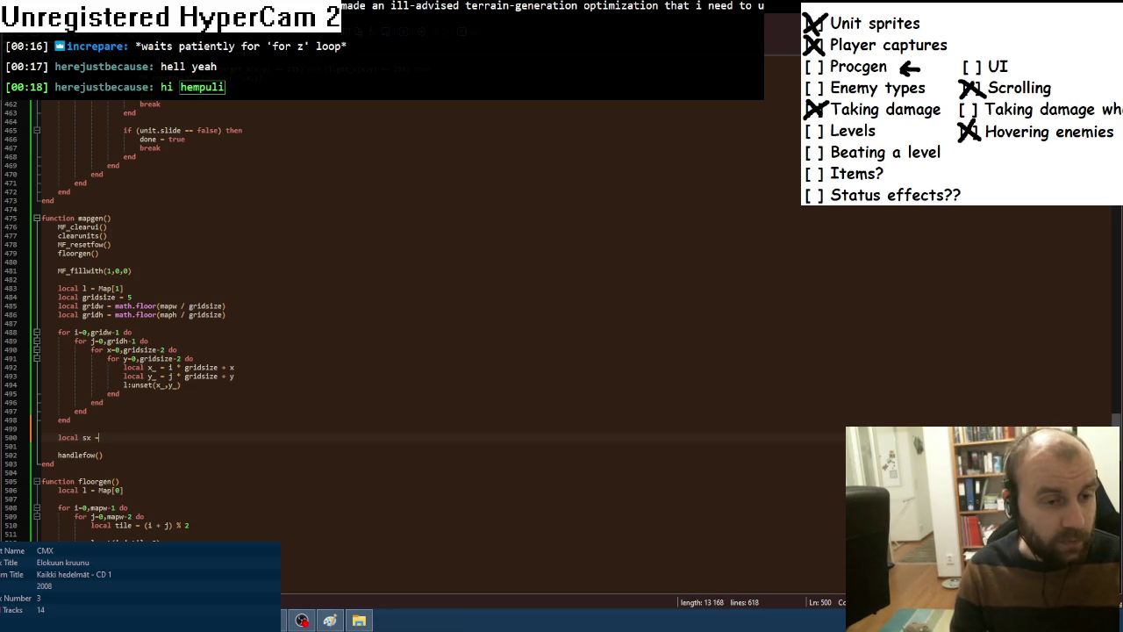
type(" math.random(")
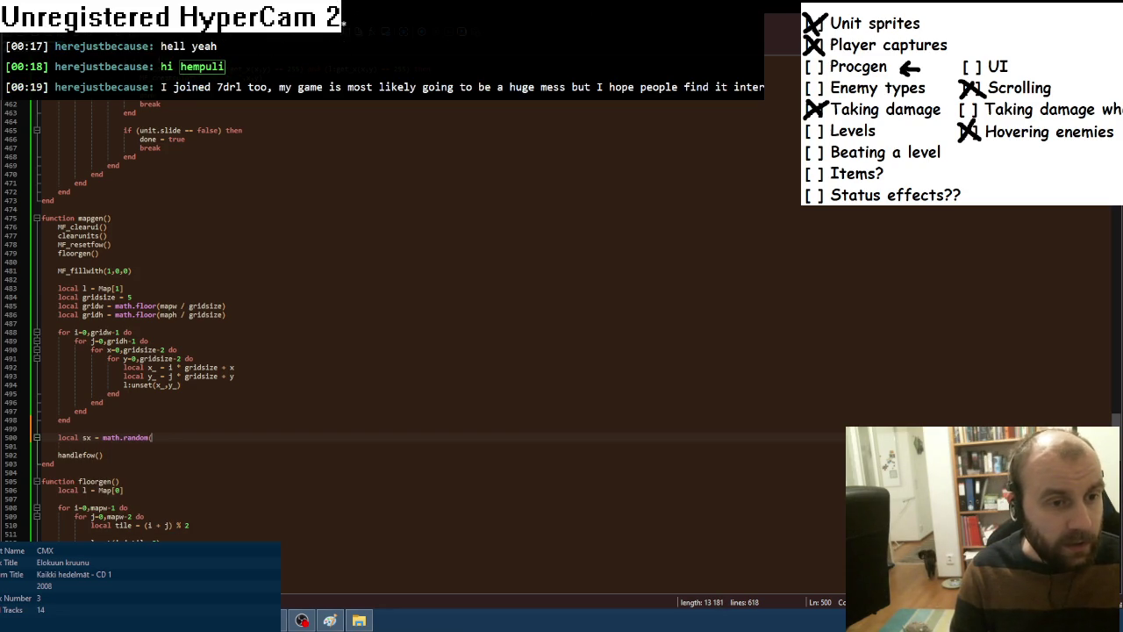
type("0,gridw-1)")
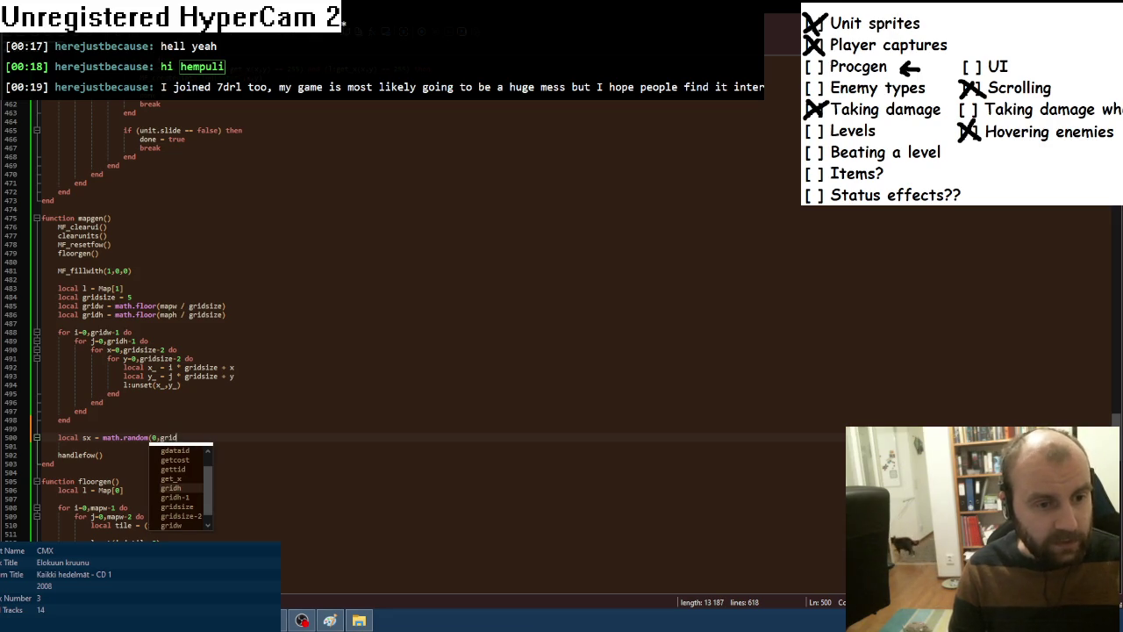
key("ctrl+d")
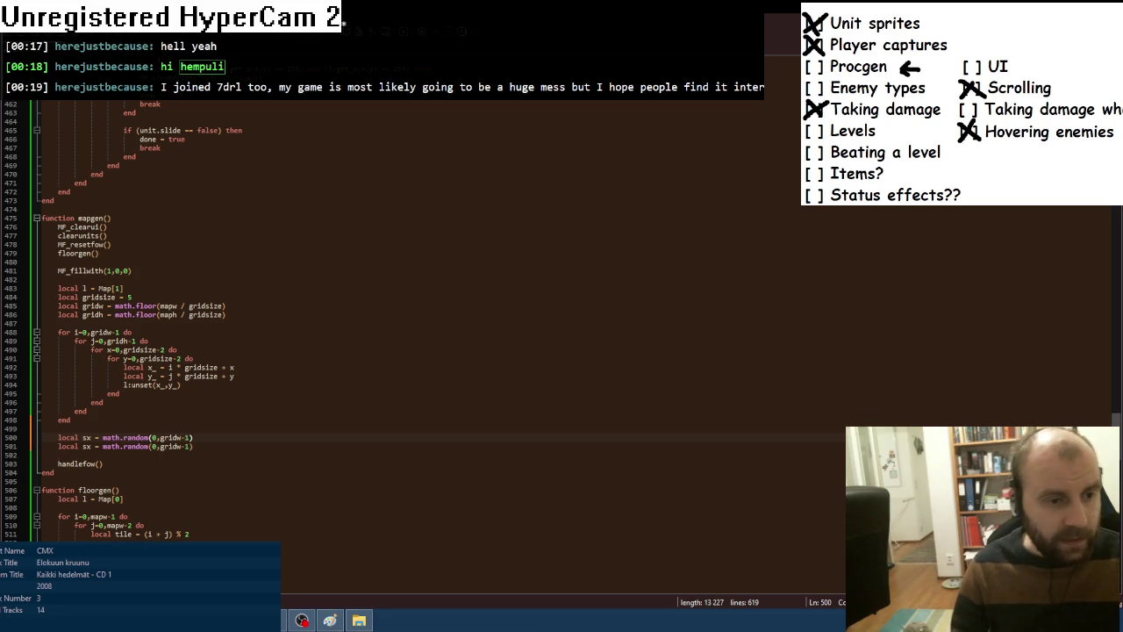
left_click(90, 446)
key("BackSpace")
type("y")
left_click(180, 445)
key("BackSpace")
type("h")
left_click(218, 446)
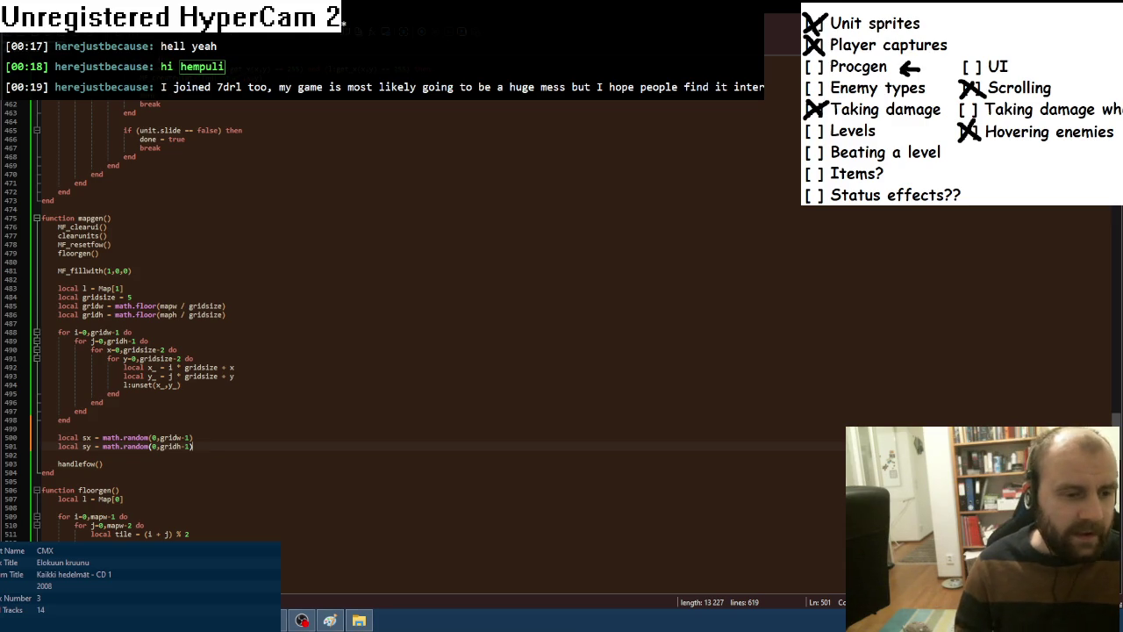
key("alt+Tab")
key("F8")
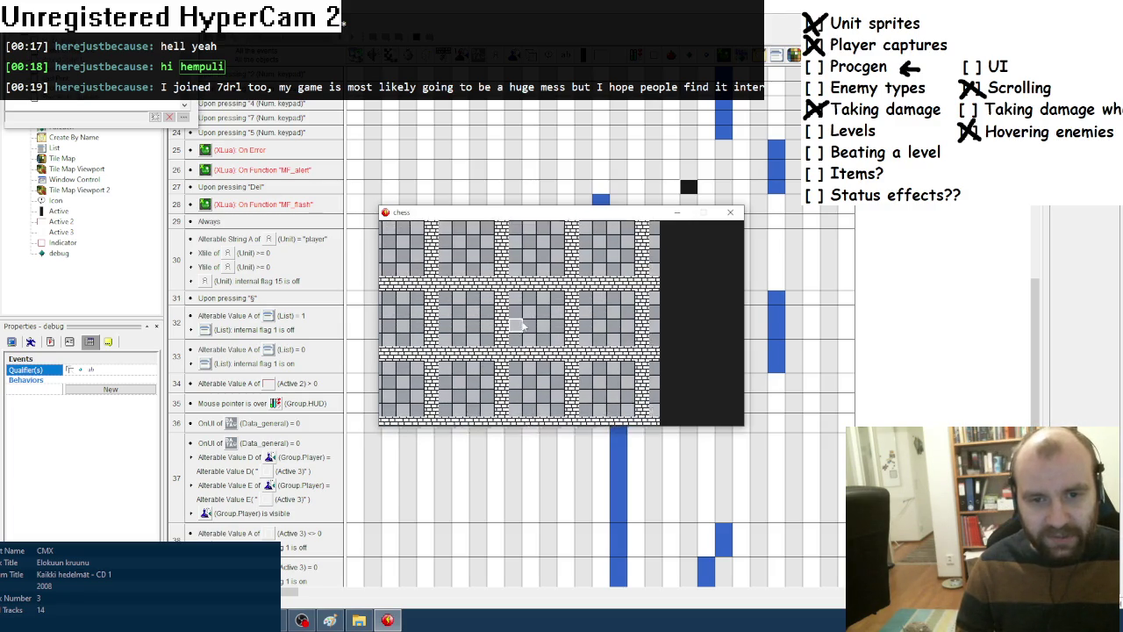
Close the chess test window and switch back to the mapgen code in Notepad++.
left_click(730, 211)
key("alt+Tab")
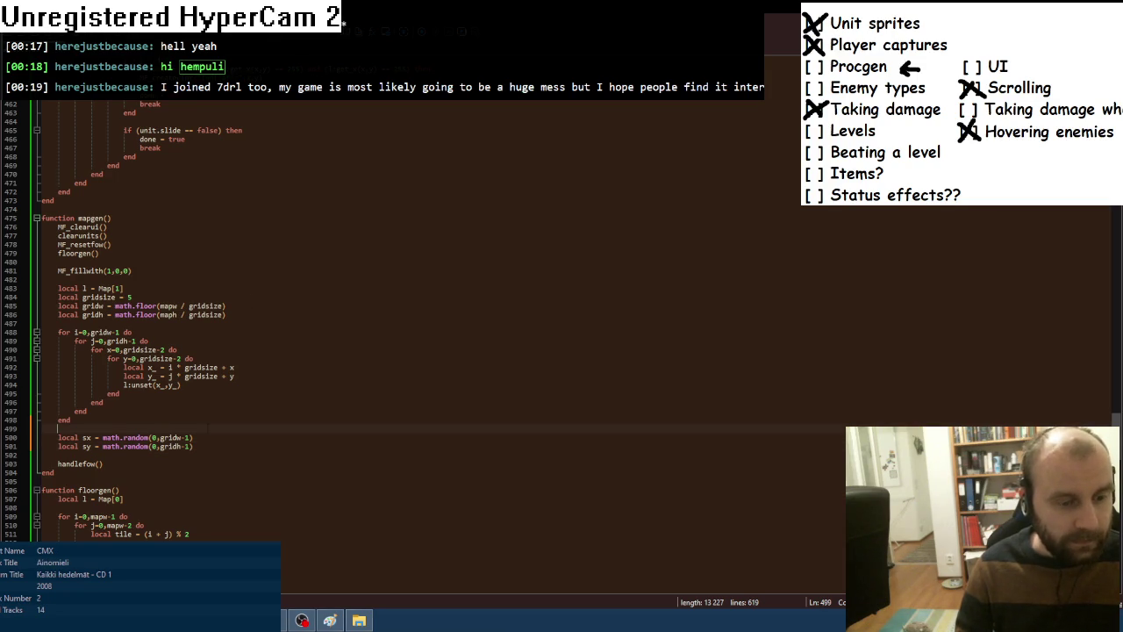
Insert local grid = {} above the sx line.
key("Up")
key("Home")
key("Return")
key("Up")
type("local ")
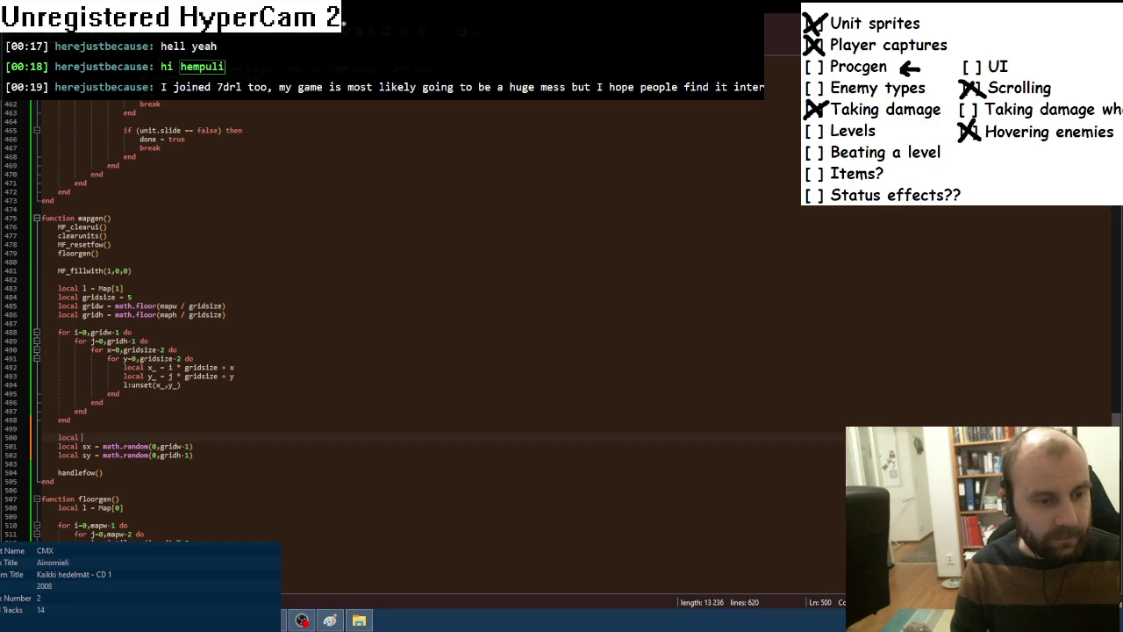
type("grid = ")
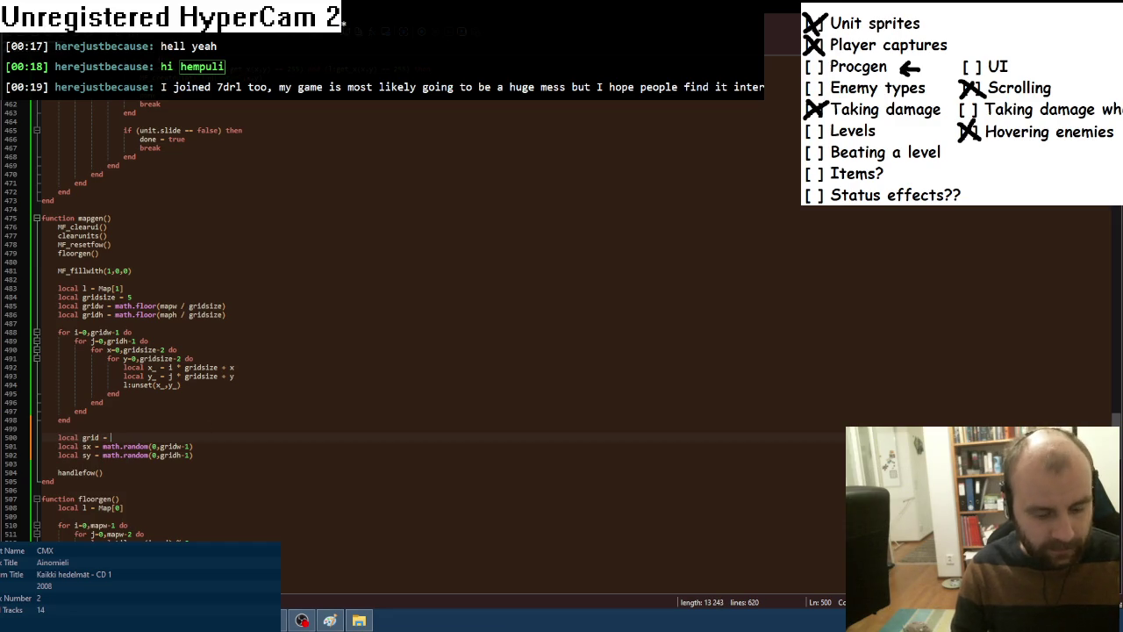
type("{}")
Below sy, add local tid = sx + sy * gridsize and grid[tid] = 1.
left_click(238, 453)
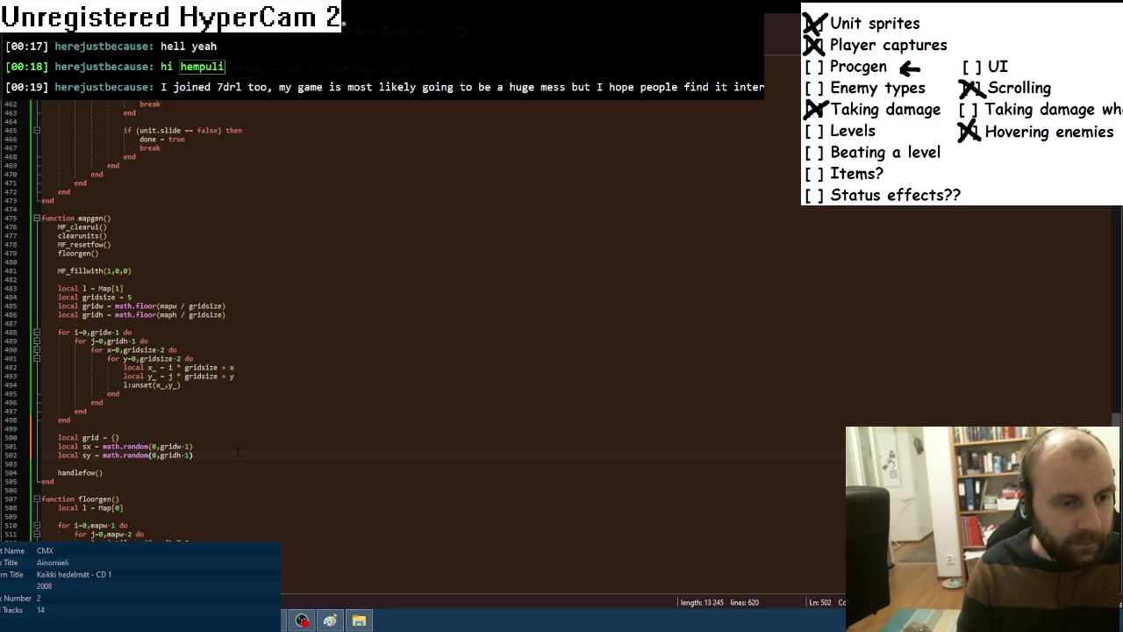
key("Return")
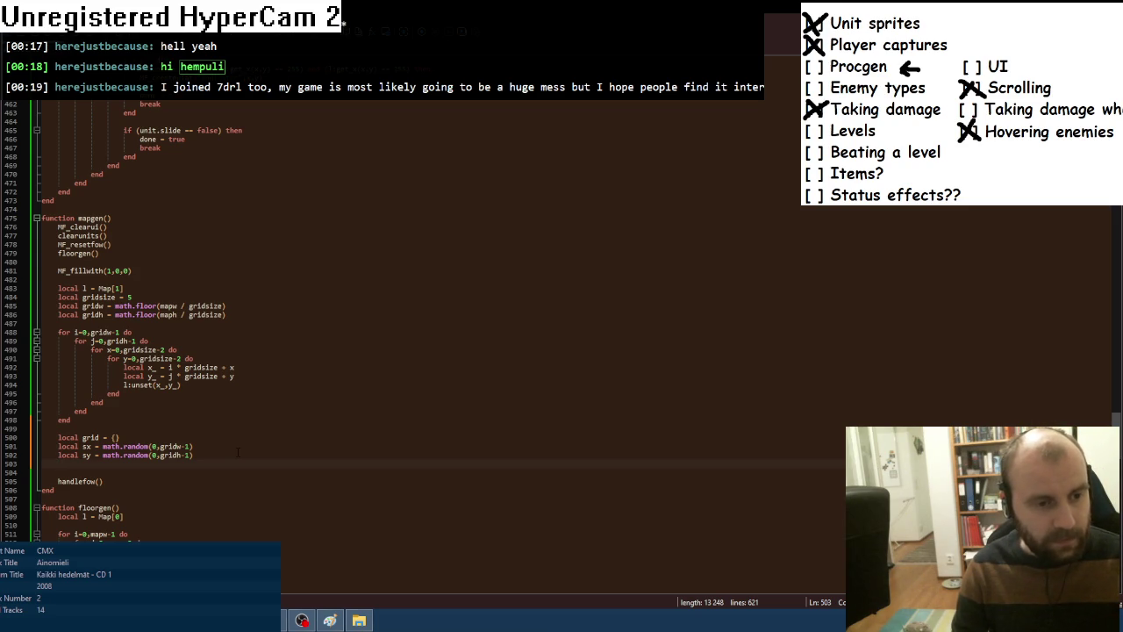
type("local tid = ")
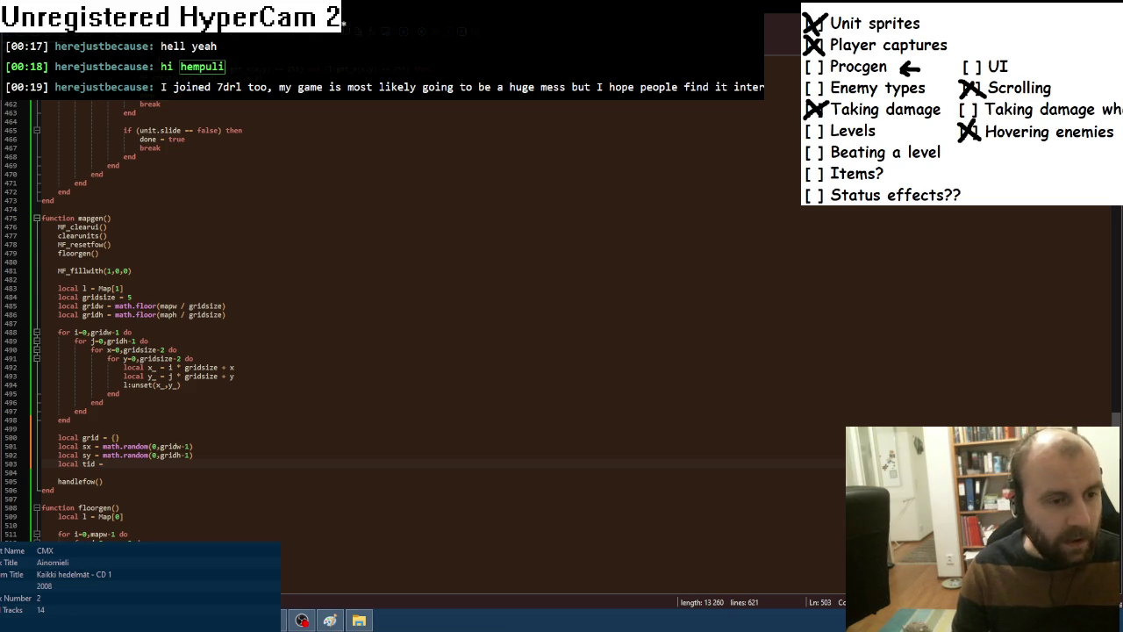
type("sx ")
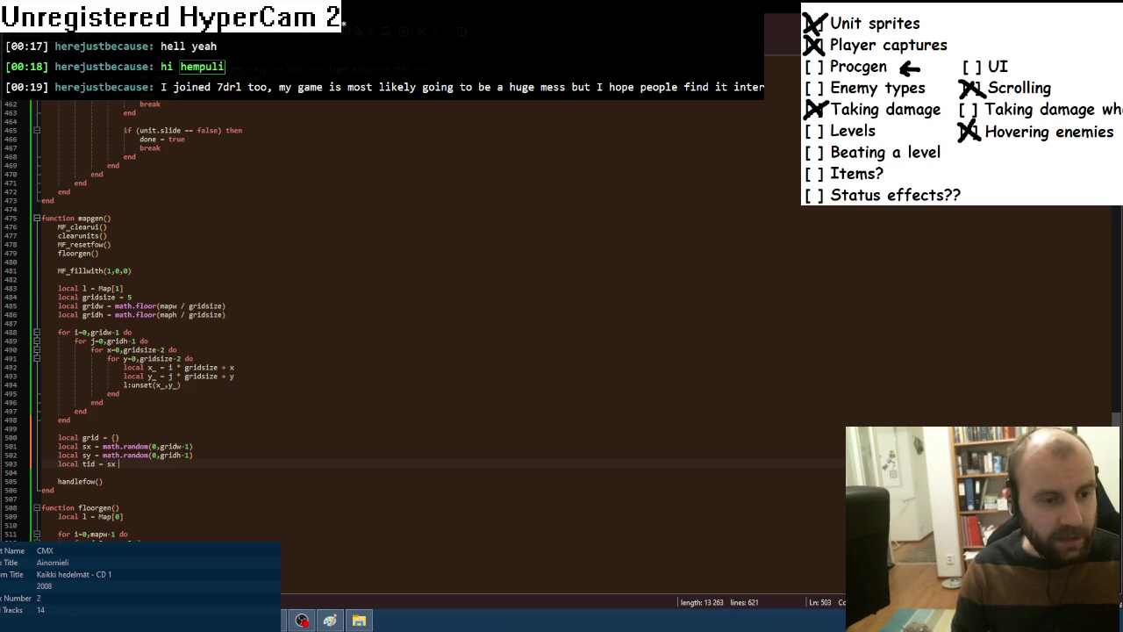
type("+ sy")
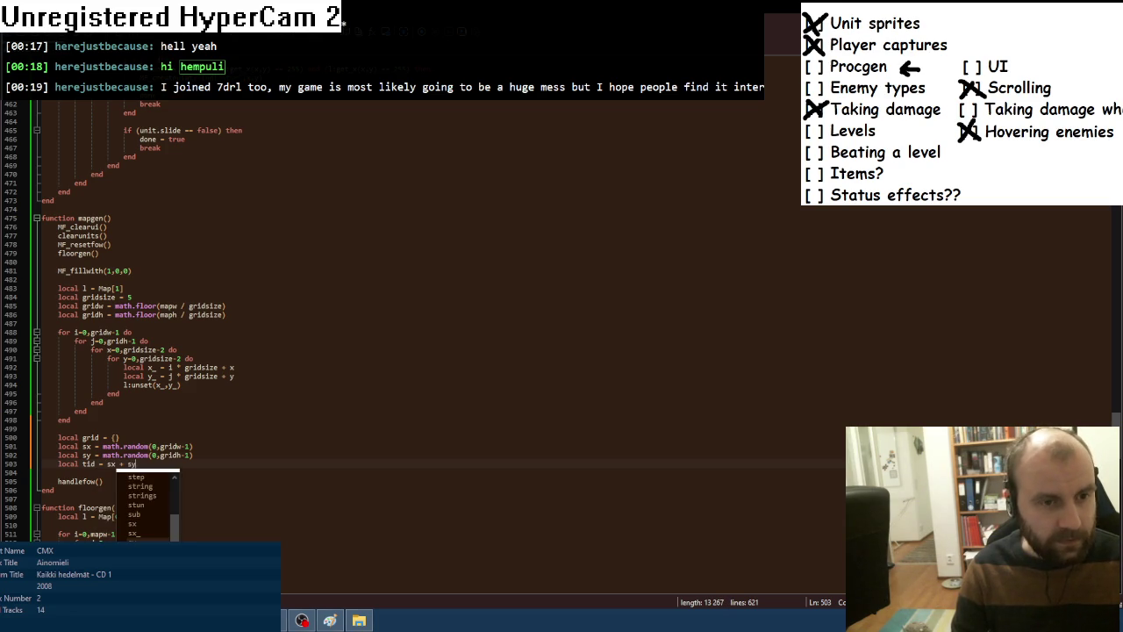
type(" * grids")
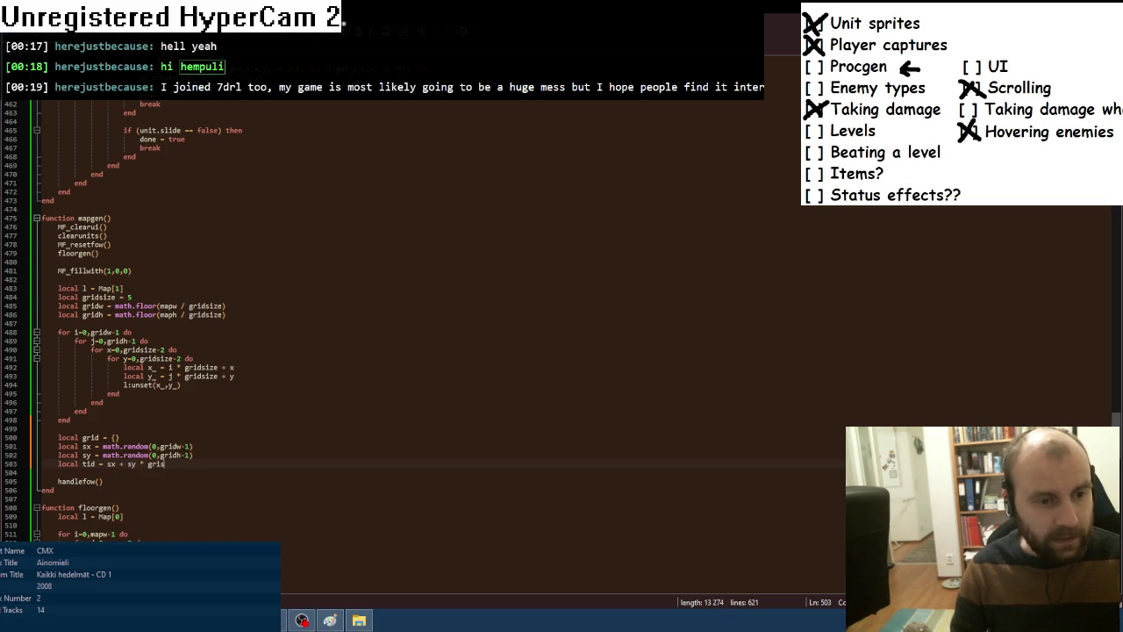
key("Up")
key("Return")
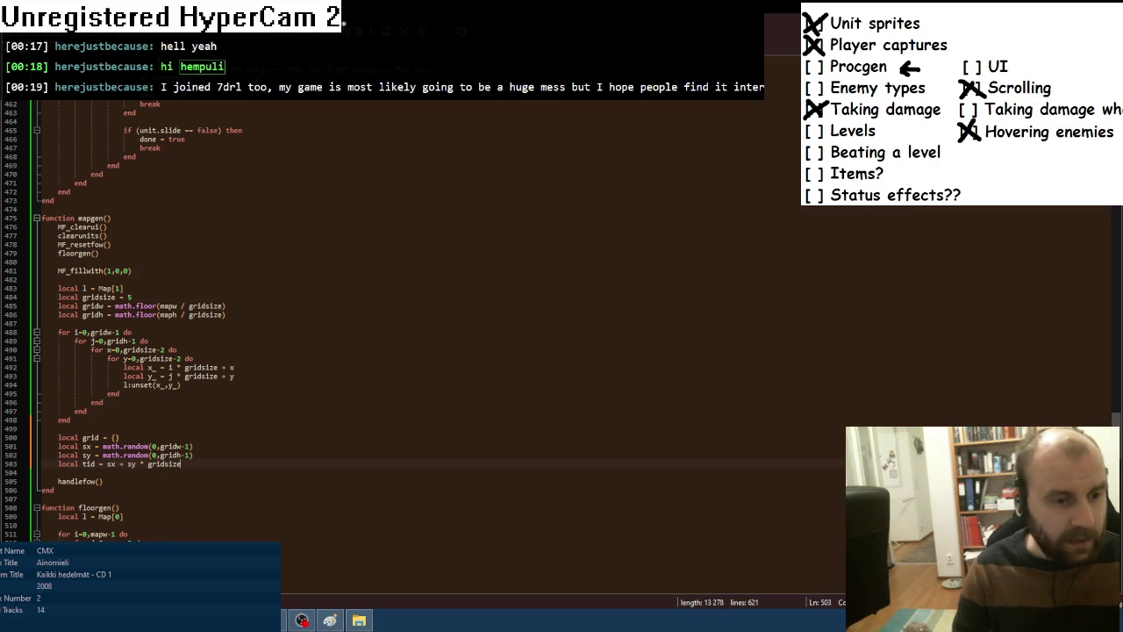
key("Return")
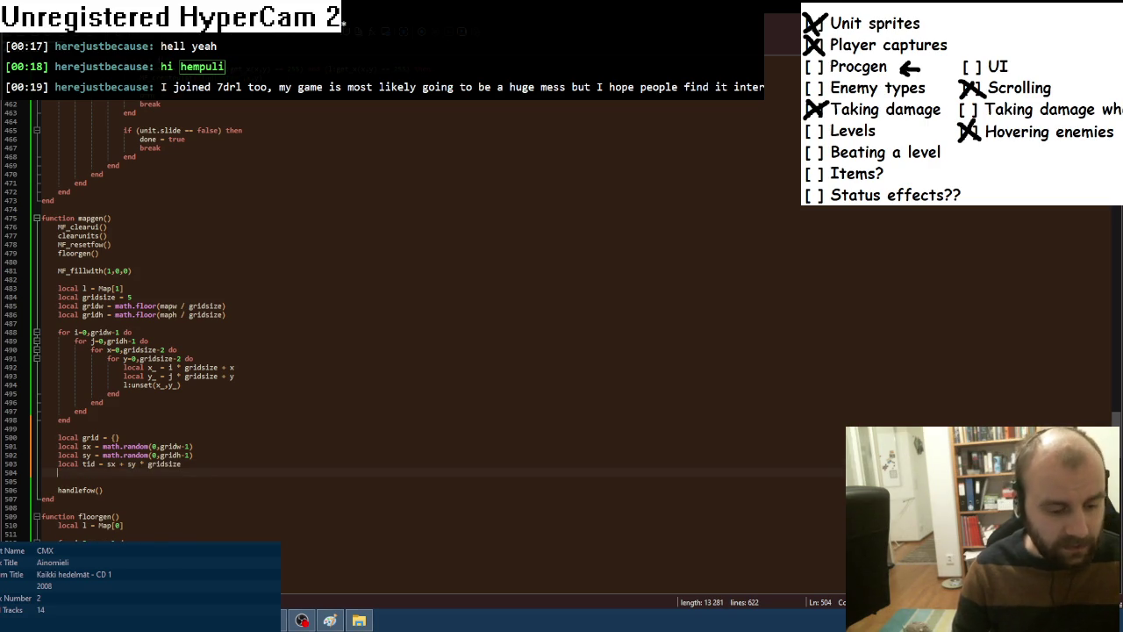
type("grid[tid]")
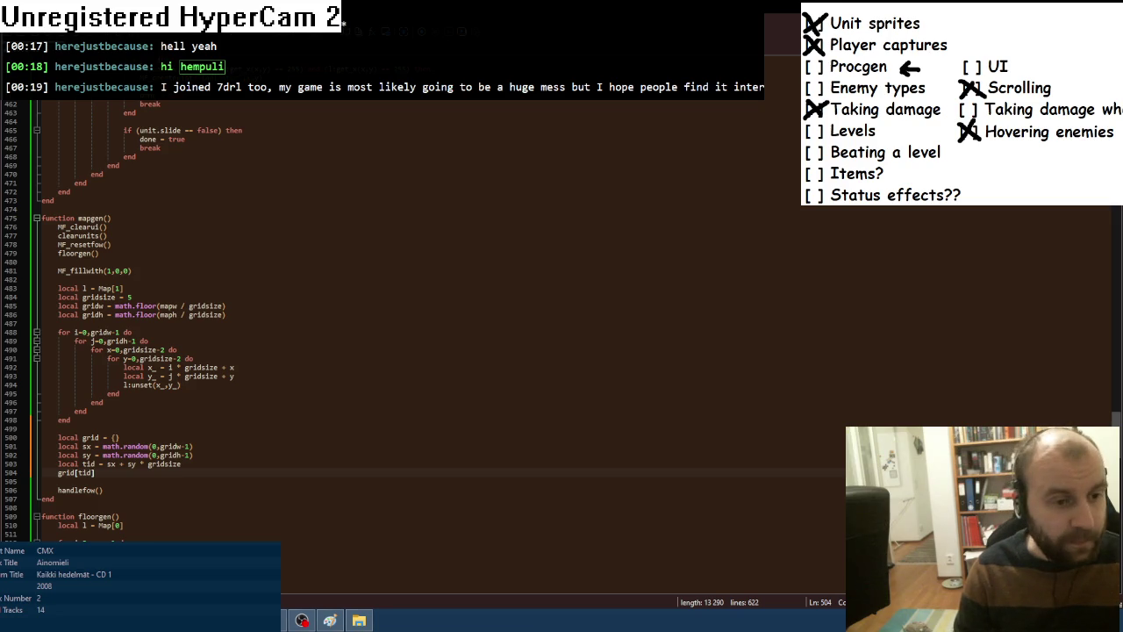
type(" = 1")
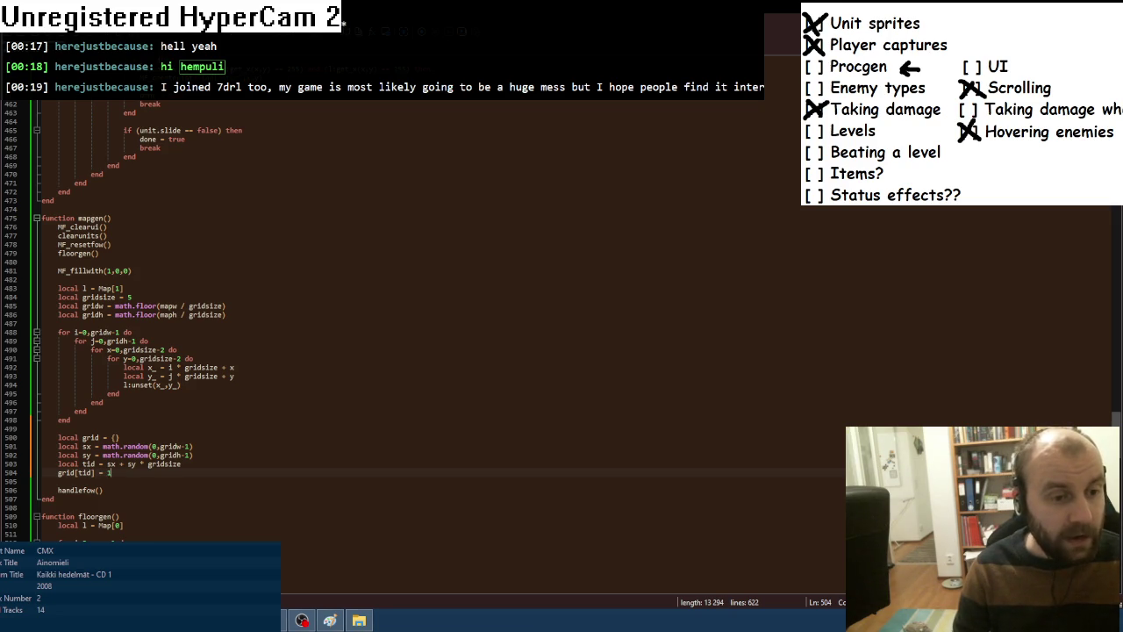
key("Return")
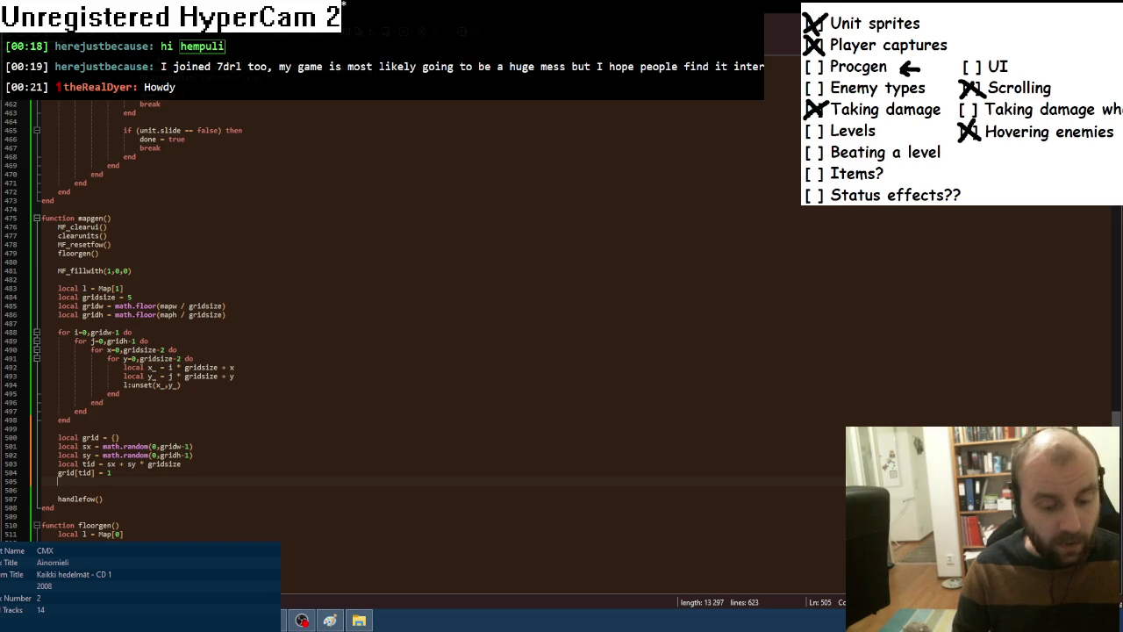
Add the line local list = {tid} to mapgen.
key("Return")
type("local list ")
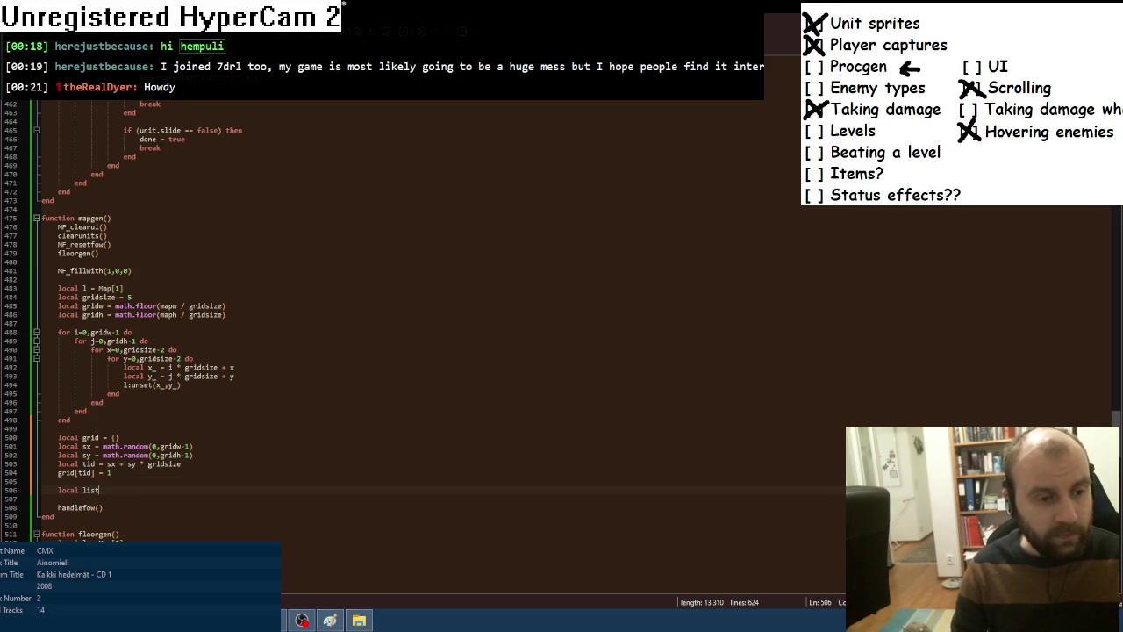
type("= {}")
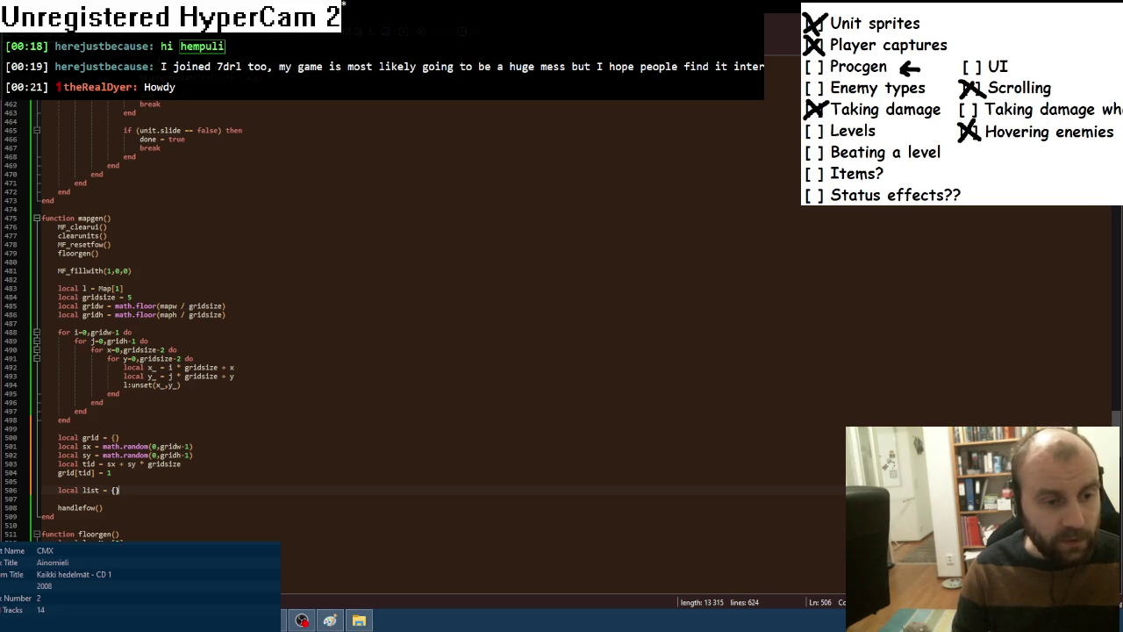
type("tid")
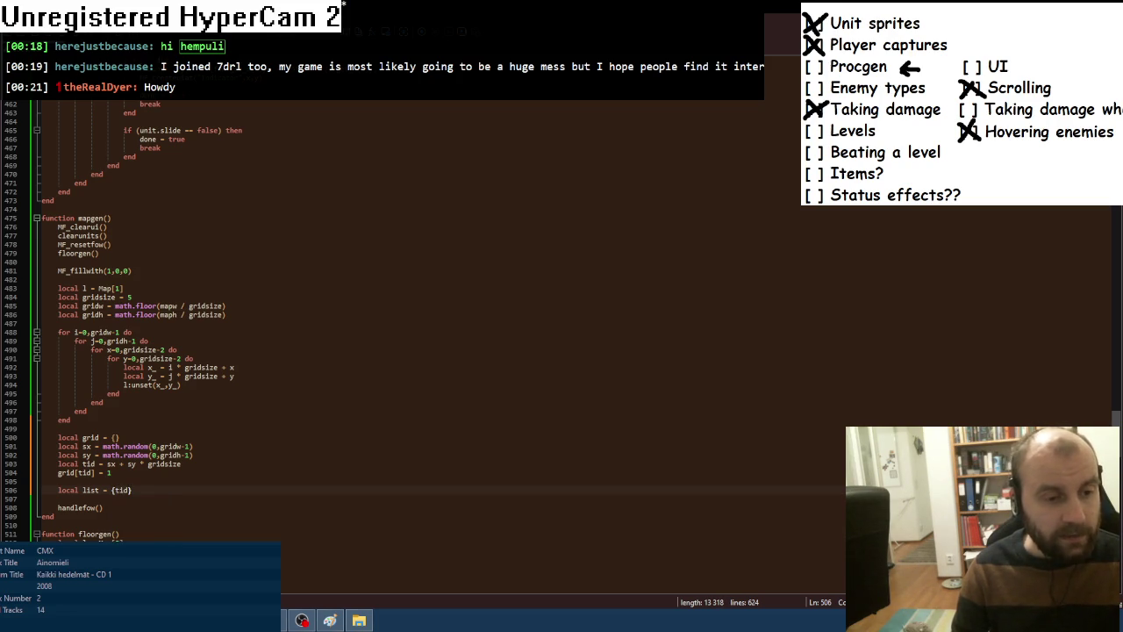
Add a while (#list > 0) do … end loop below the list line.
key("Return")
type("wh")
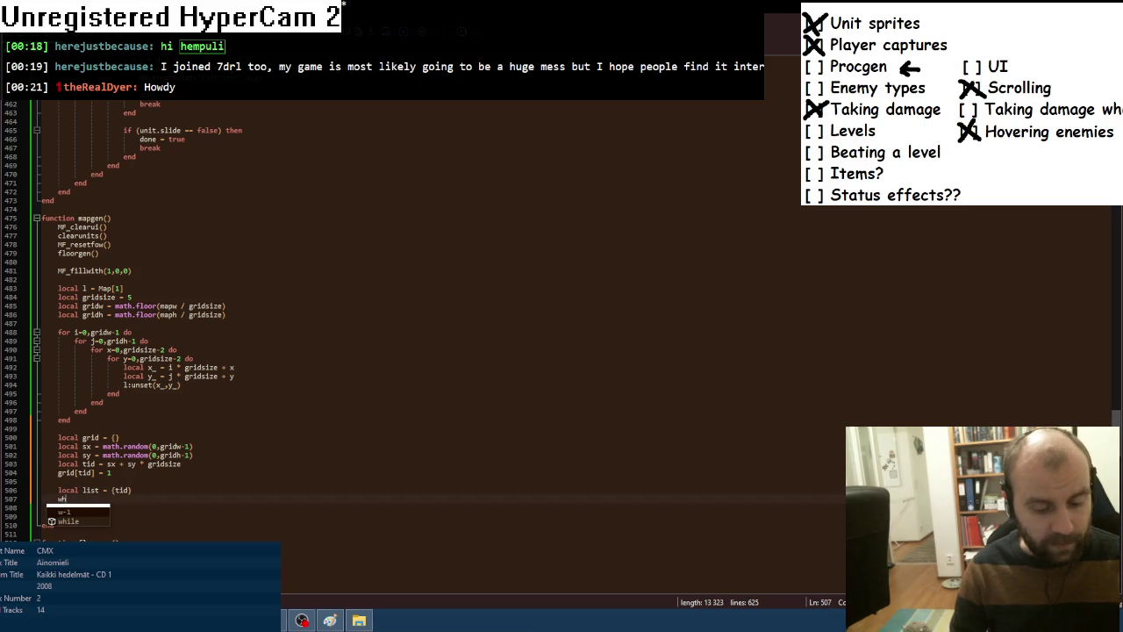
type("ile (#list ")
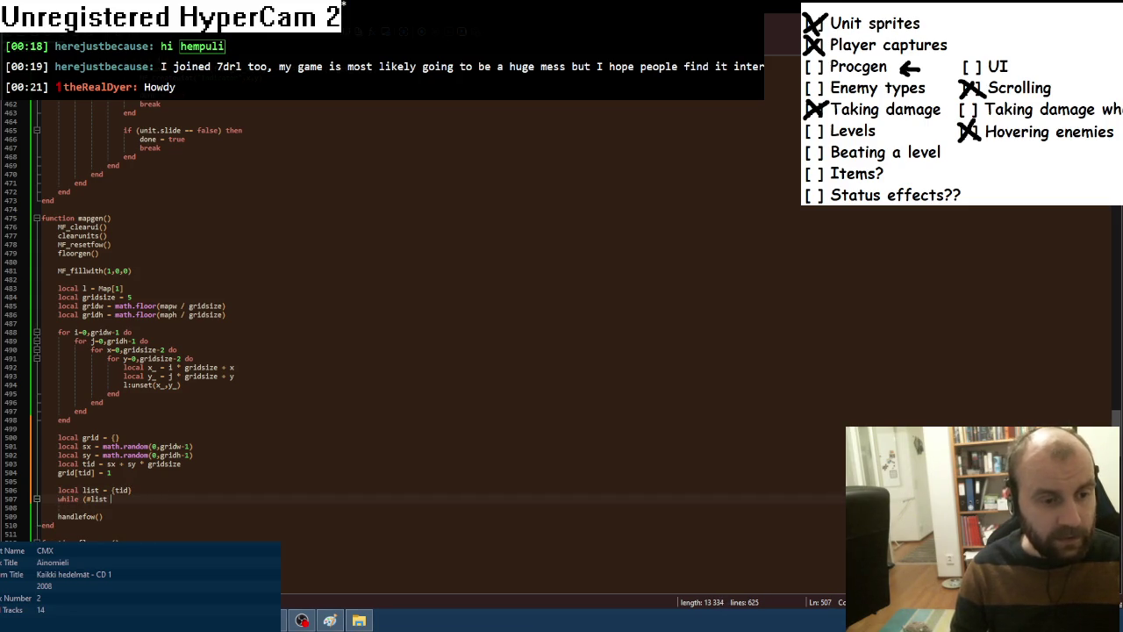
type("> 0) do")
key("Return")
type("end")
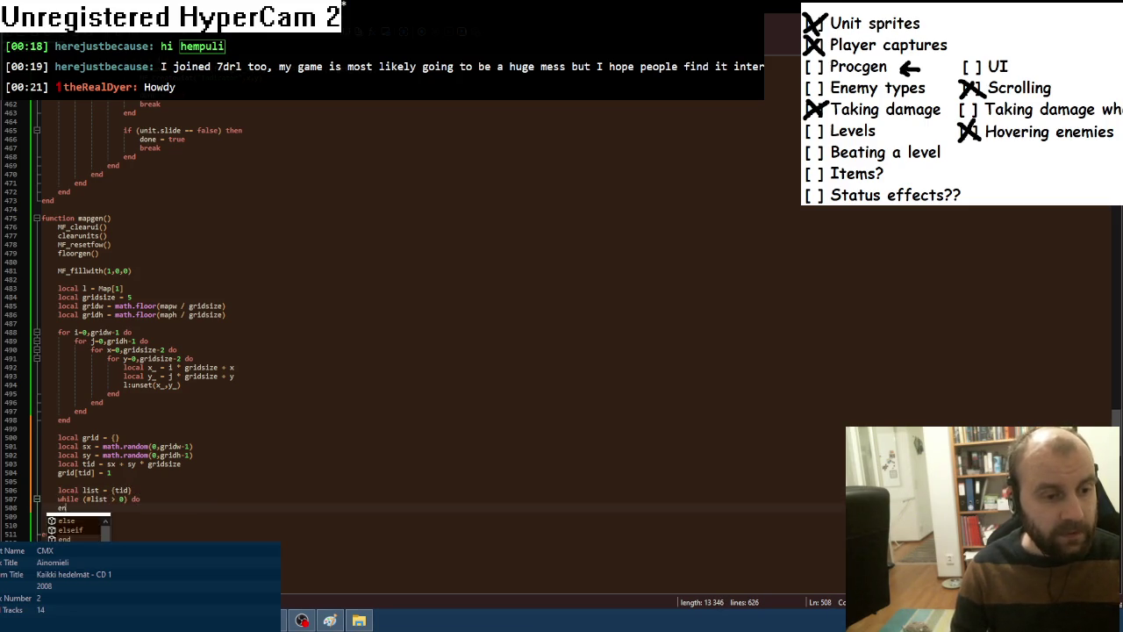
key("Up")
key("End")
key("Return")
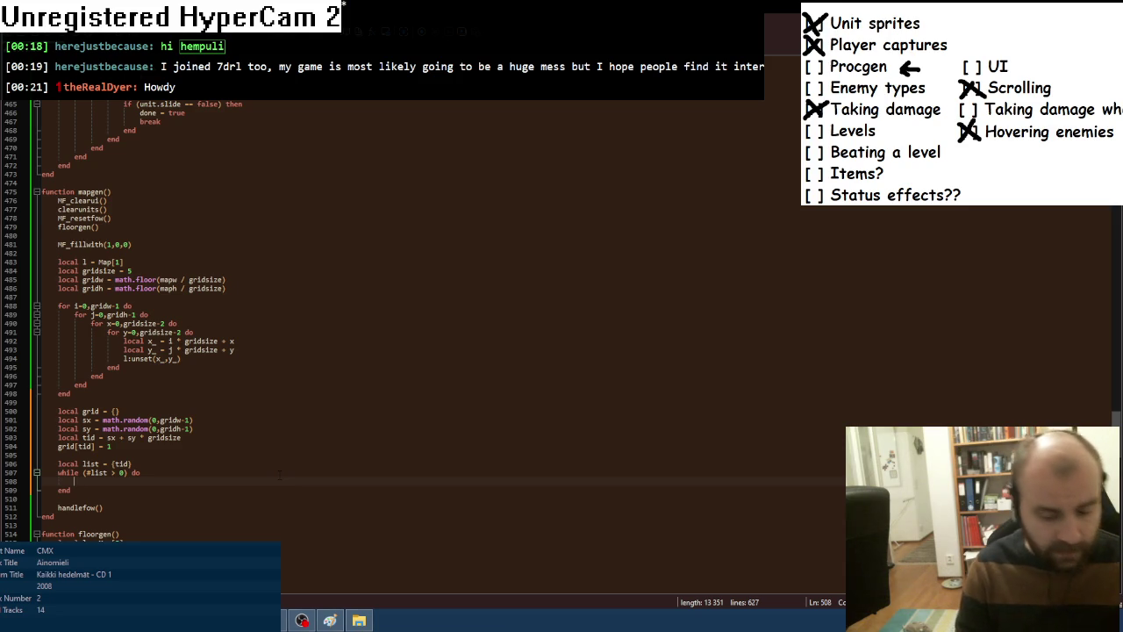
Inside the loop, declare local r,u,l,d = 0,0,0,0 and local curr = list[1].
key("Tab")
type("local")
type(",")
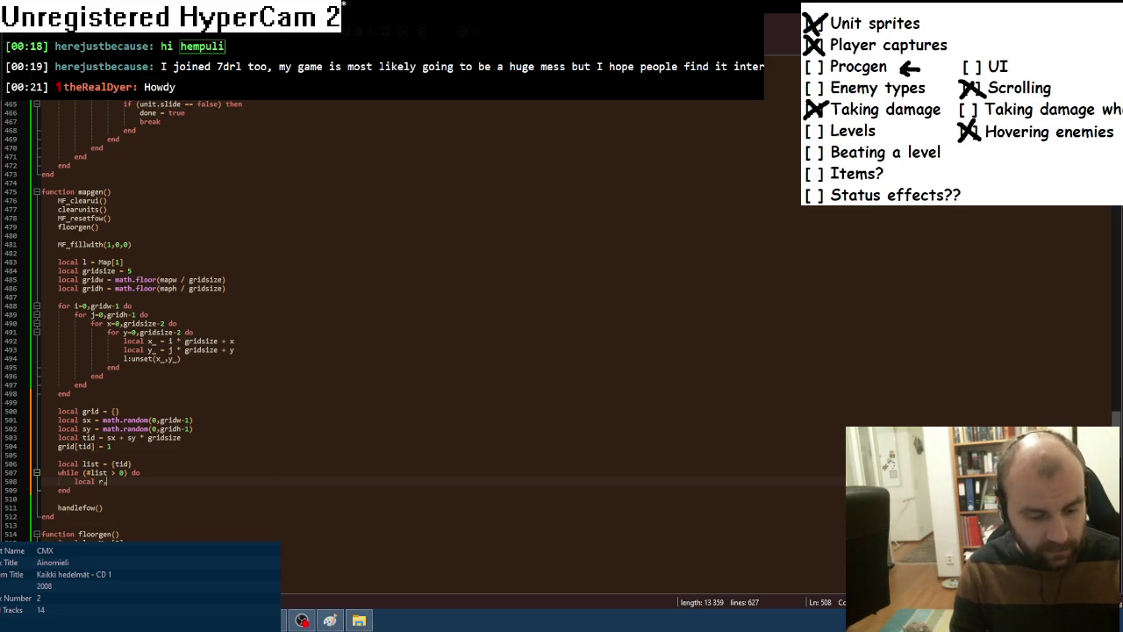
type("u,l,d ")
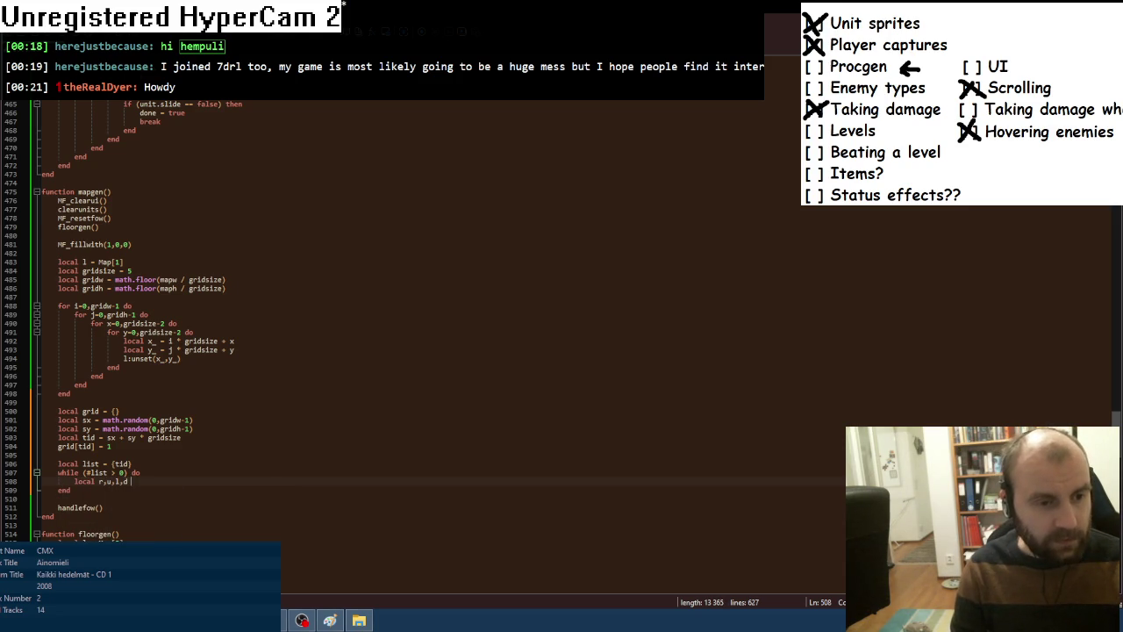
type("= 0,0,0,0")
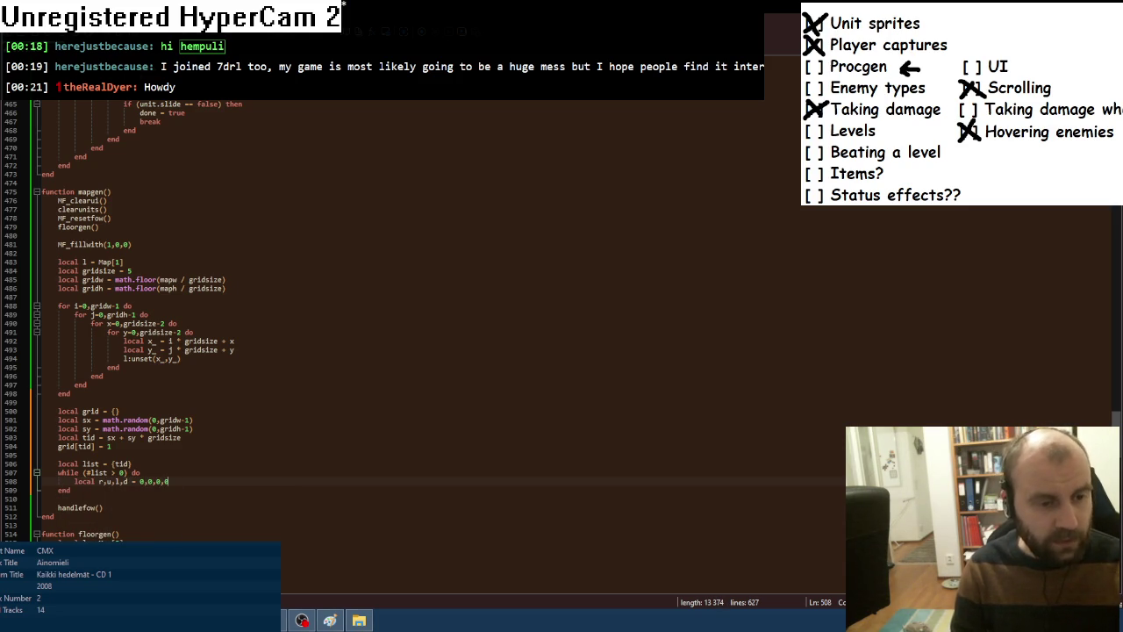
key("Return")
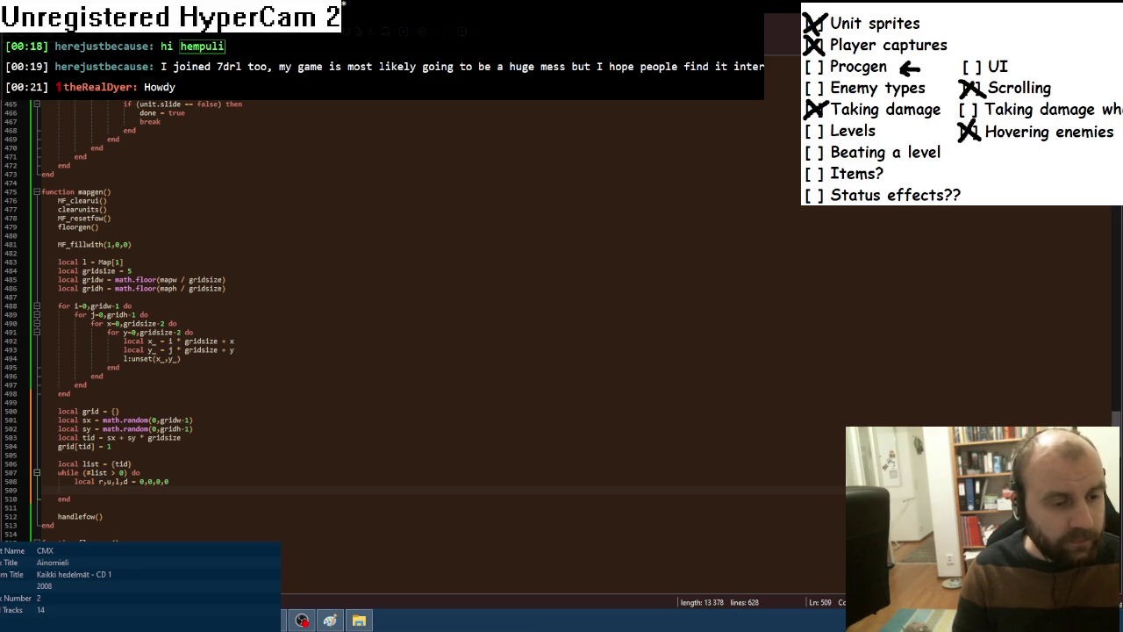
type("lo")
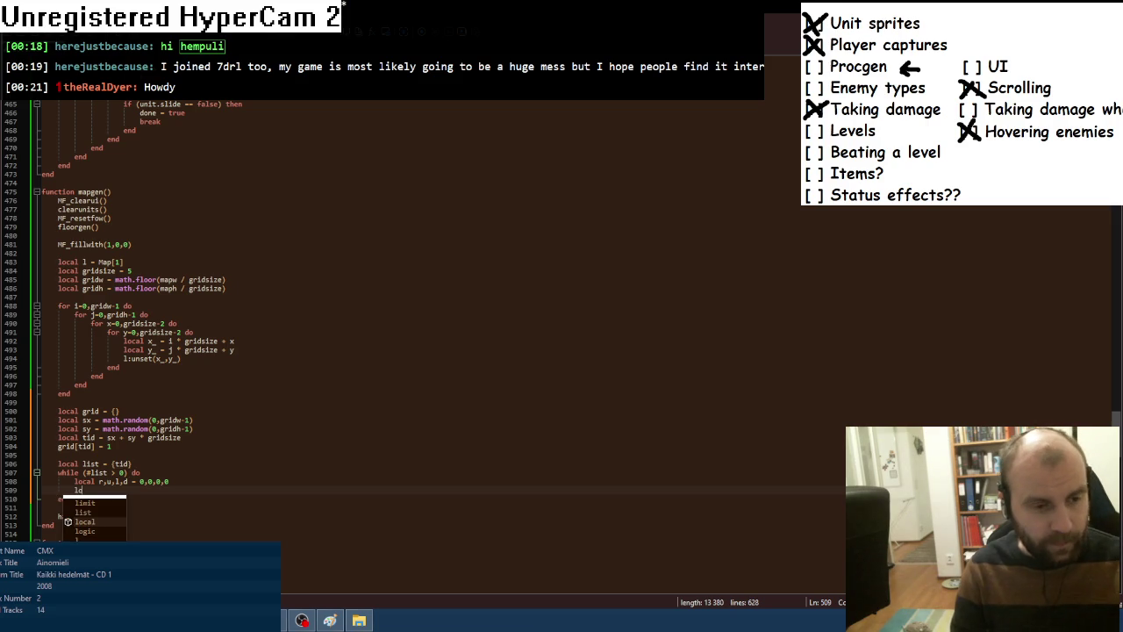
type("cal curr = list[1]")
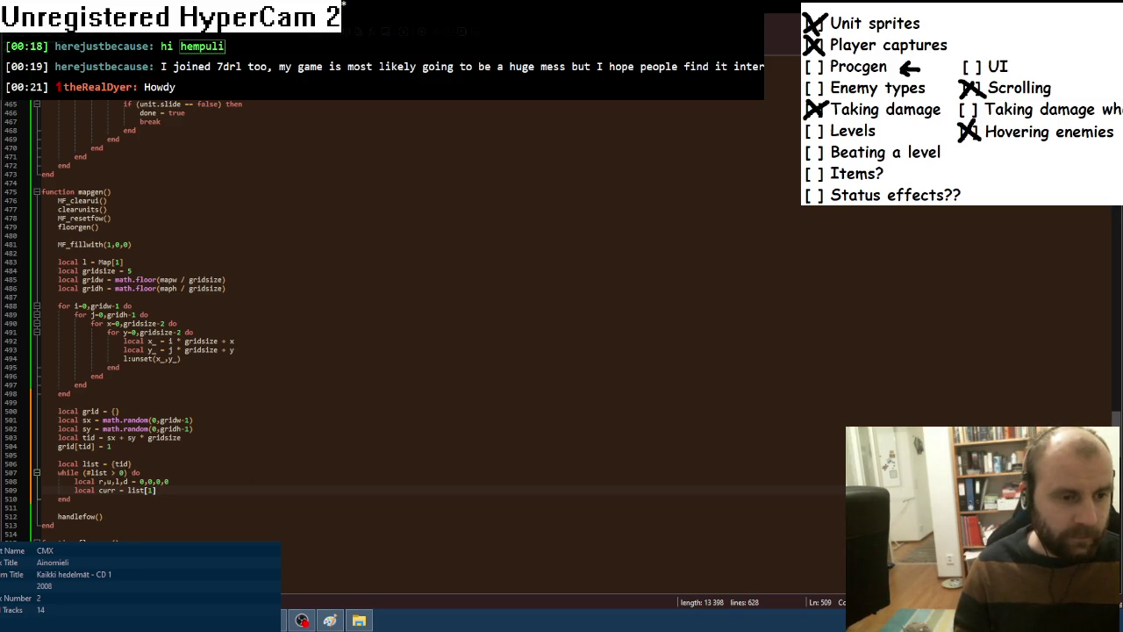
Change the list's starting entry from {tid} to {{sx,sy}} on line 506.
left_click(115, 463)
key("Delete")
key("Delete")
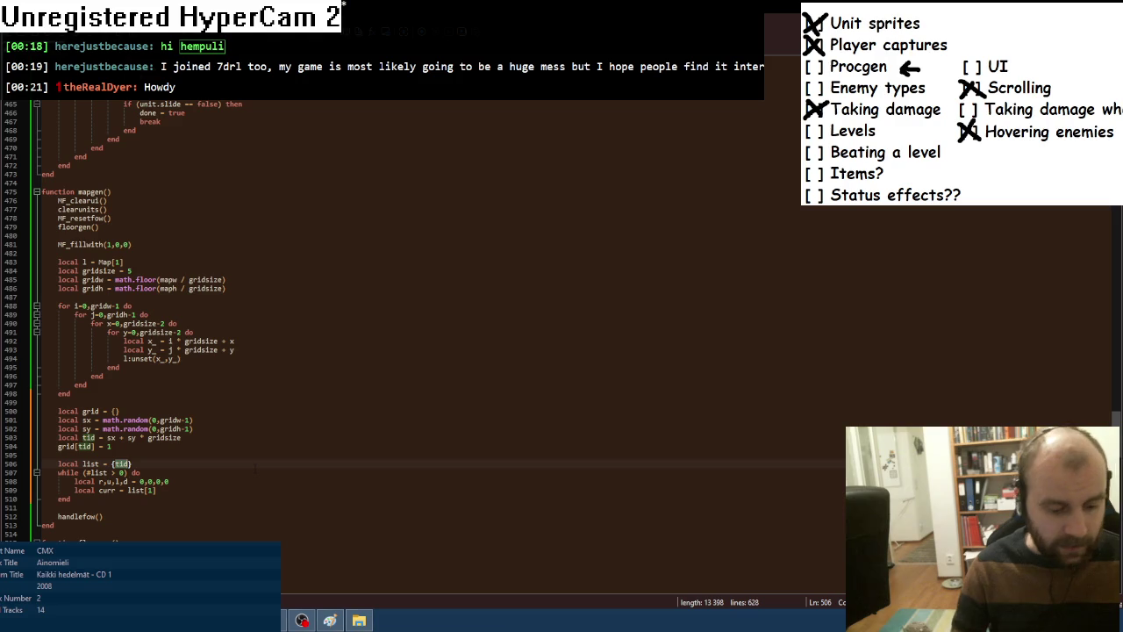
type("{sx,sy")
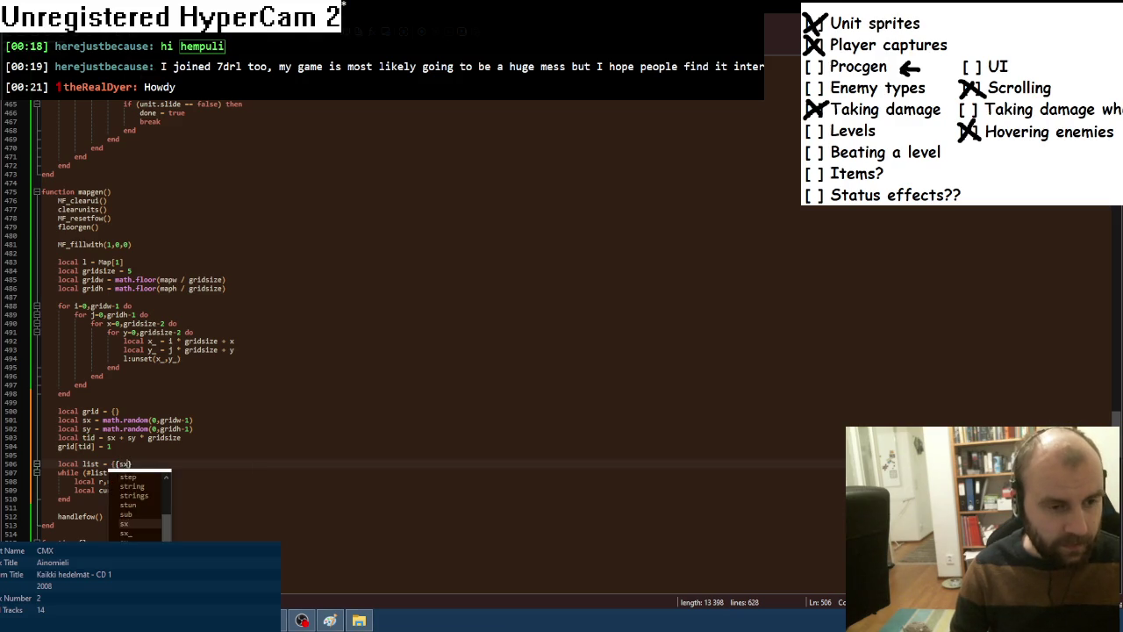
type("}")
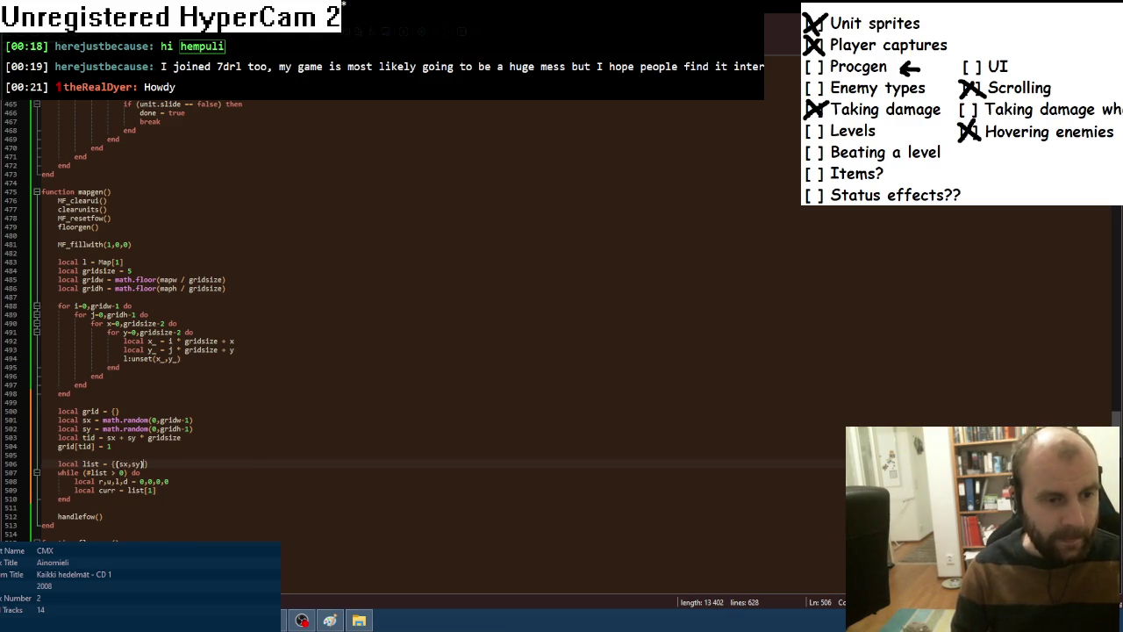
Below curr, add local x = curr[1], local y = curr[2] and local tid = x + y * gridsize.
left_click(178, 490)
key("Return")
type("lo")
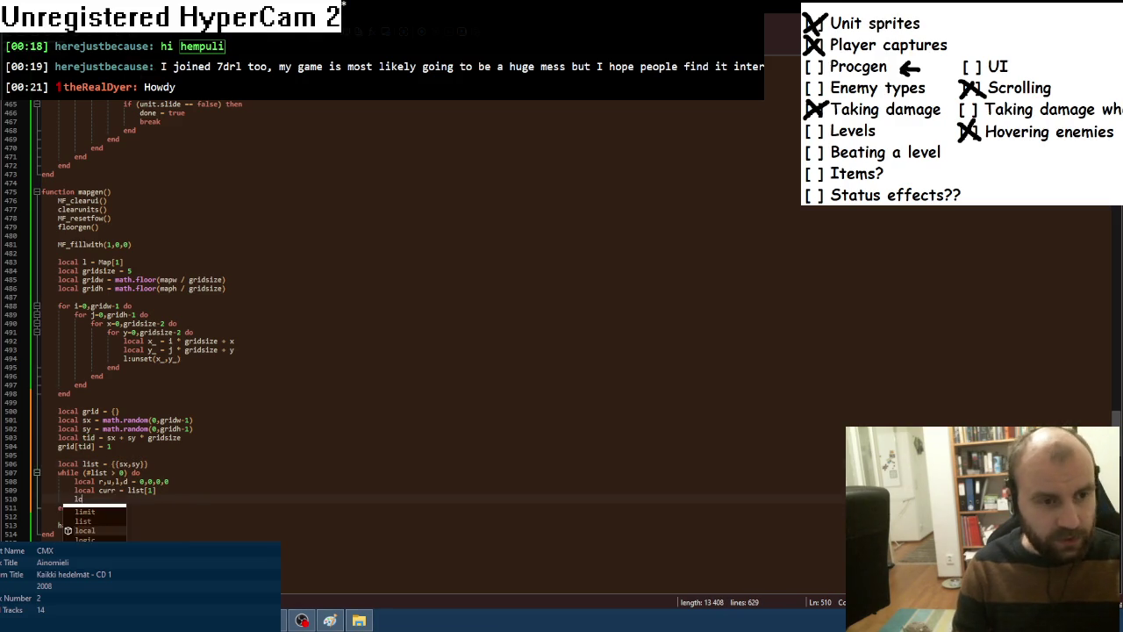
type("cal x = ")
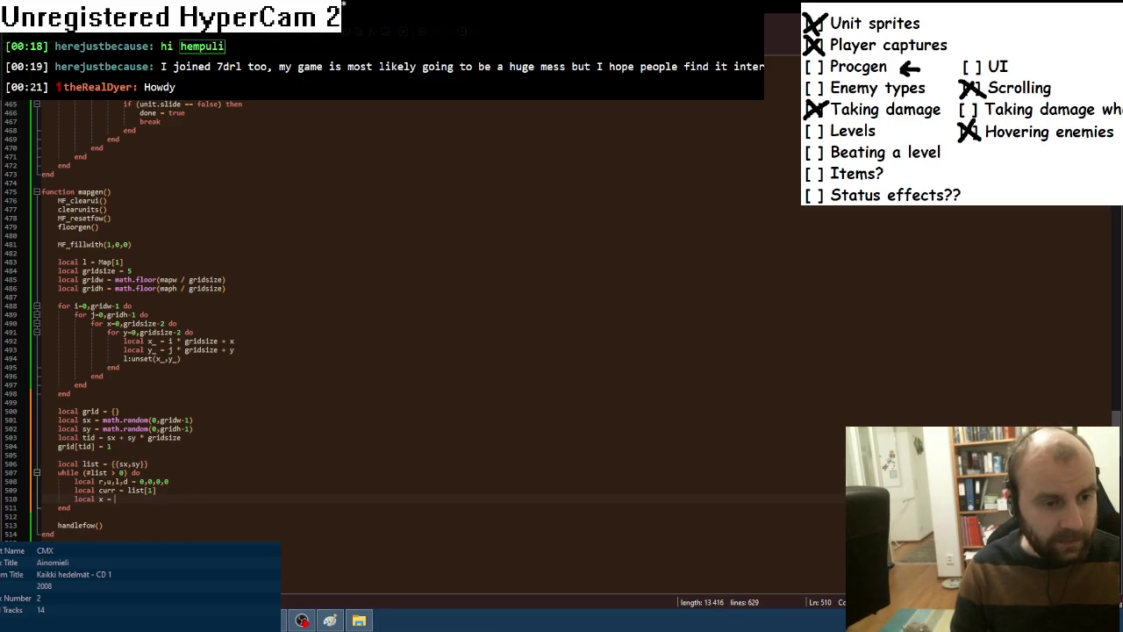
type("curr[1]")
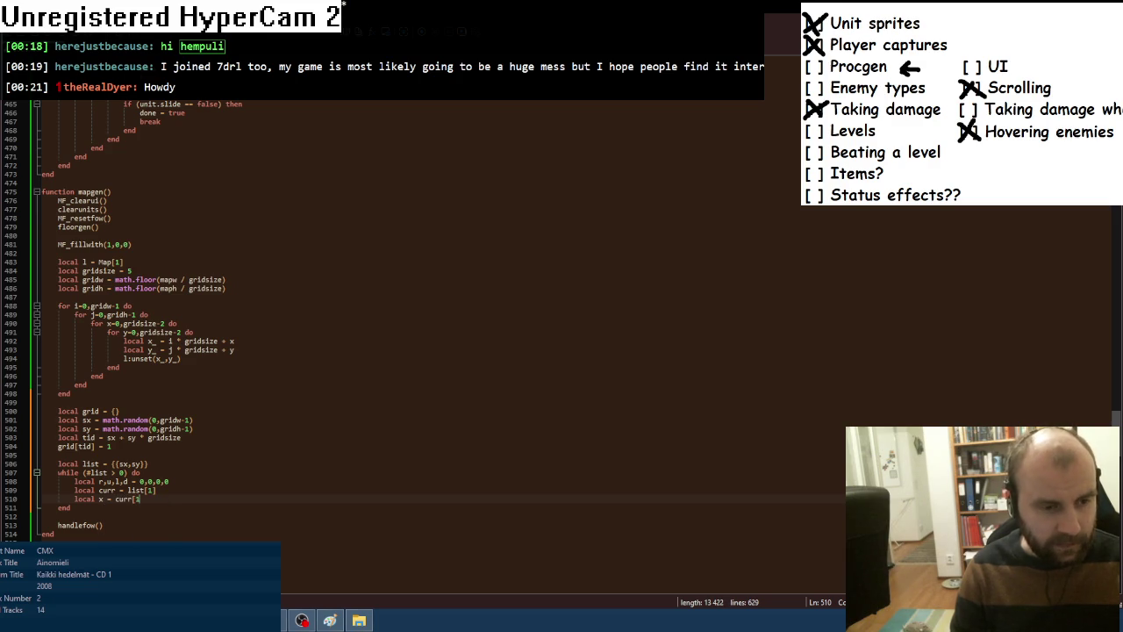
key("ctrl+d")
double_click(100, 507)
type("y")
double_click(138, 508)
type("2")
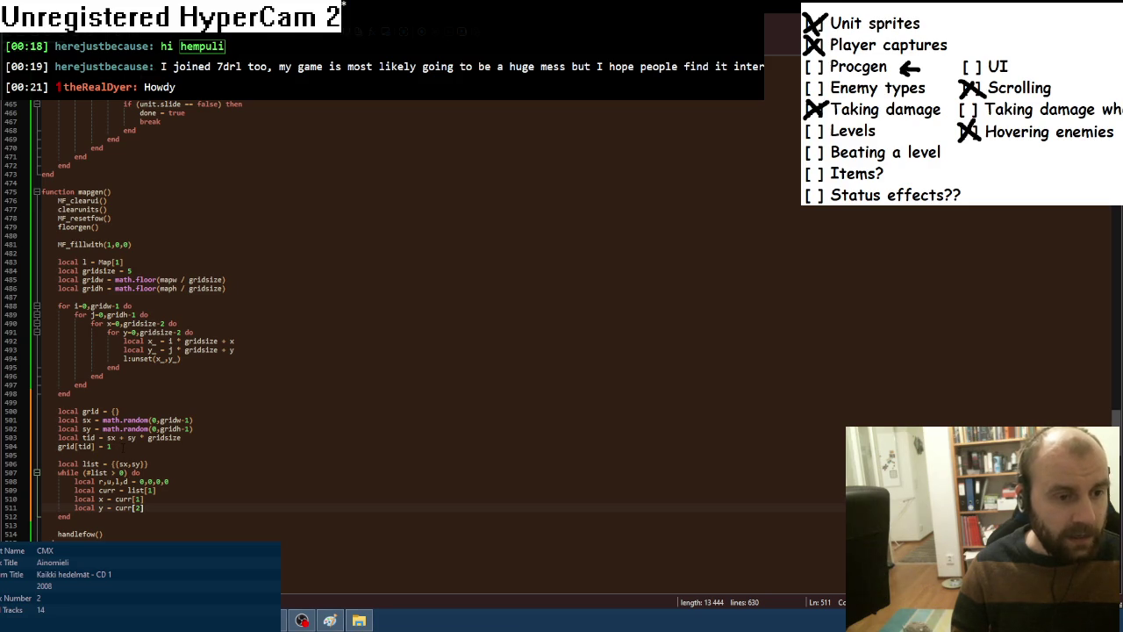
key("Return")
type("local tid = x +")
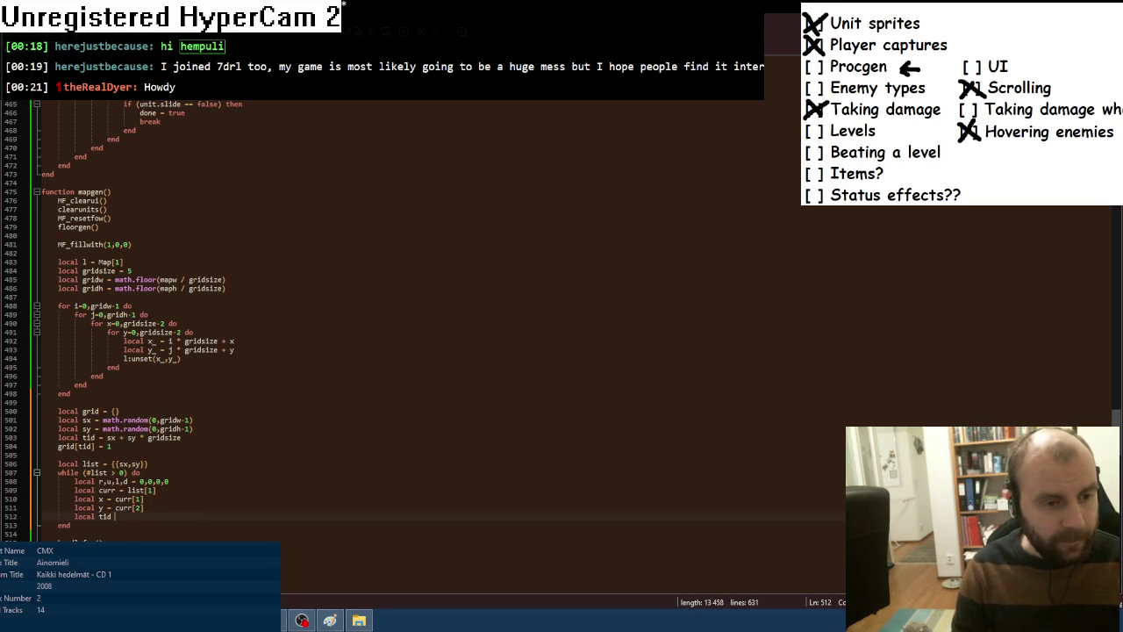
type(" y")
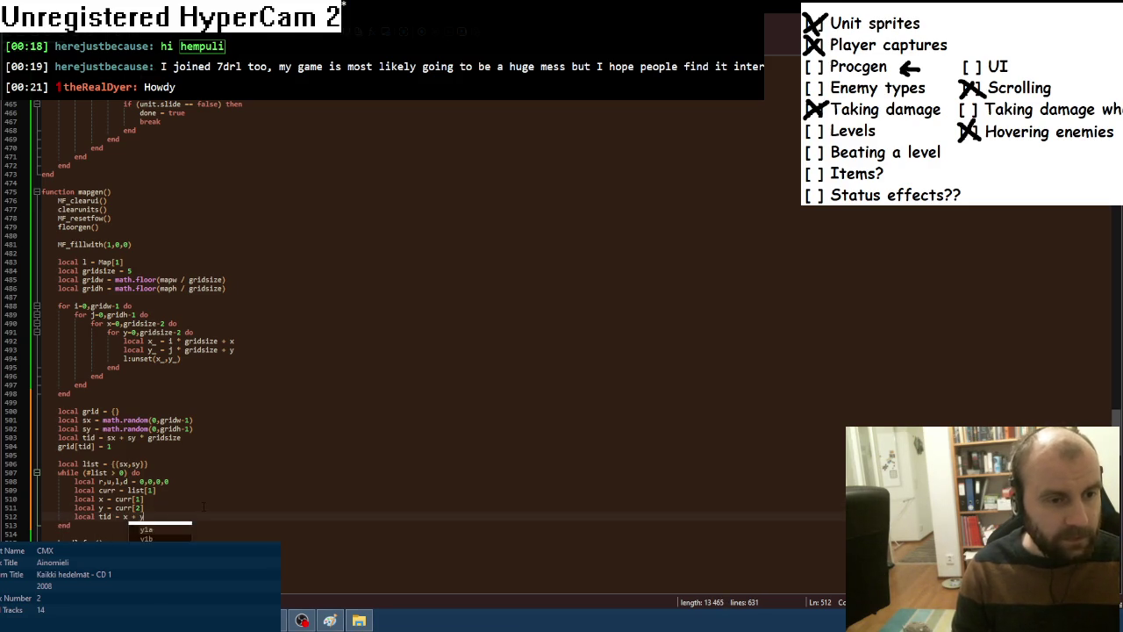
type(" * gridsize")
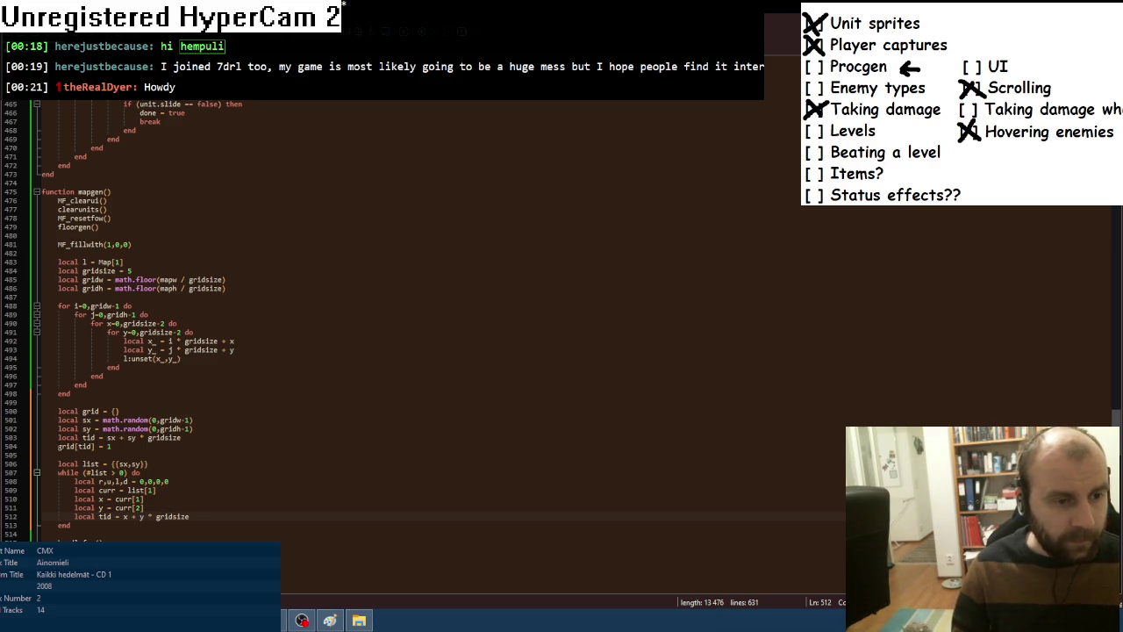
Try moving grid[tid] = 1 below the tid line, undo it, and add blank lines there.
left_click_drag(58, 446, 111, 446)
key("ctrl+x")
left_click(204, 517)
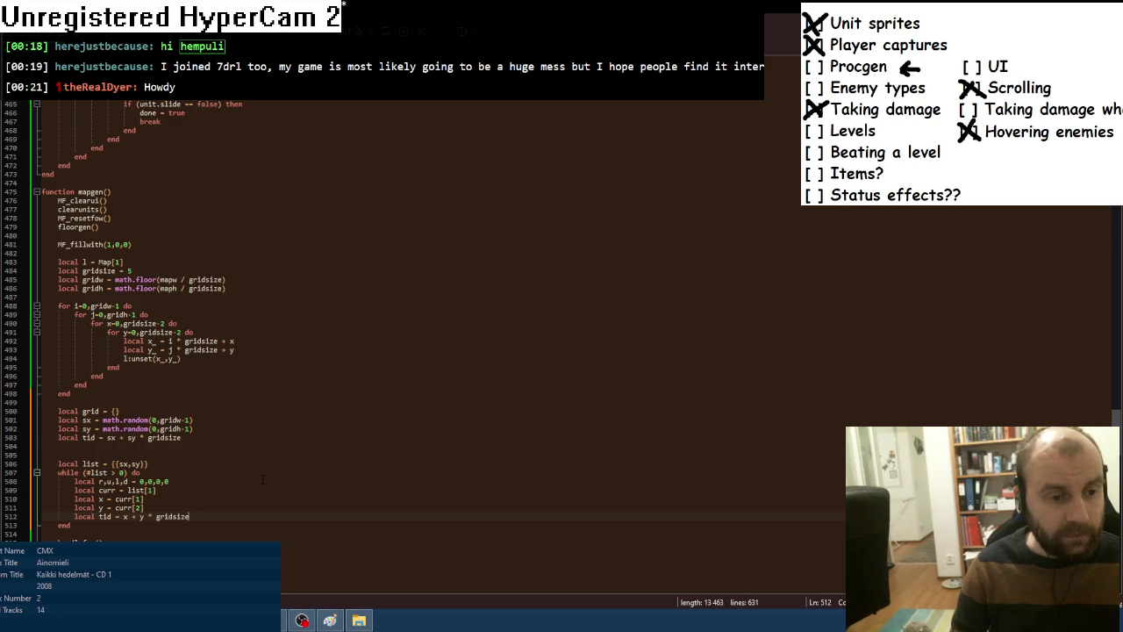
key("ctrl+z")
left_click(205, 516)
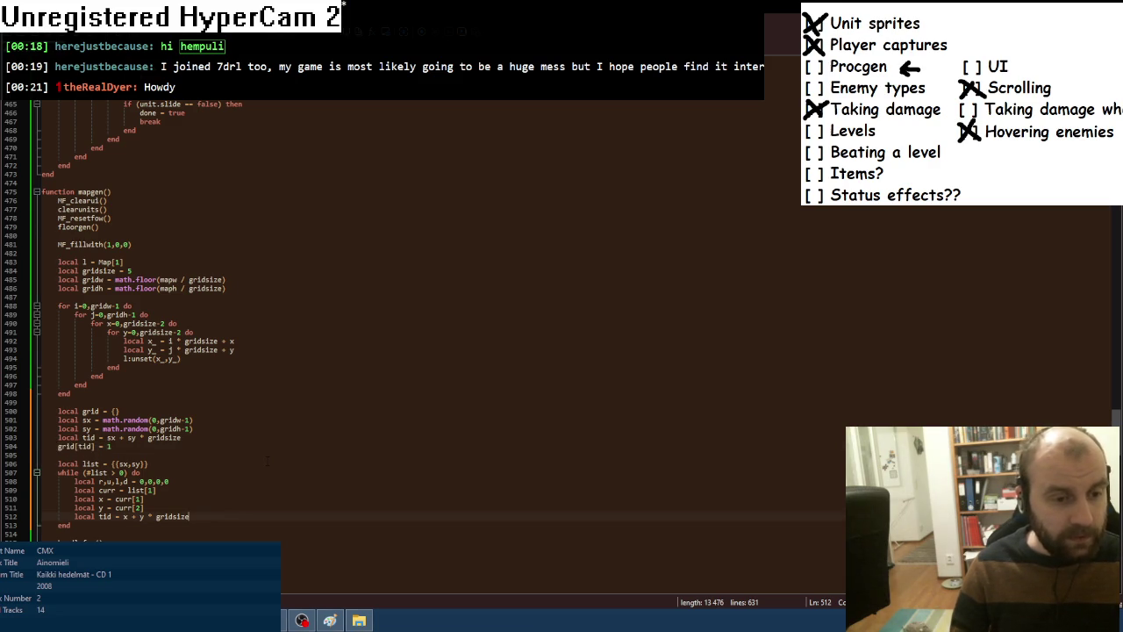
scroll(263, 465, "down", 1)
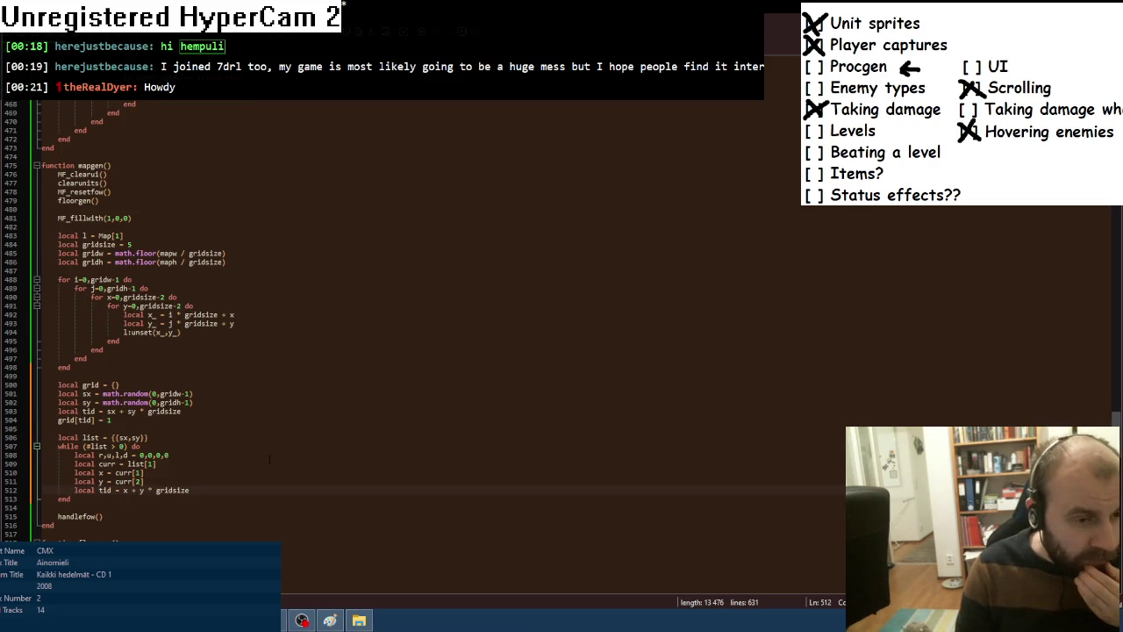
key("Return")
key("Return")
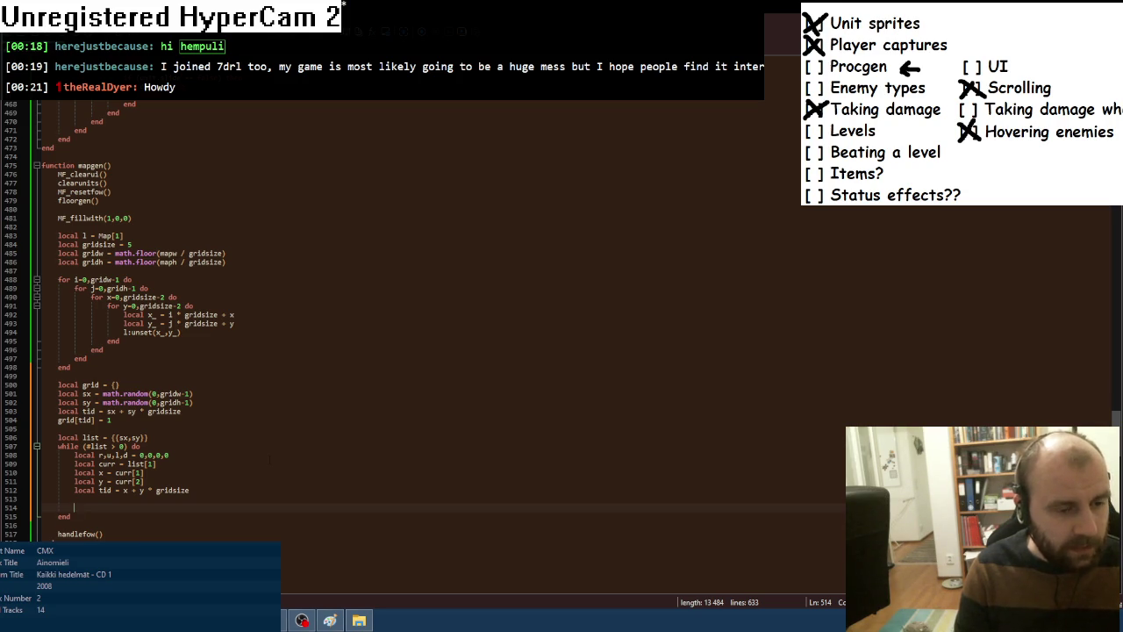
Add a for i,v in ipairs(dirlist.dirs4) loop setting local ox = v[1] and oy = v[2].
type("for i,v")
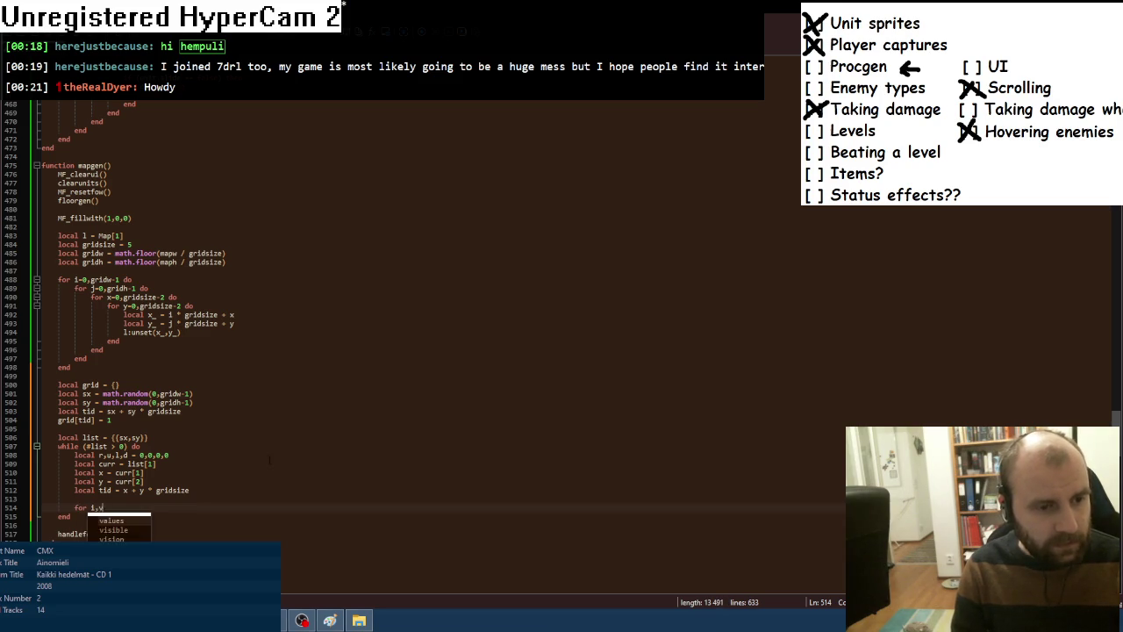
type(" in ipairs")
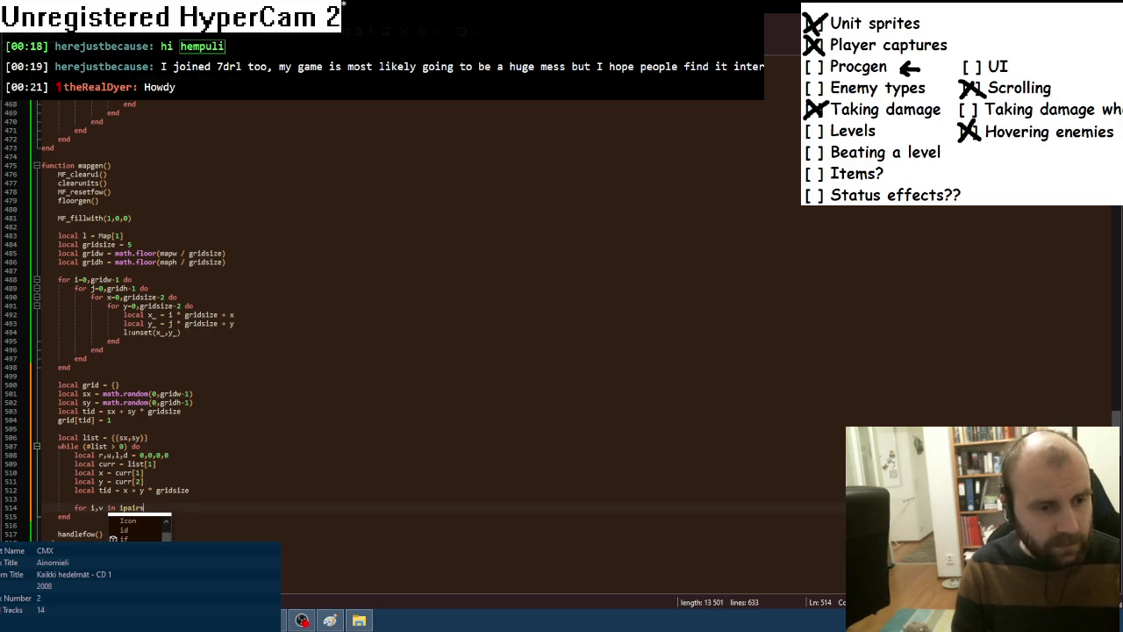
type("(dirlist")
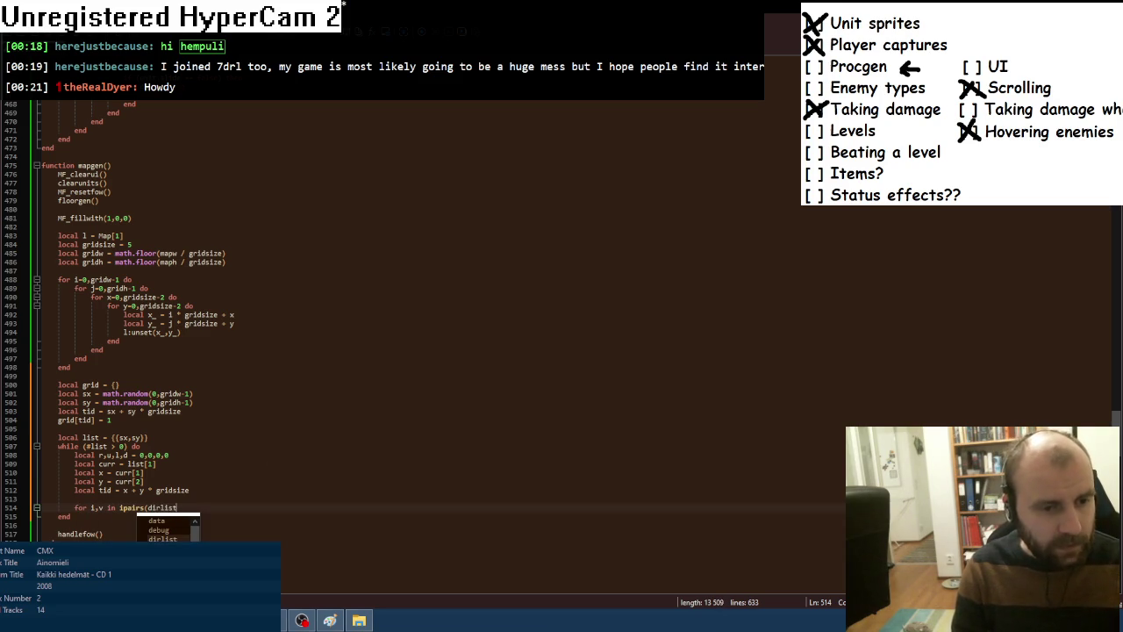
type(".dirs4")
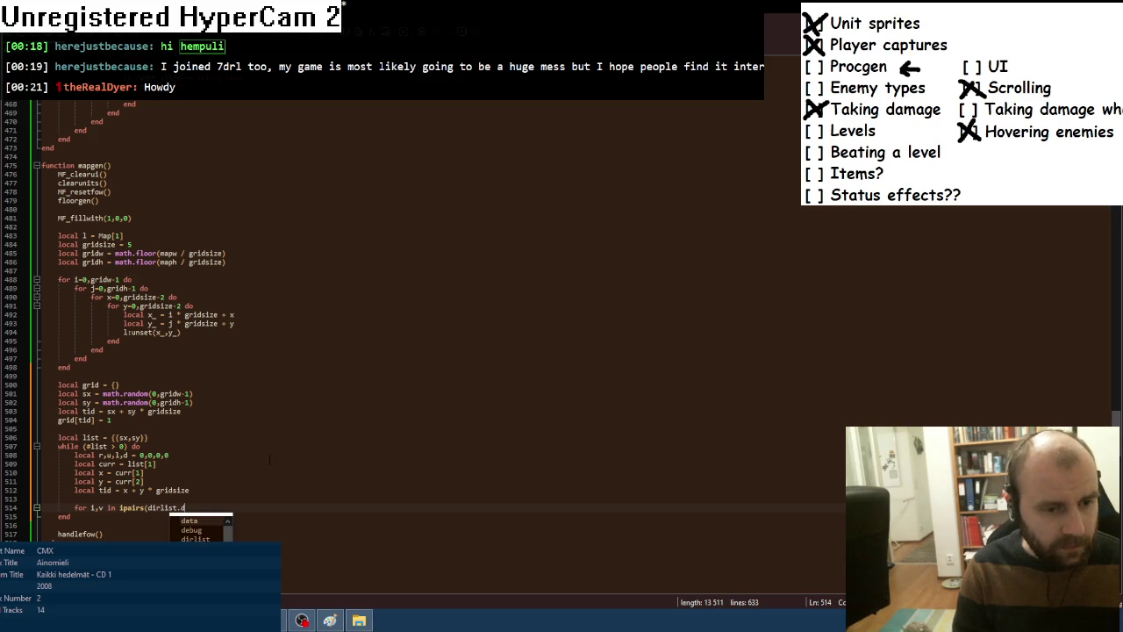
type(")")
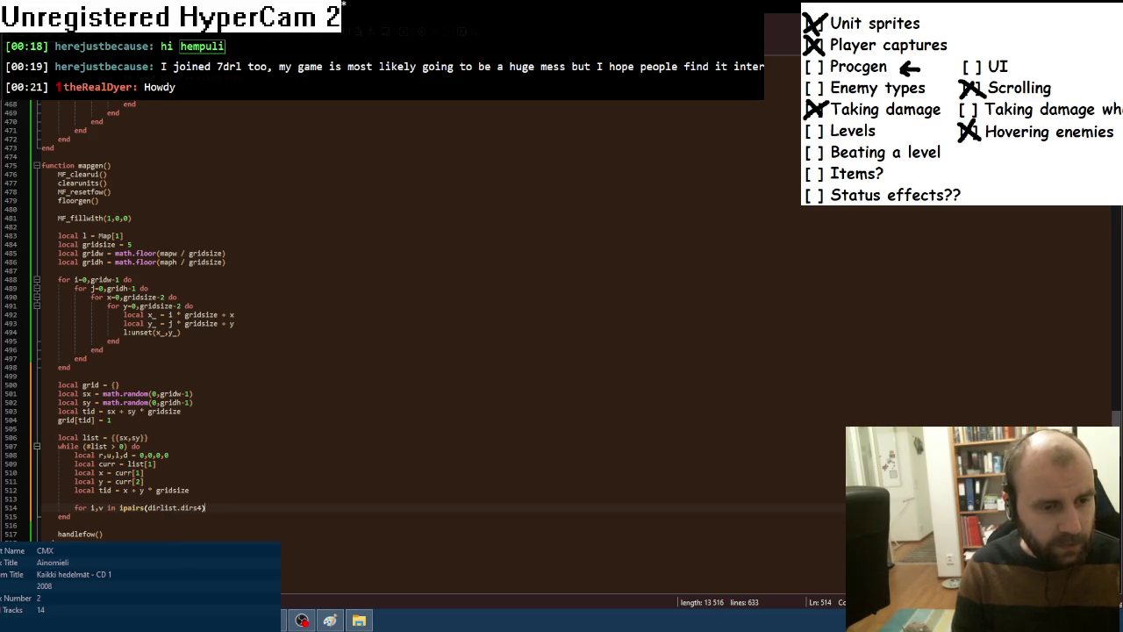
type(" do")
key("Return")
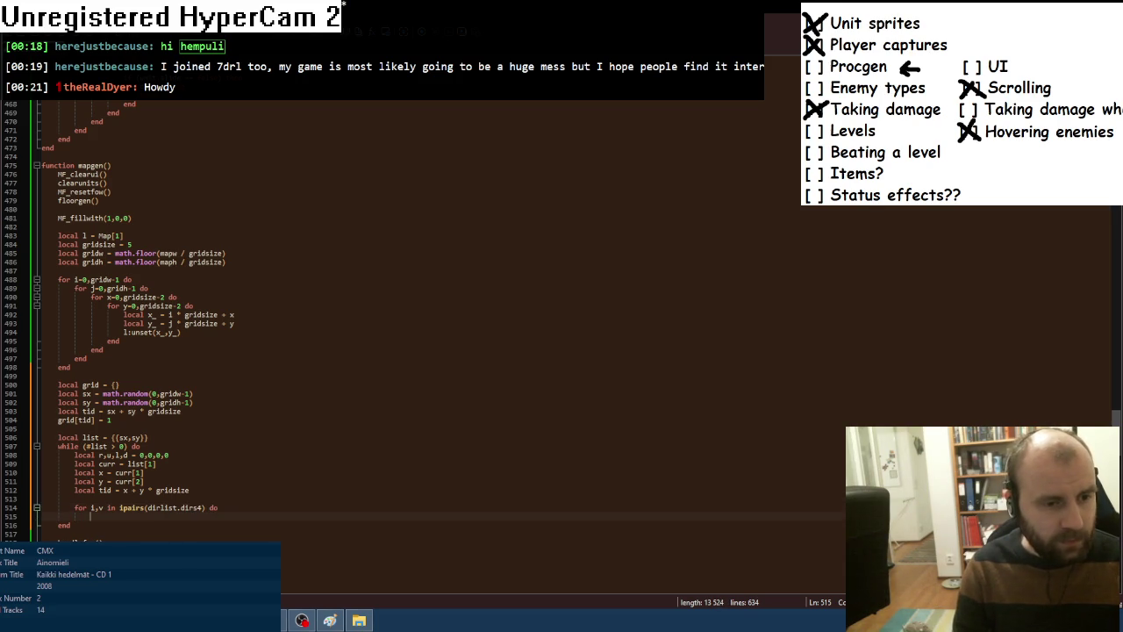
type("ldcal ox =")
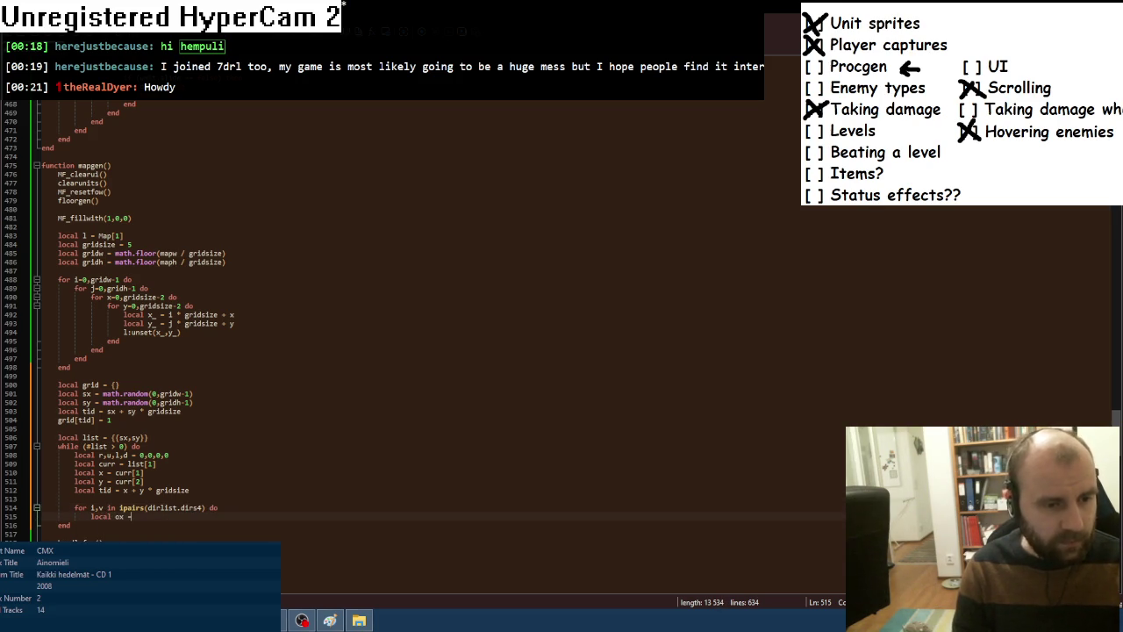
type("v[1]")
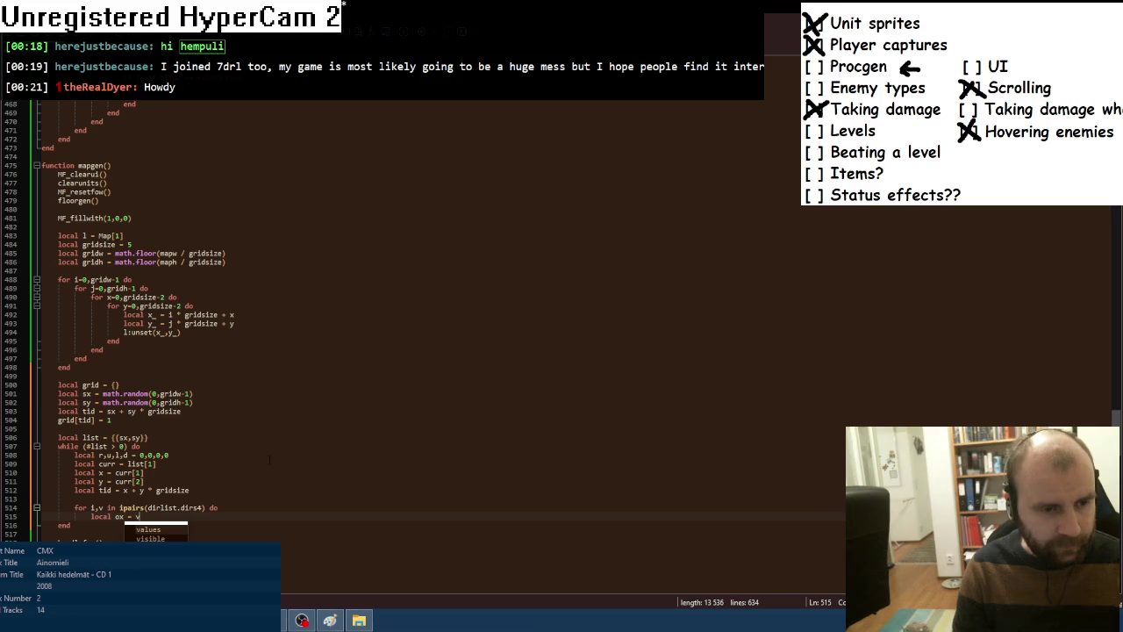
key("ctrl+d")
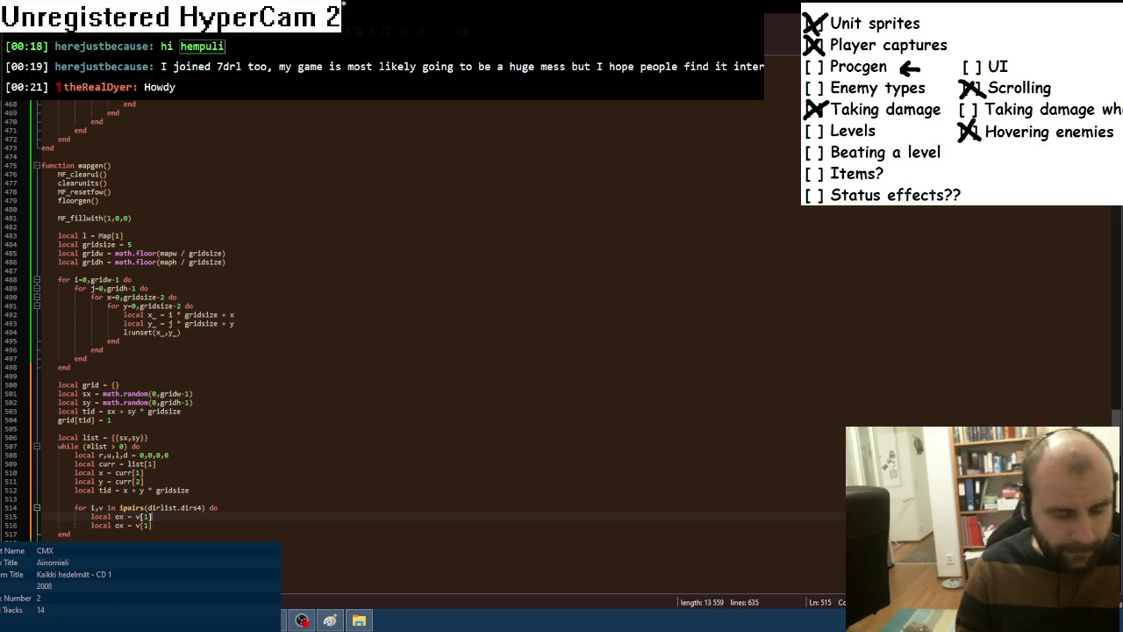
key("Delete")
type("y")
key("Right")
key("Right")
key("Right")
key("Delete")
type("2")
Compute the neighbour index local tid = (x+ox) + (y+oy) * gridsize.
key("Return")
type("local tid2")
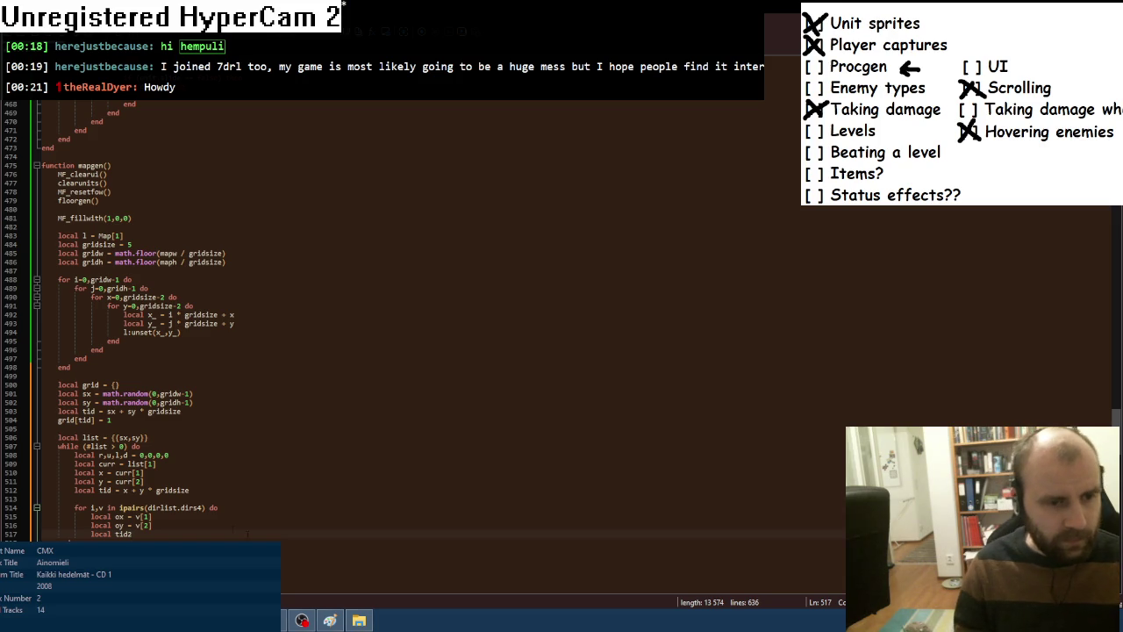
key("BackSpace")
type("= ")
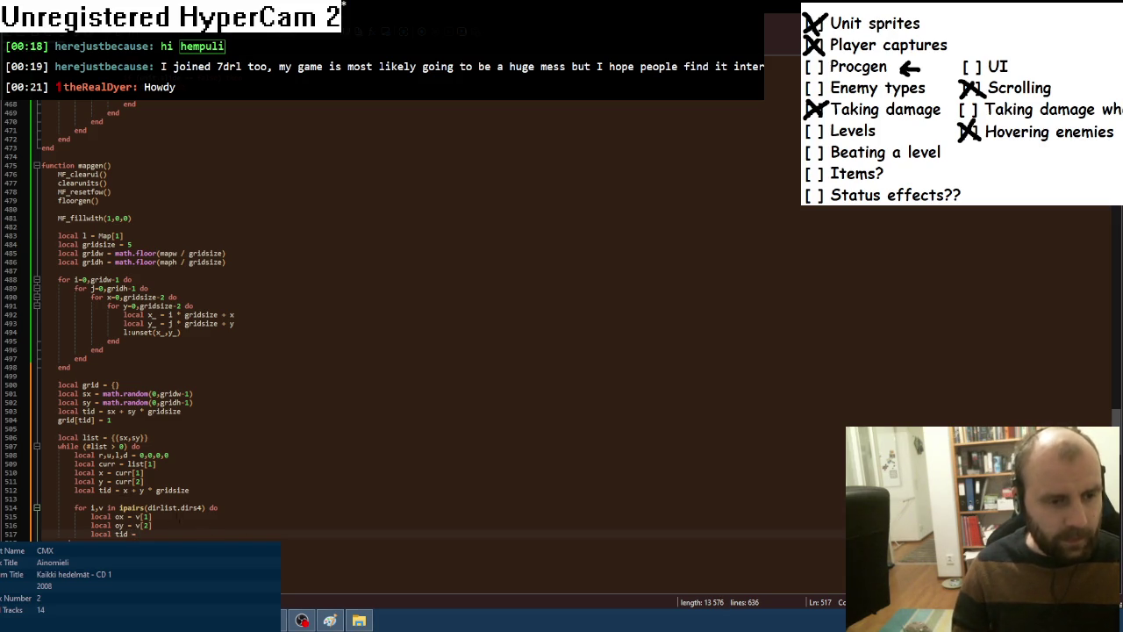
type("(x")
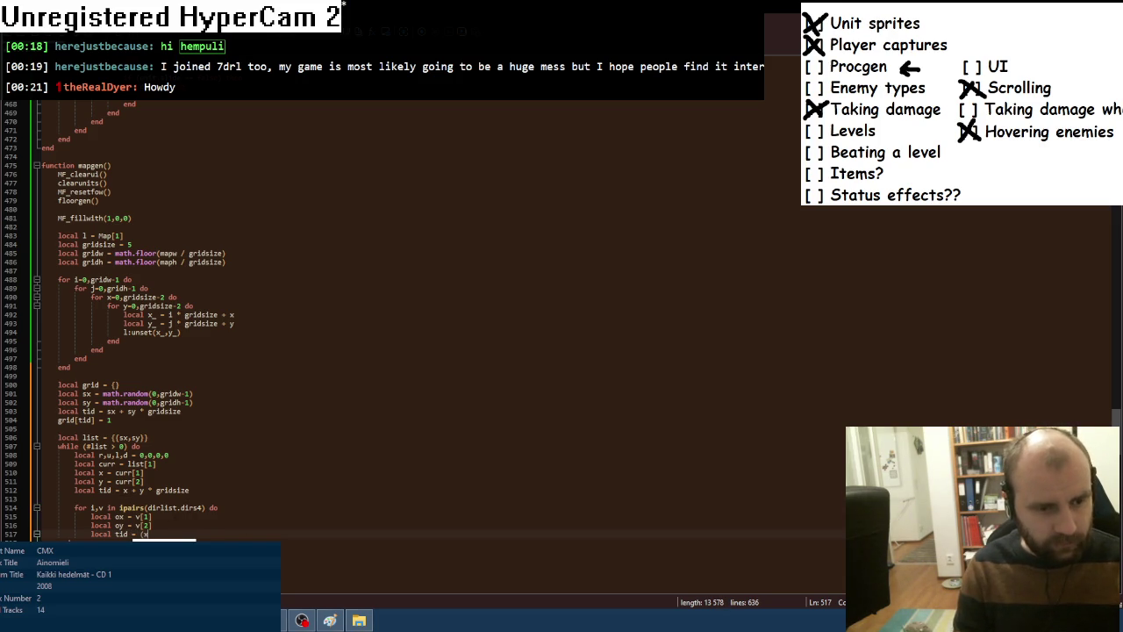
type("+ox")
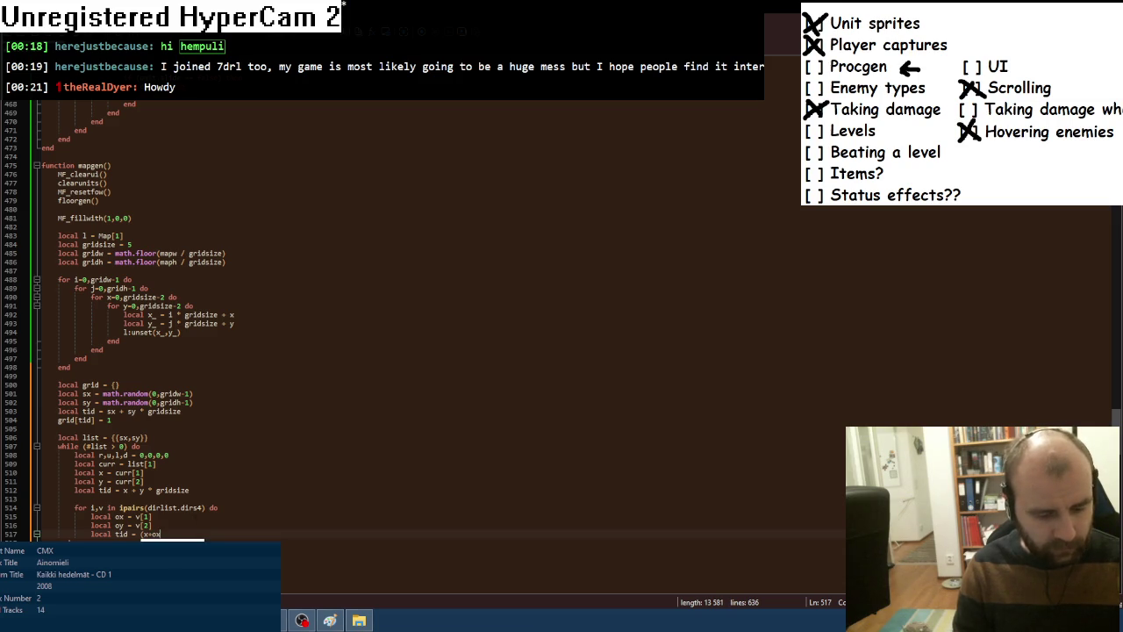
type(") + (")
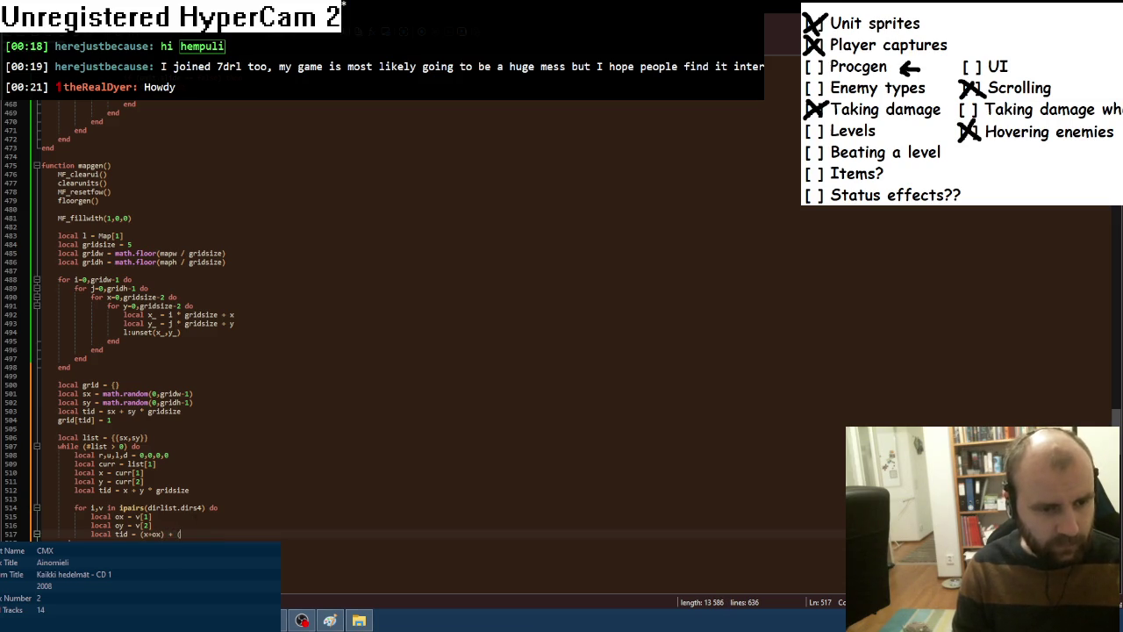
type("y+oy) * ")
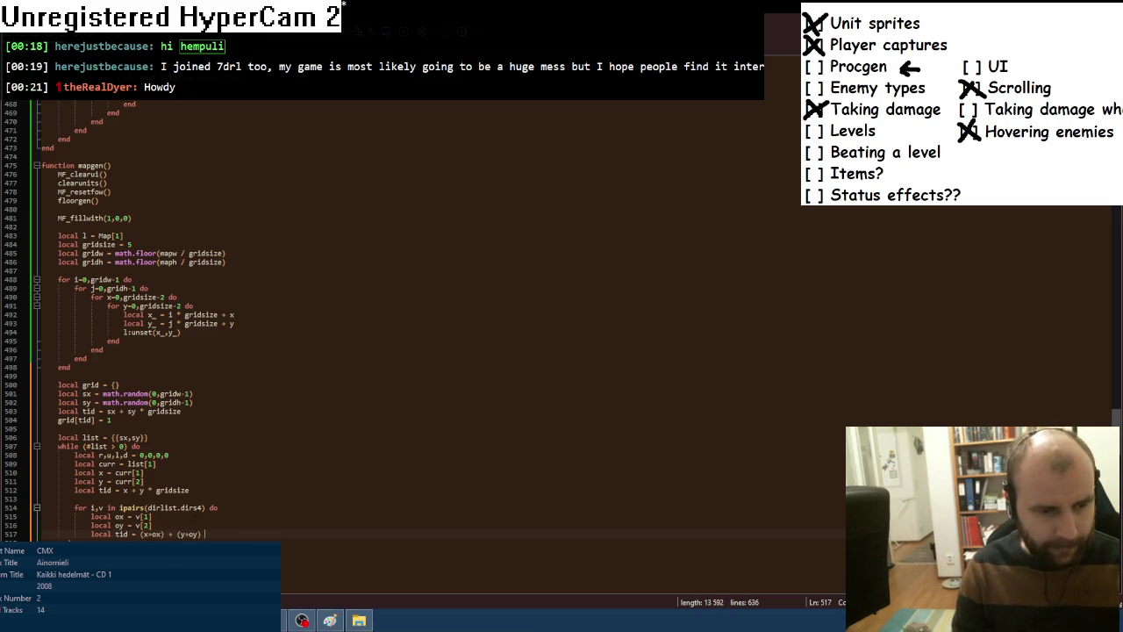
type("grid")
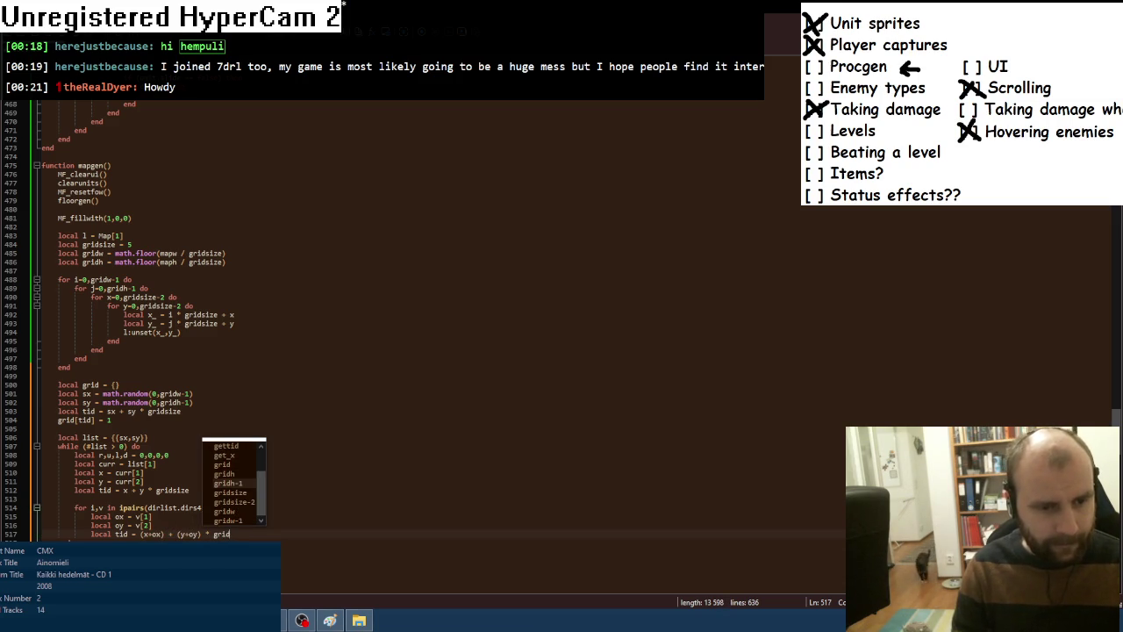
type("size")
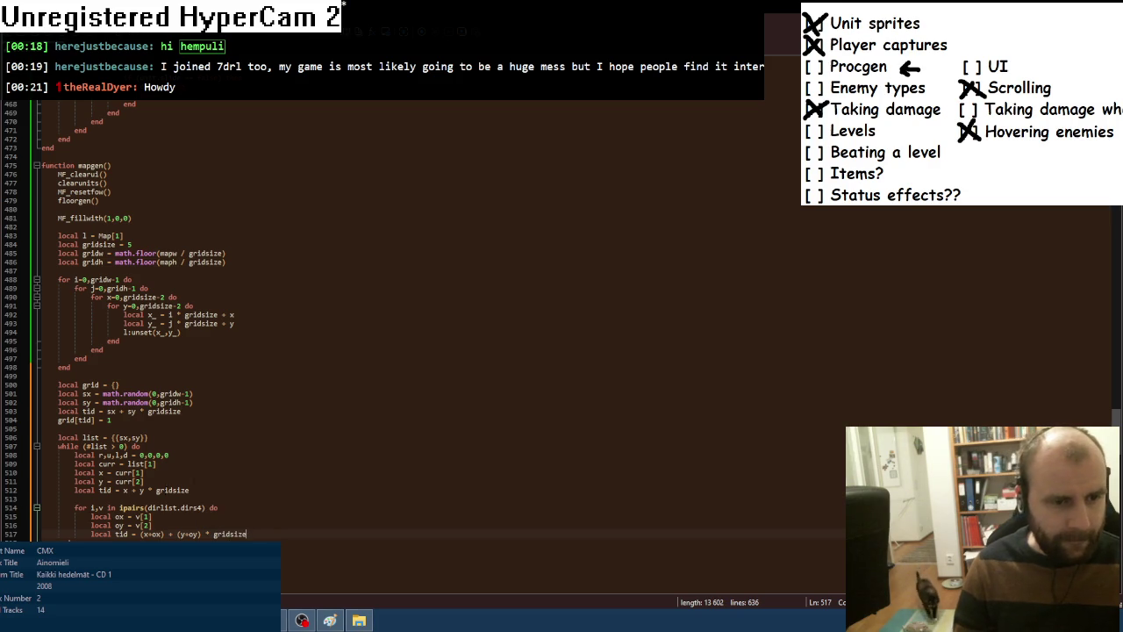
Delete the earlier local tid line from the while loop.
key("Up")
key("Up")
key("Up")
key("End")
key("shift+Up")
key("shift+End")
key("BackSpace")
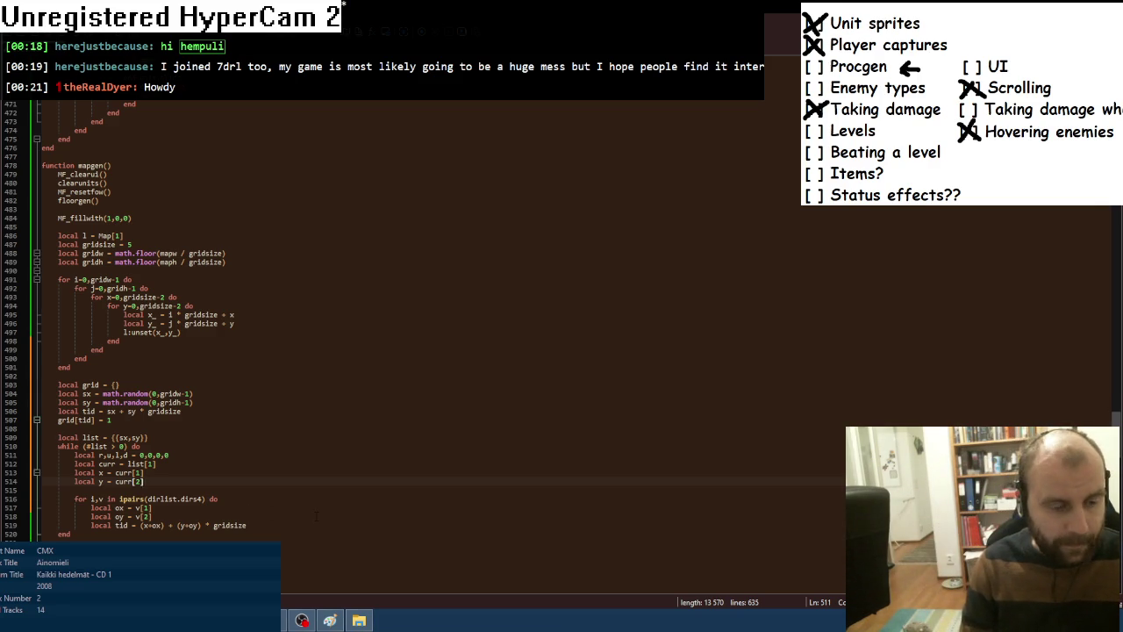
Begin the check if (x+ox >= 0) and (x+ox < gridsize) and ( below the neighbour index.
scroll(208, 515, "down", 1)
left_click(256, 498)
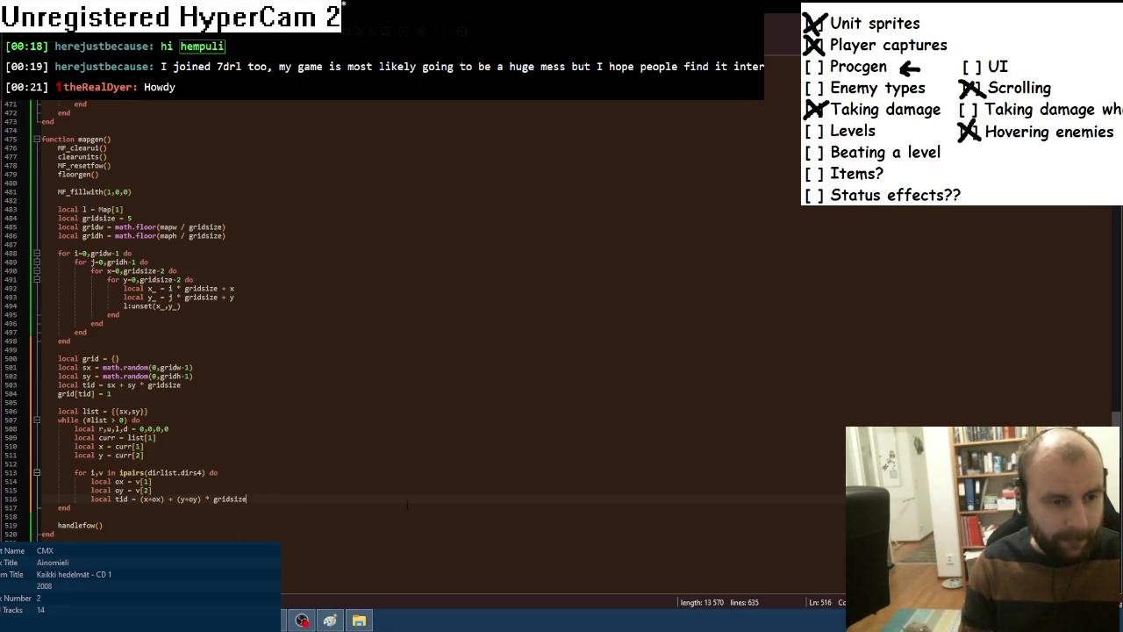
key("Return")
key("Return")
type("if (")
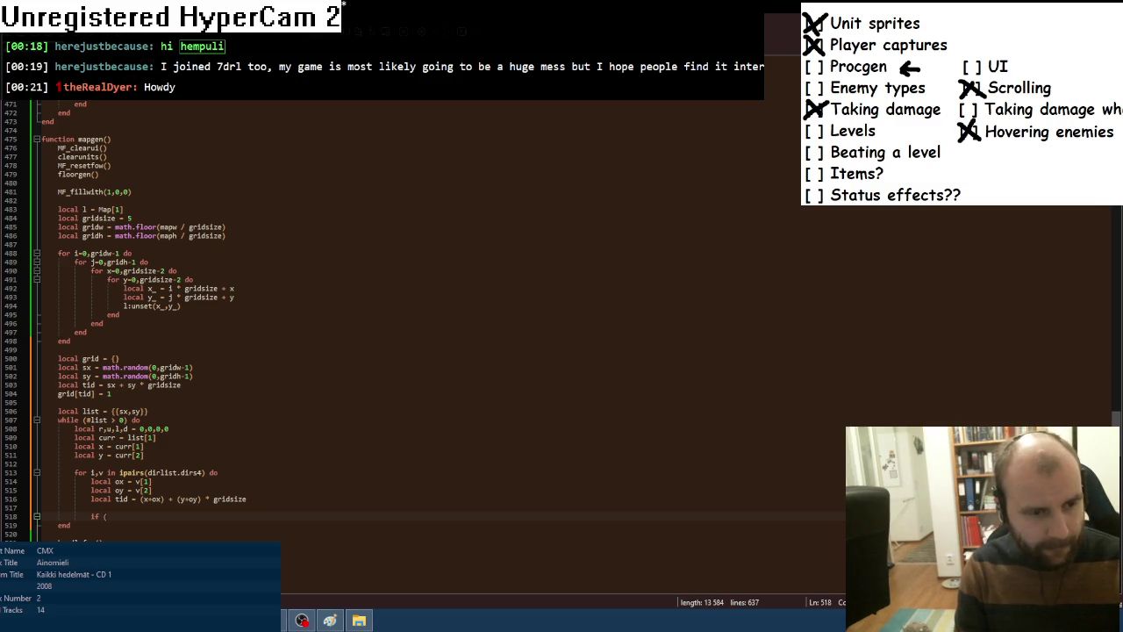
type("x+")
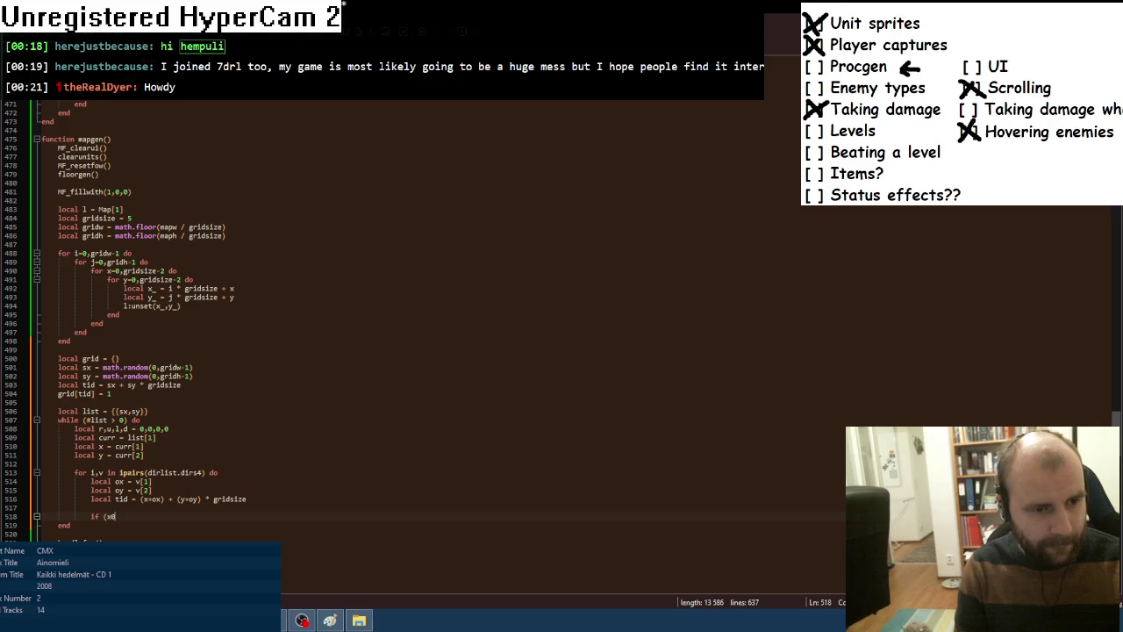
type("ox")
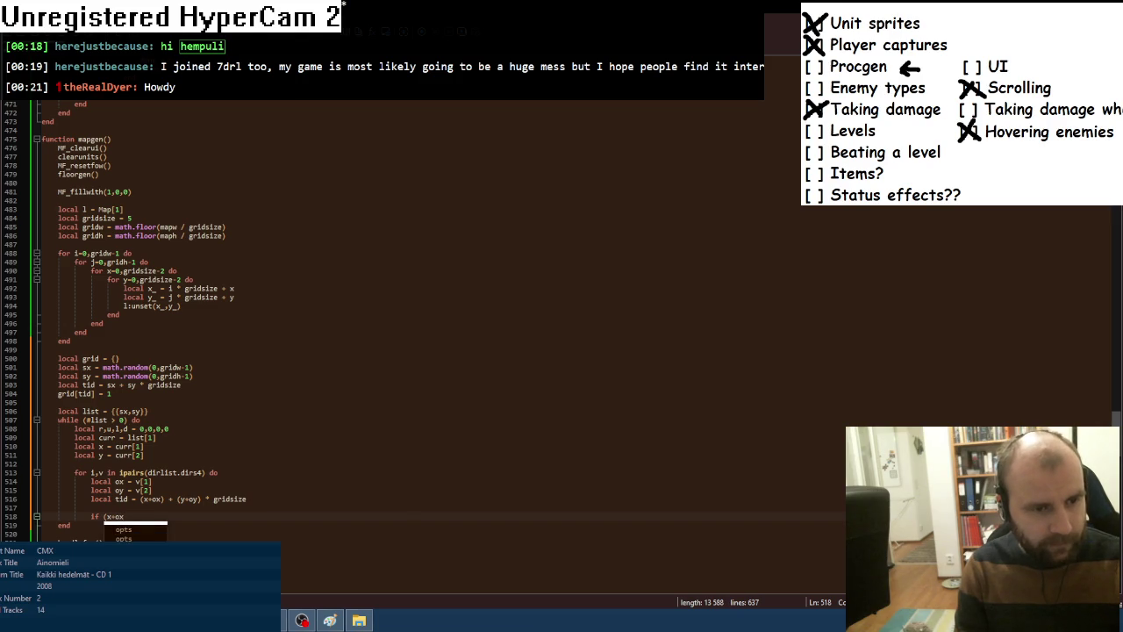
type(" >")
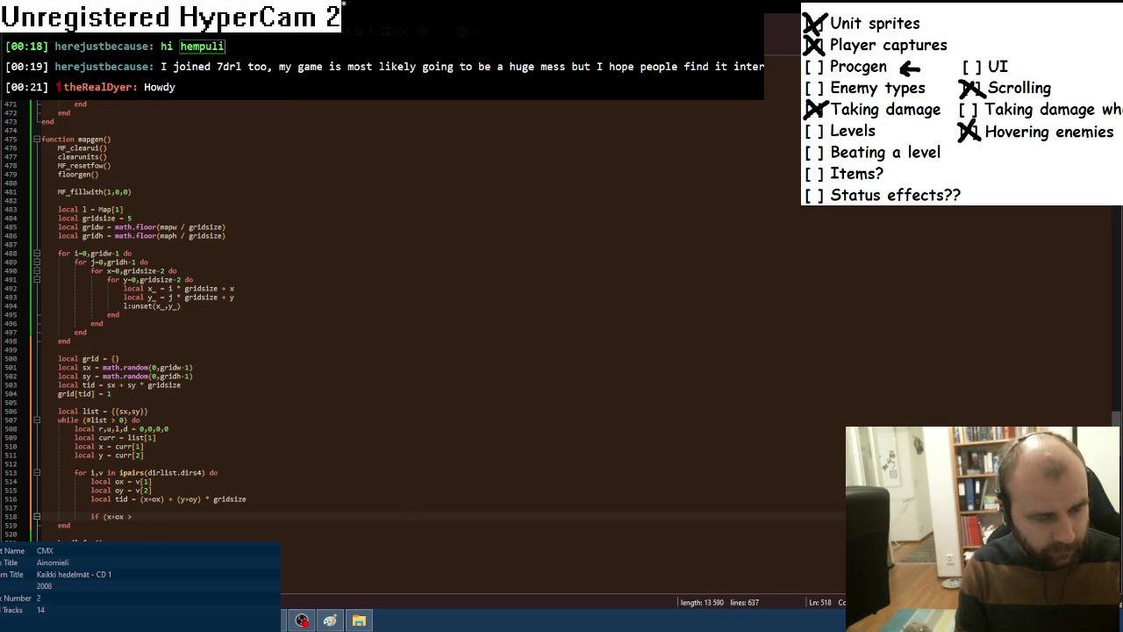
type("= 0) and (x+ox < 5")
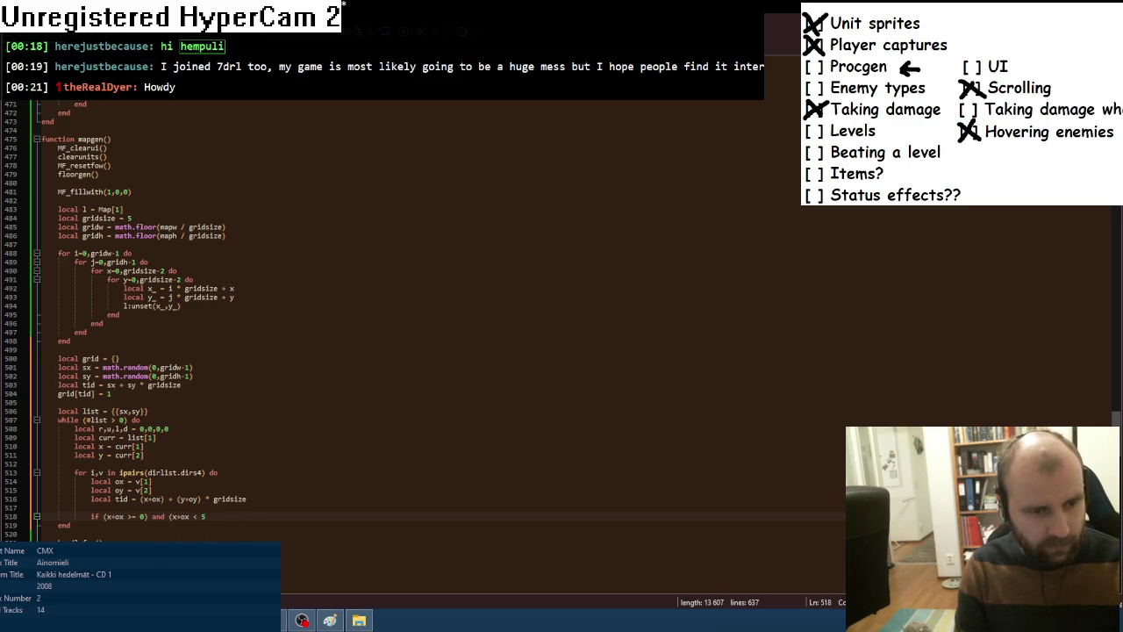
key("BackSpace")
type("gridsize) and (")
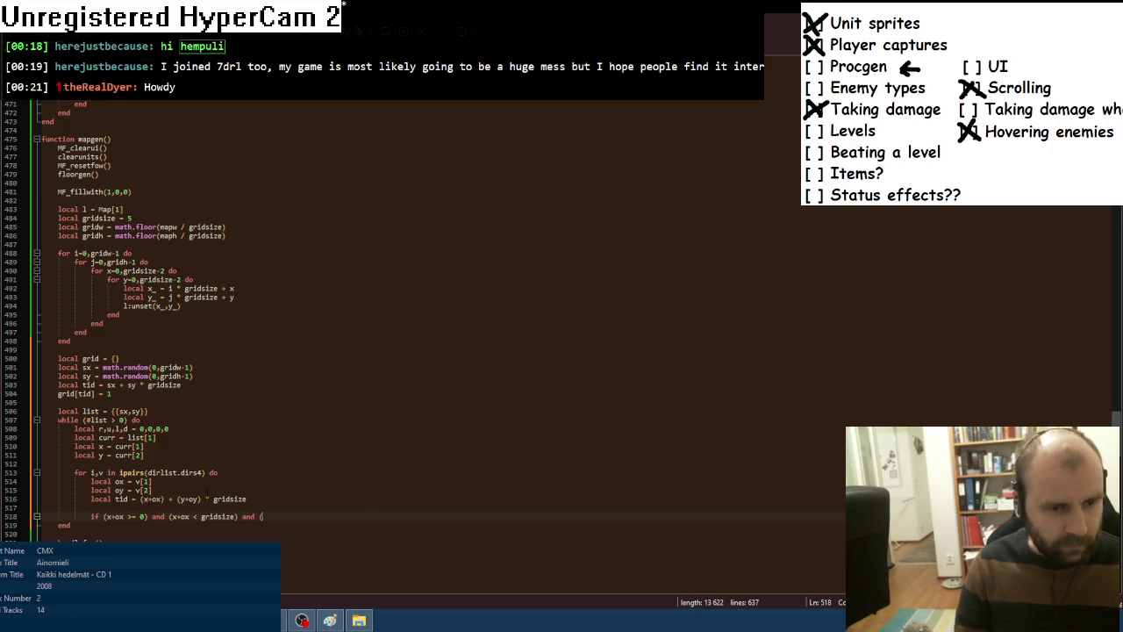
Replace gridsize with gridw in the neighbour tile-index formula and the x bound.
double_click(234, 499)
type("gridw")
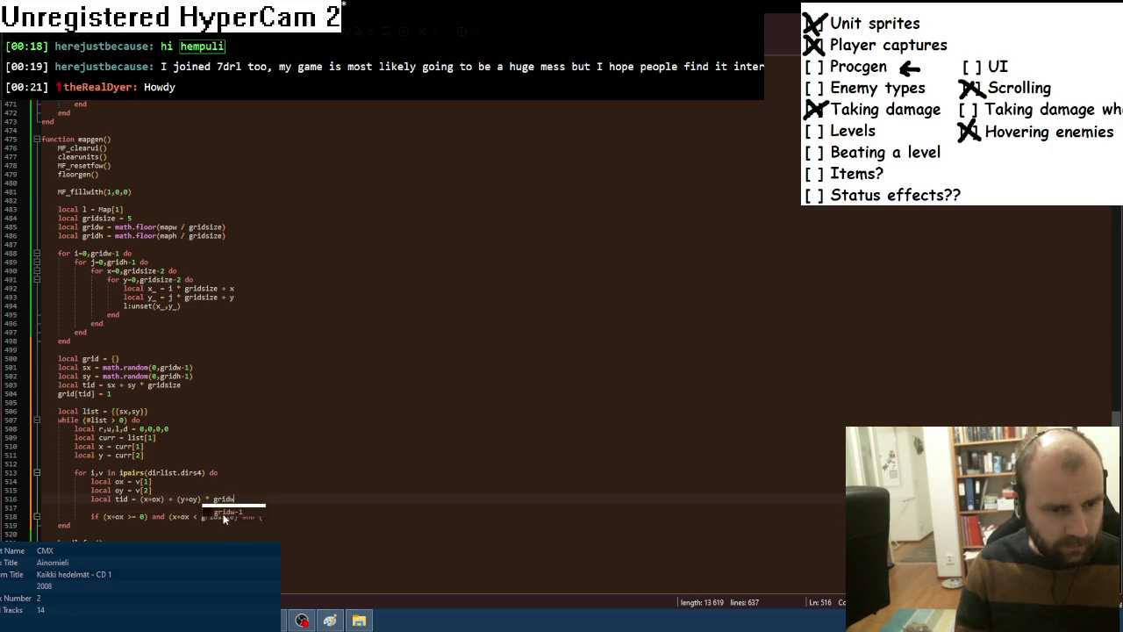
left_click(180, 516)
double_click(217, 516)
type("gridw")
left_click(177, 447)
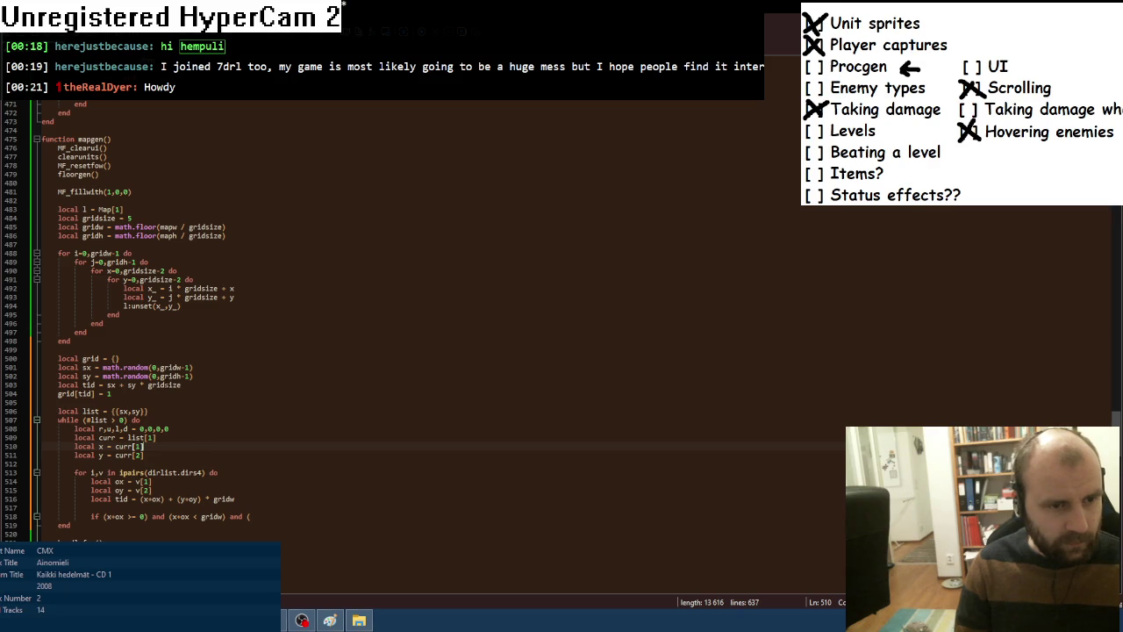
double_click(164, 385)
left_click(151, 481)
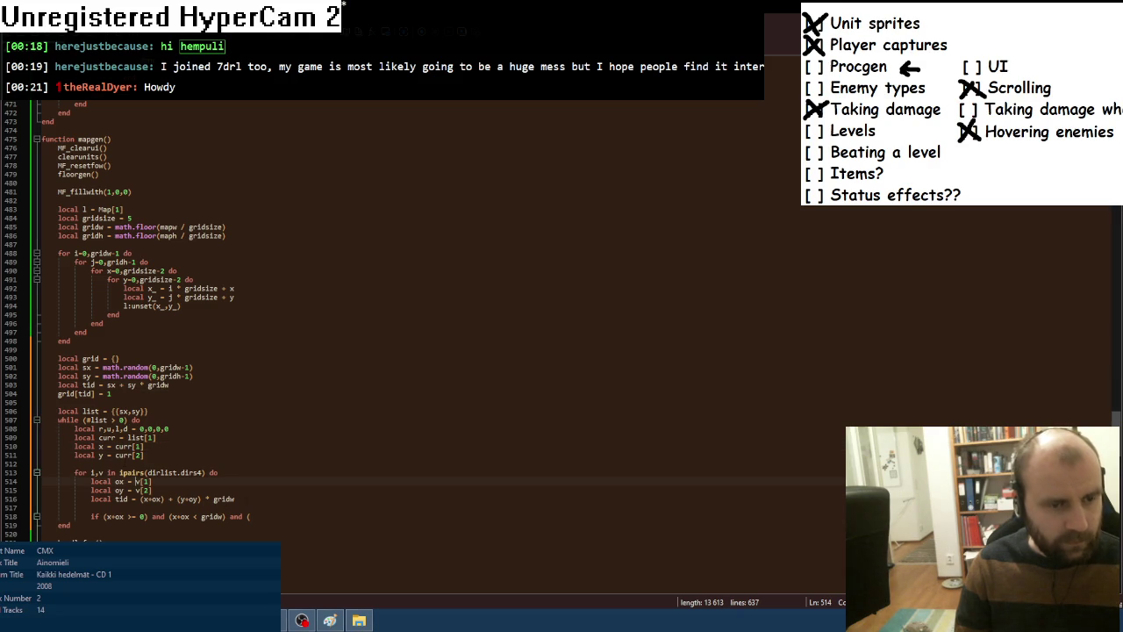
Extend the if check with (y+oy >= 0) and (y+oy < gridh) and (grid[tid] == nil) then.
scroll(253, 503, "down", 1)
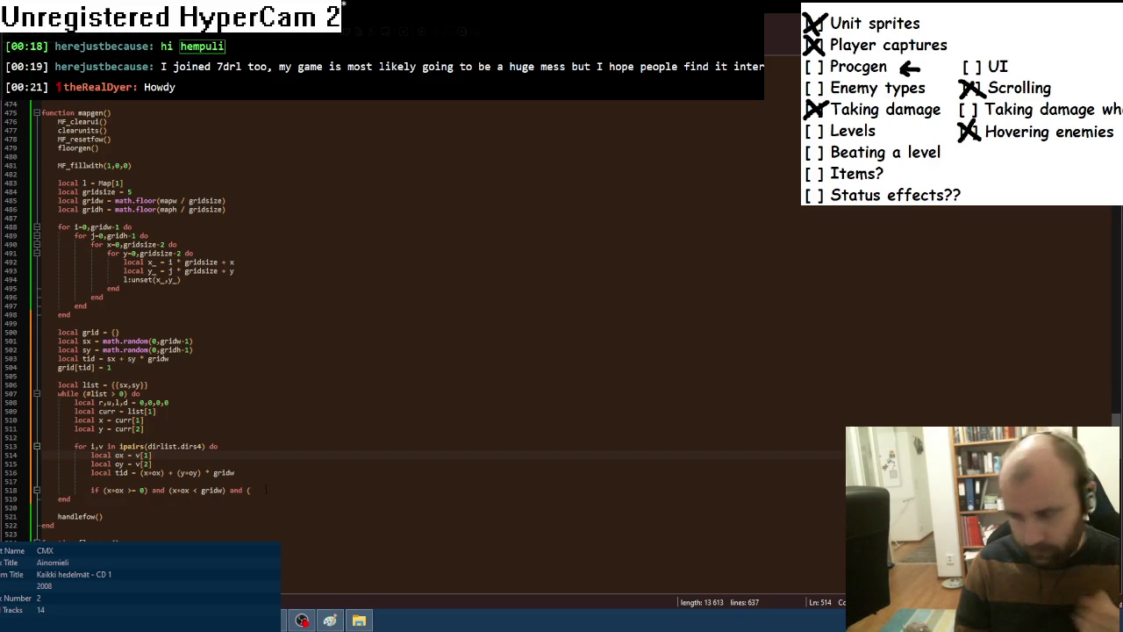
left_click(336, 488)
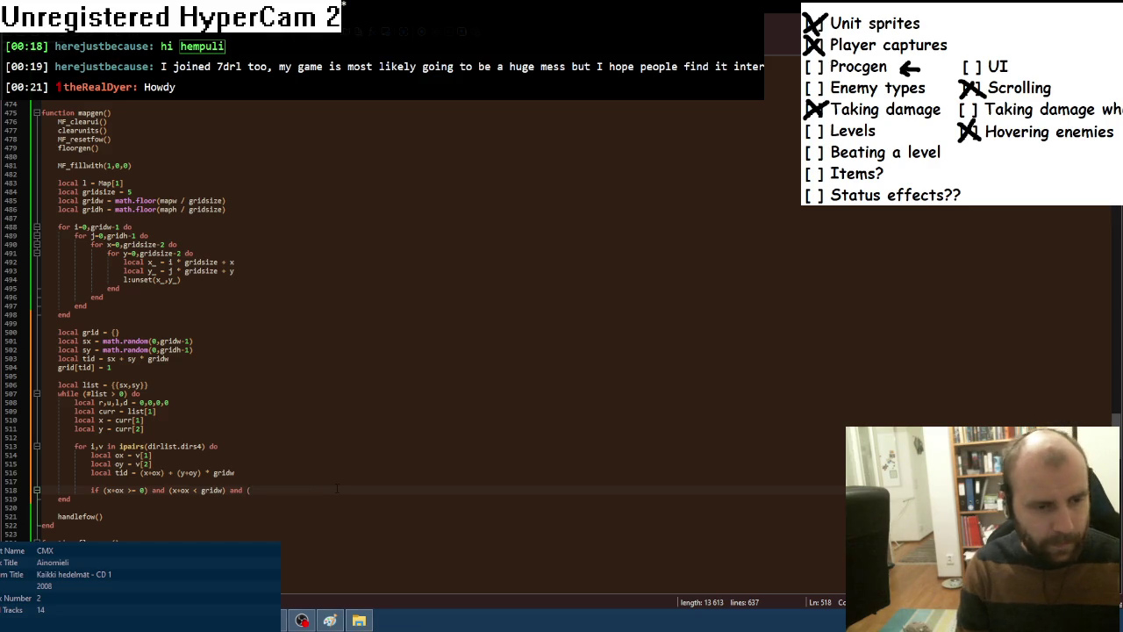
type("y+oy >=")
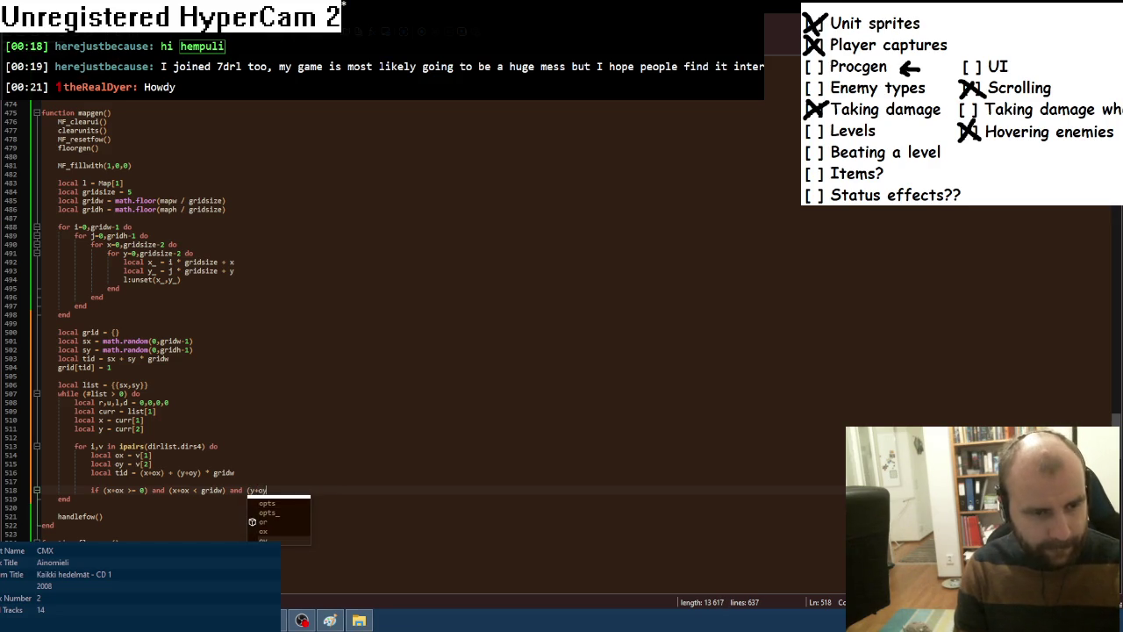
type(" 0) and (")
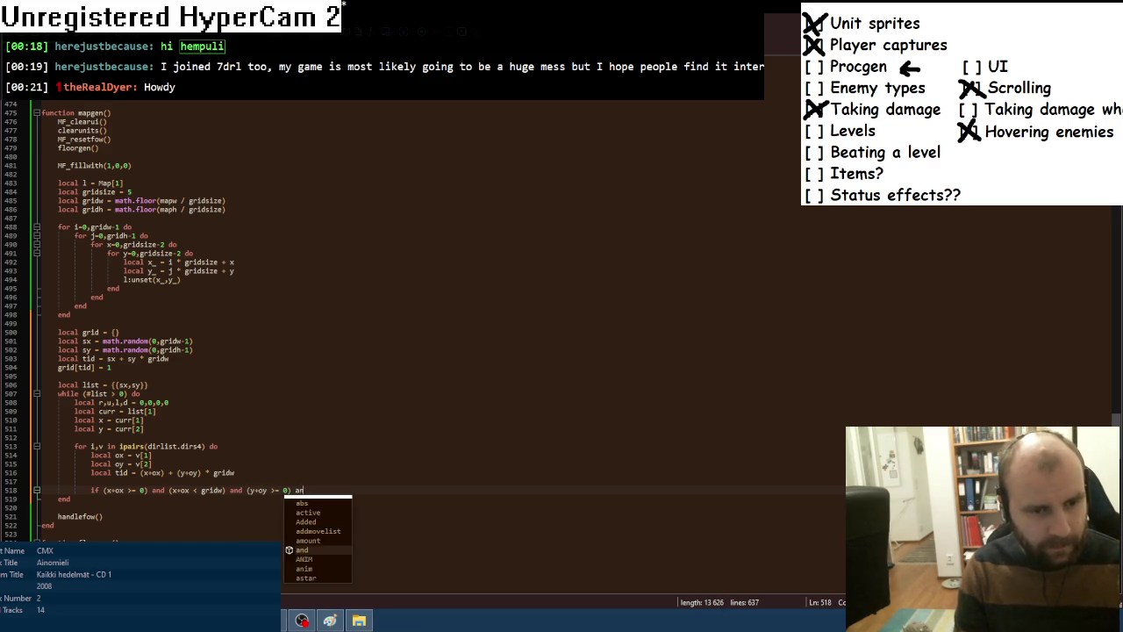
type("y+oy")
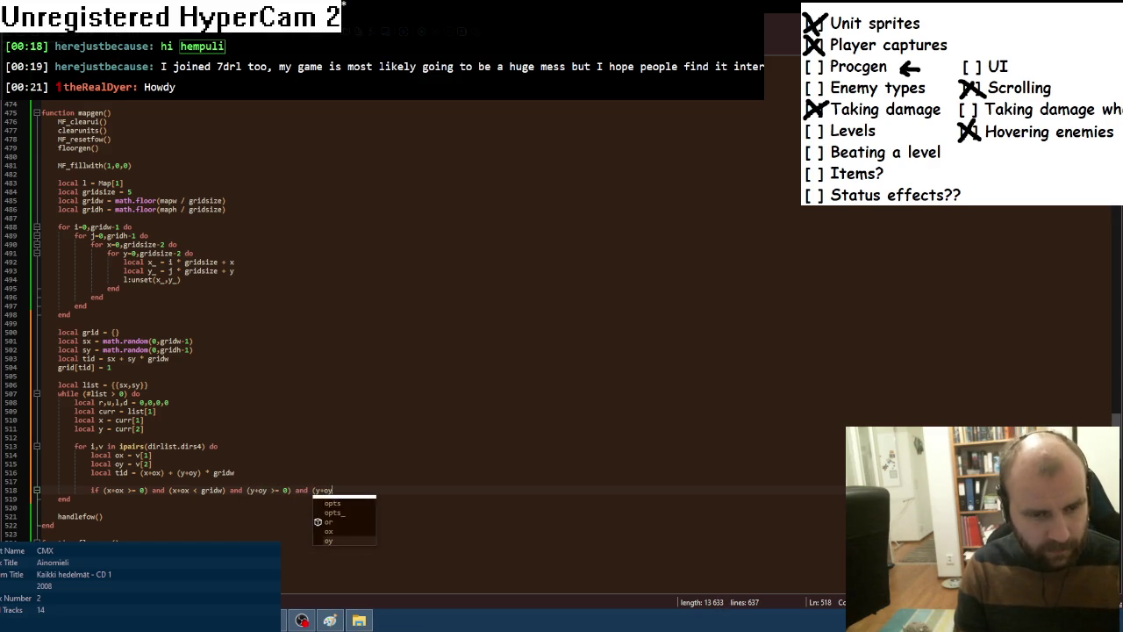
type(" < gridh")
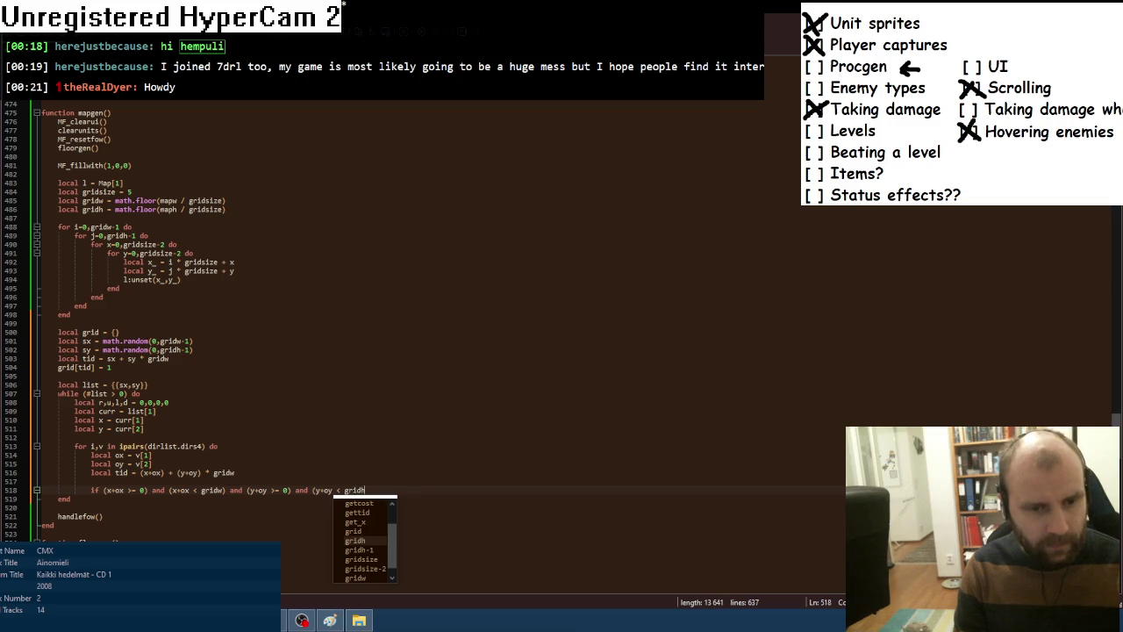
type(") and (")
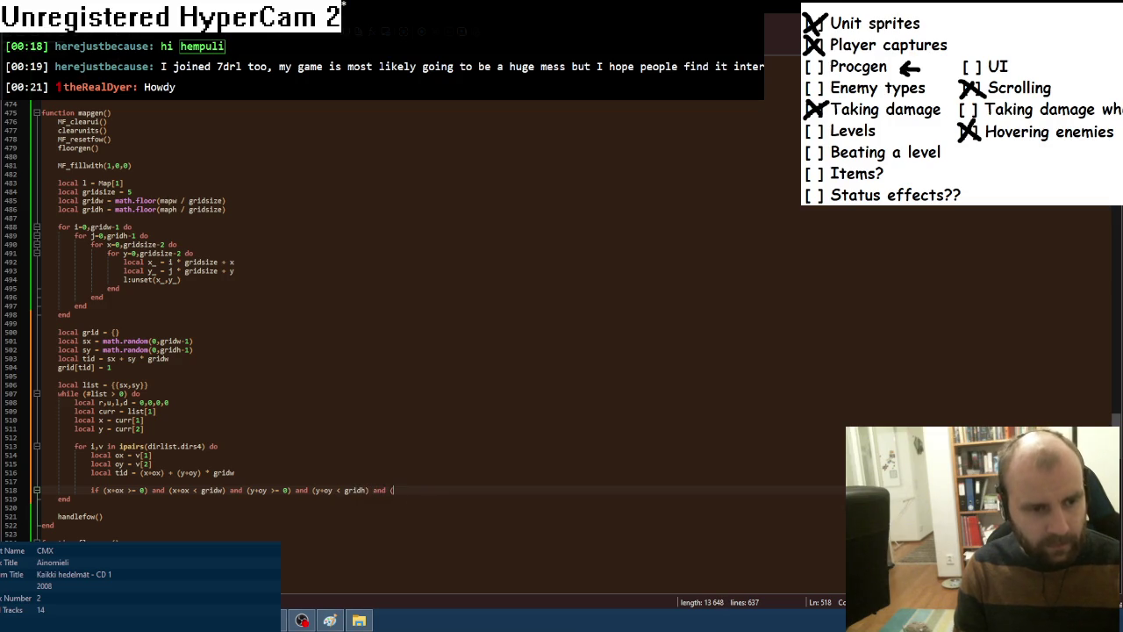
type("gri")
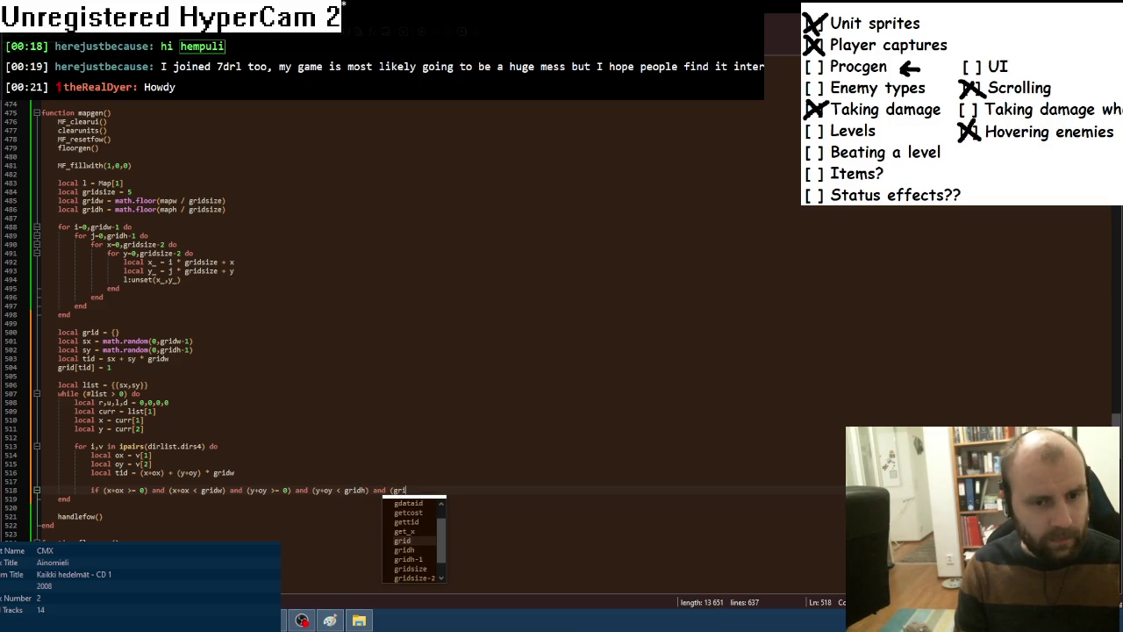
type("d[tid] ==")
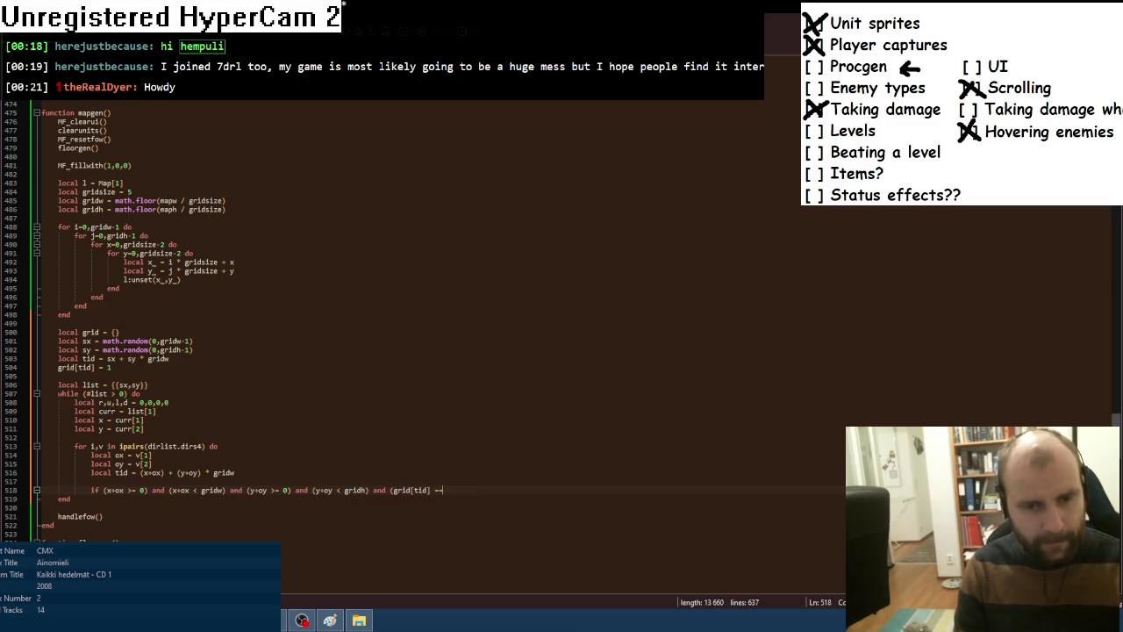
type(" nil) then")
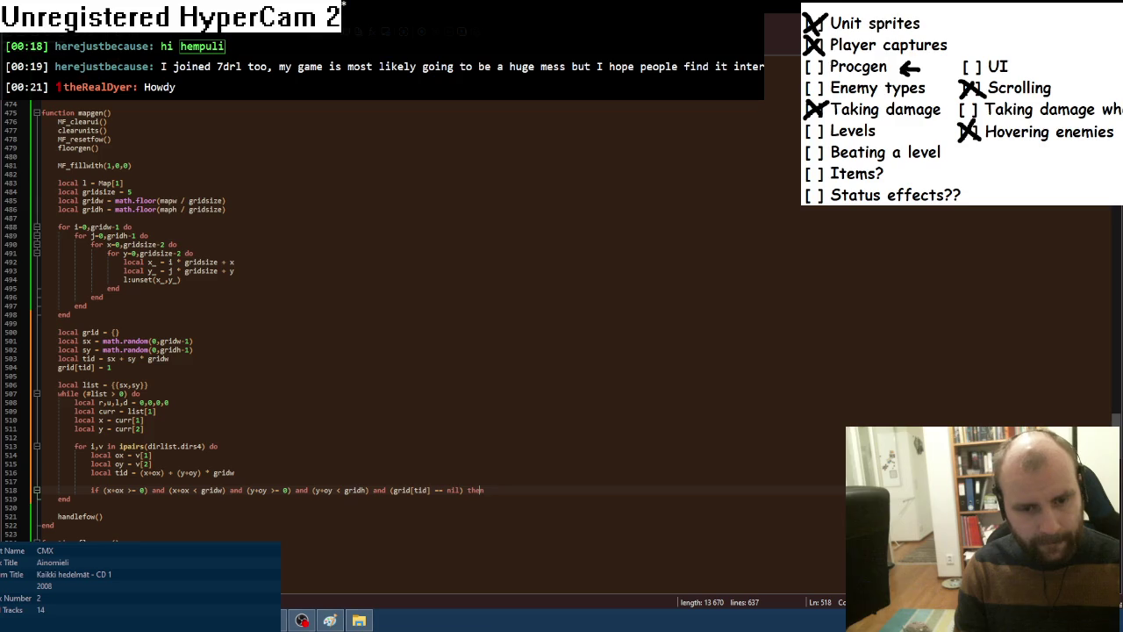
key("Return")
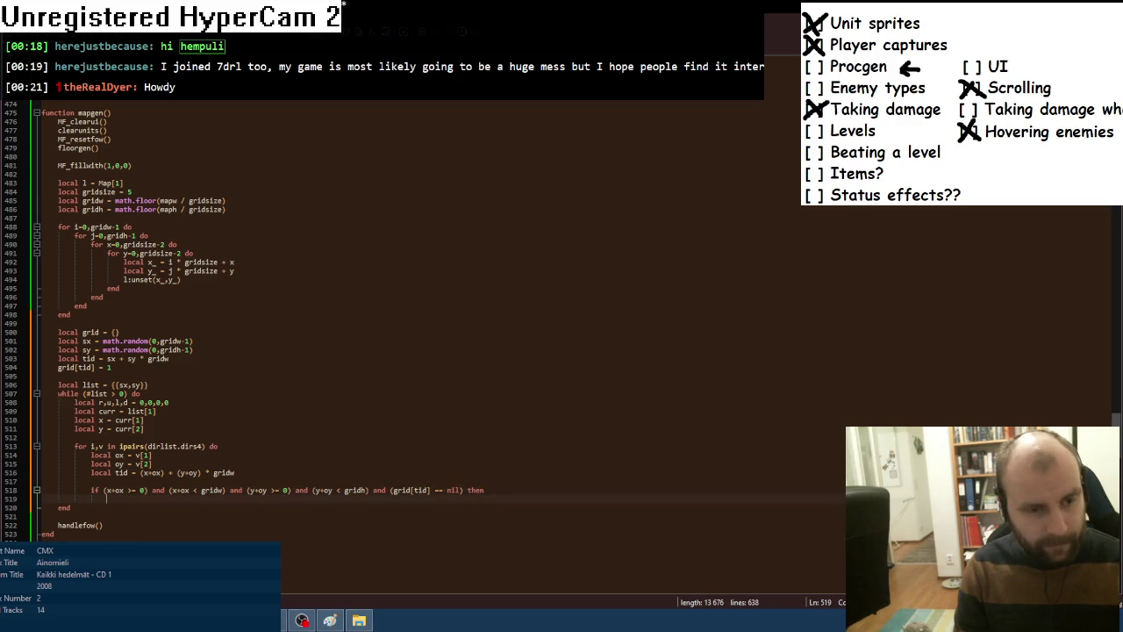
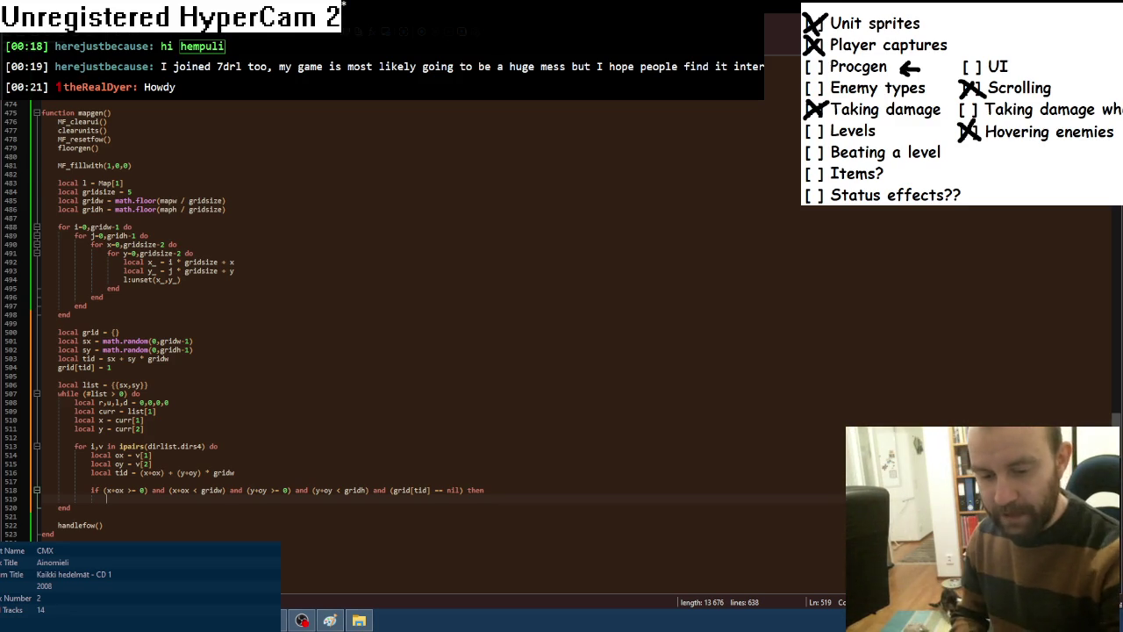
Re-indent the empty line 519 inside the if block, then switch to foobar2000.
key("Tab")
key("BackSpace")
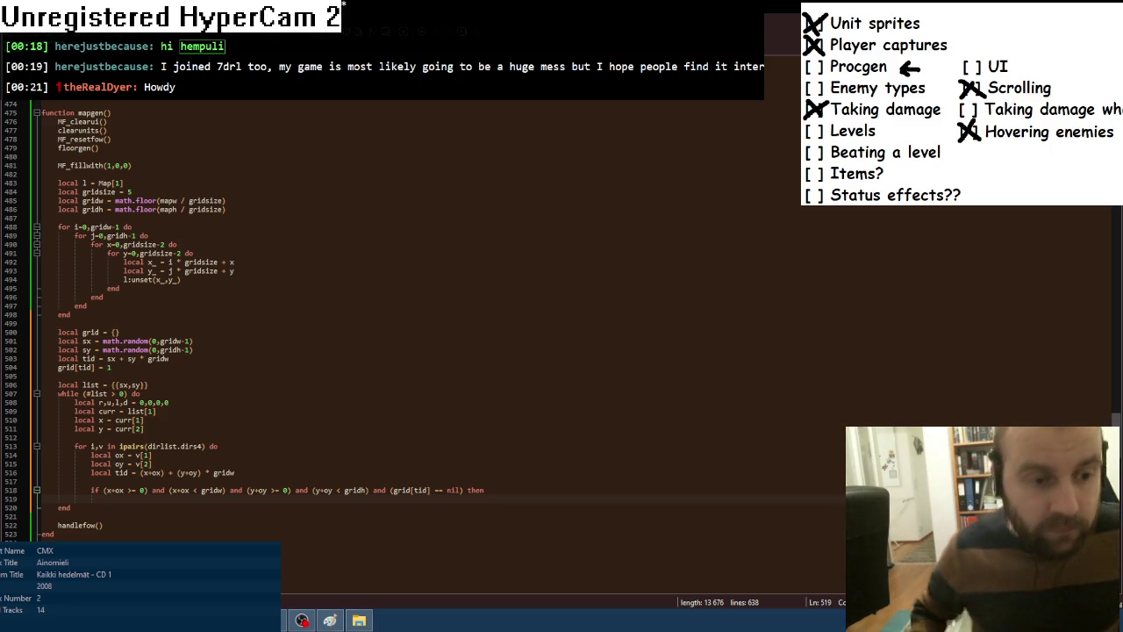
key("Tab")
key("alt+Tab")
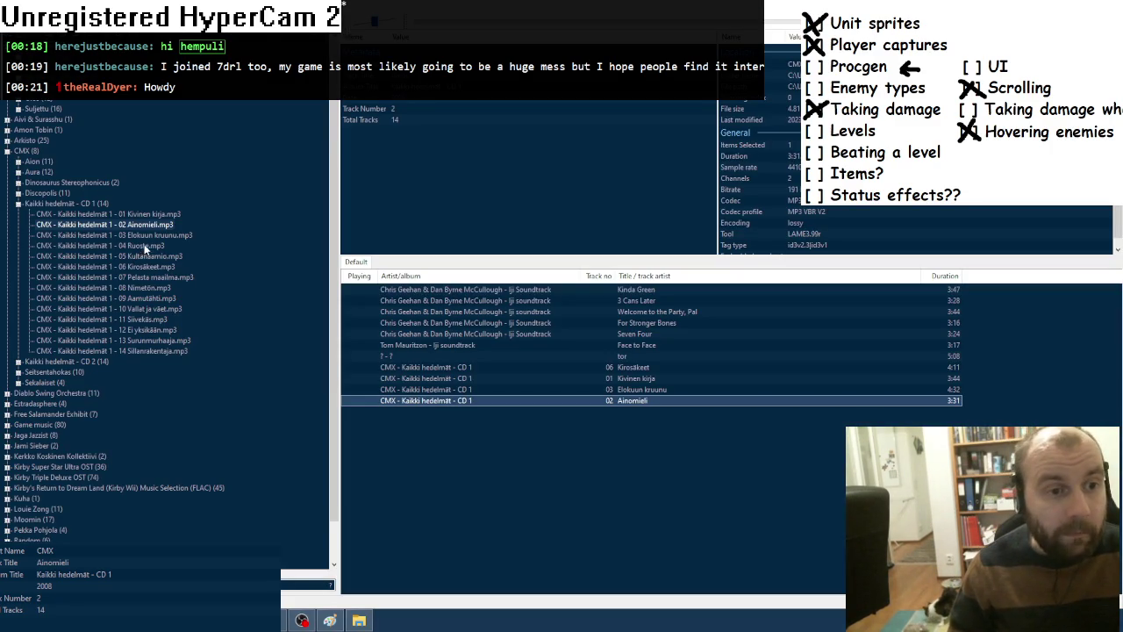
Queue Kultanaamio, Vallat ja väet, Ei yksikään and Sillanrakentaja from CD 1, dropping Elokuun kruunu.
left_click_drag(148, 237, 611, 418)
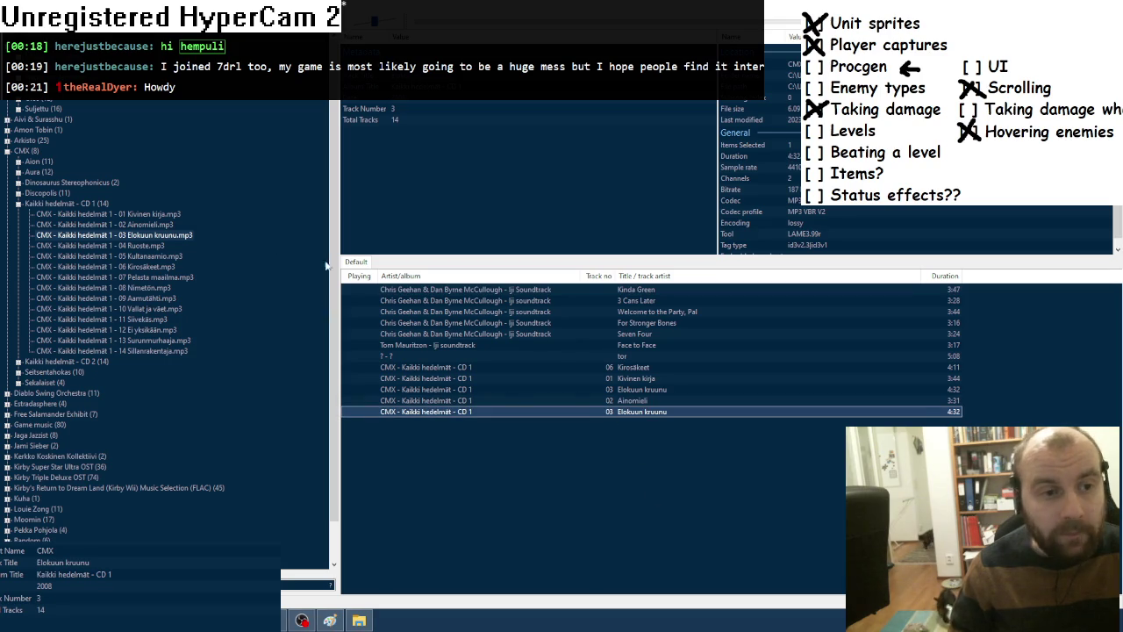
key("Delete")
mouse_move(148, 256)
left_mouse_down()
mouse_move(605, 462)
mouse_move(611, 407)
left_mouse_up()
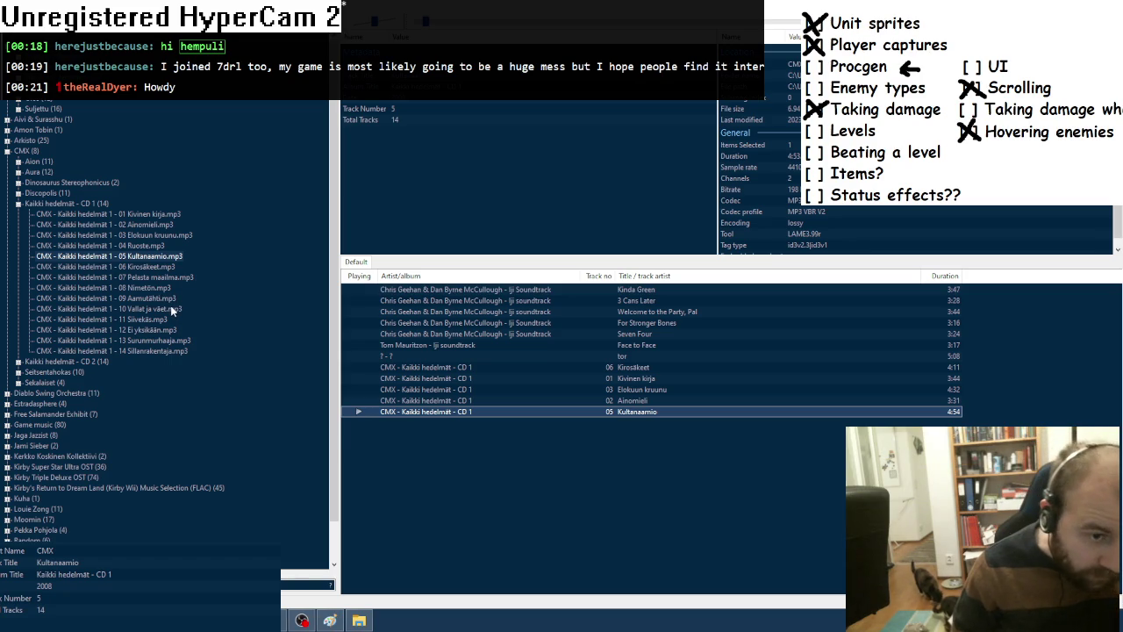
left_click_drag(173, 310, 504, 465)
left_click_drag(140, 329, 456, 451)
left_click_drag(144, 351, 514, 534)
Expand CD 2 and add Rautalankaa through Uusi ihmiskunta to the playlist.
left_click(17, 203)
left_click(18, 214)
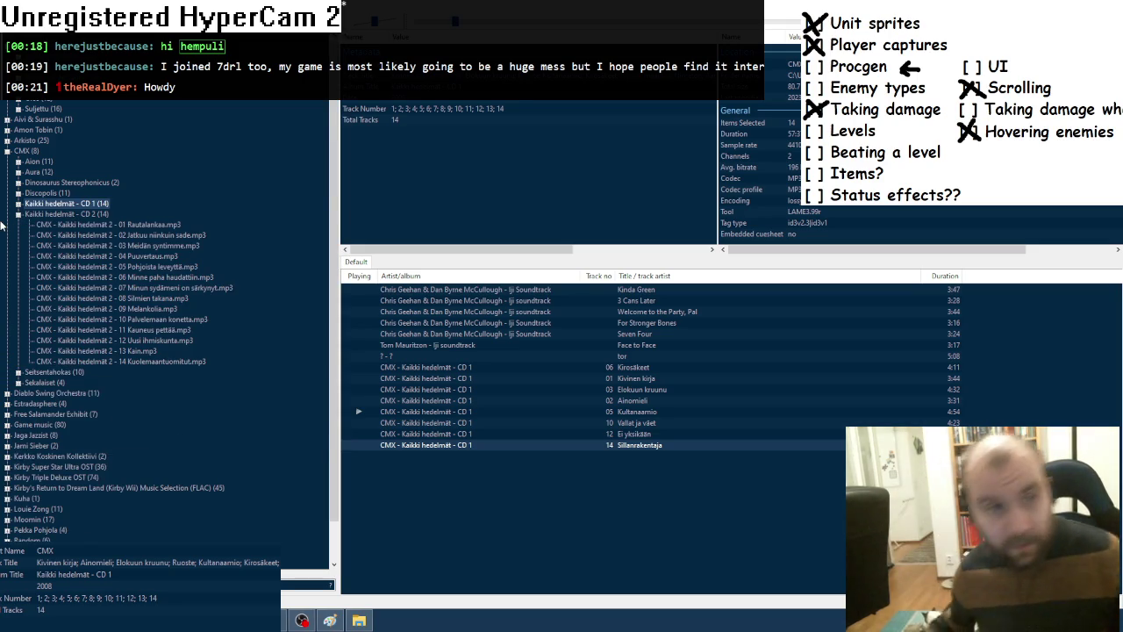
double_click(150, 224)
double_click(149, 235)
double_click(169, 247)
double_click(146, 256)
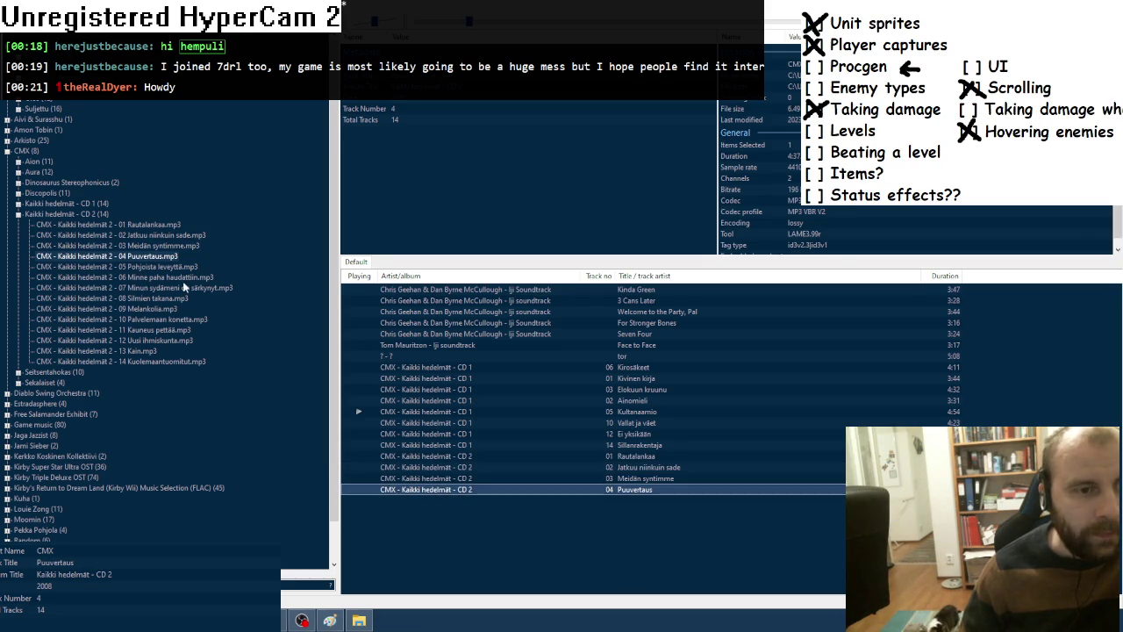
double_click(195, 288)
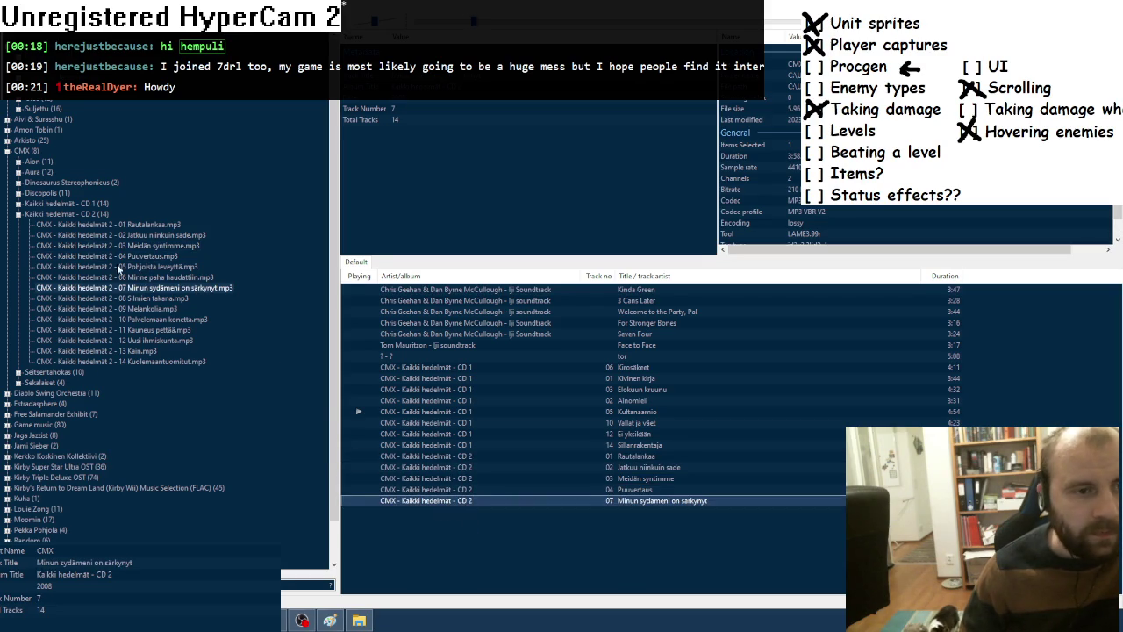
double_click(149, 308)
double_click(184, 320)
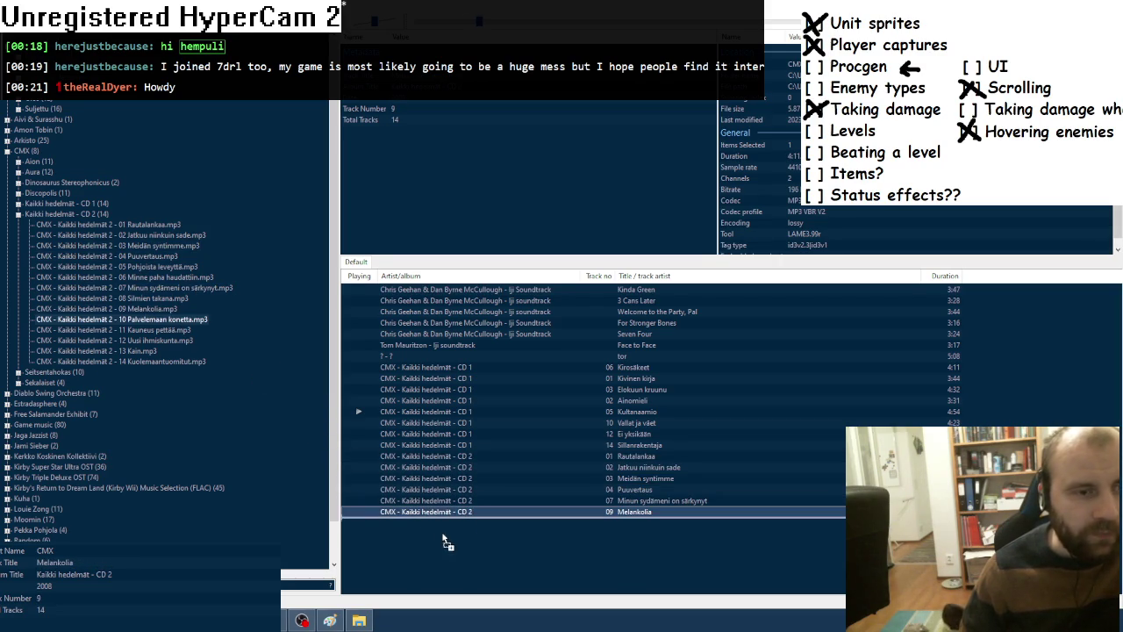
double_click(185, 330)
double_click(165, 341)
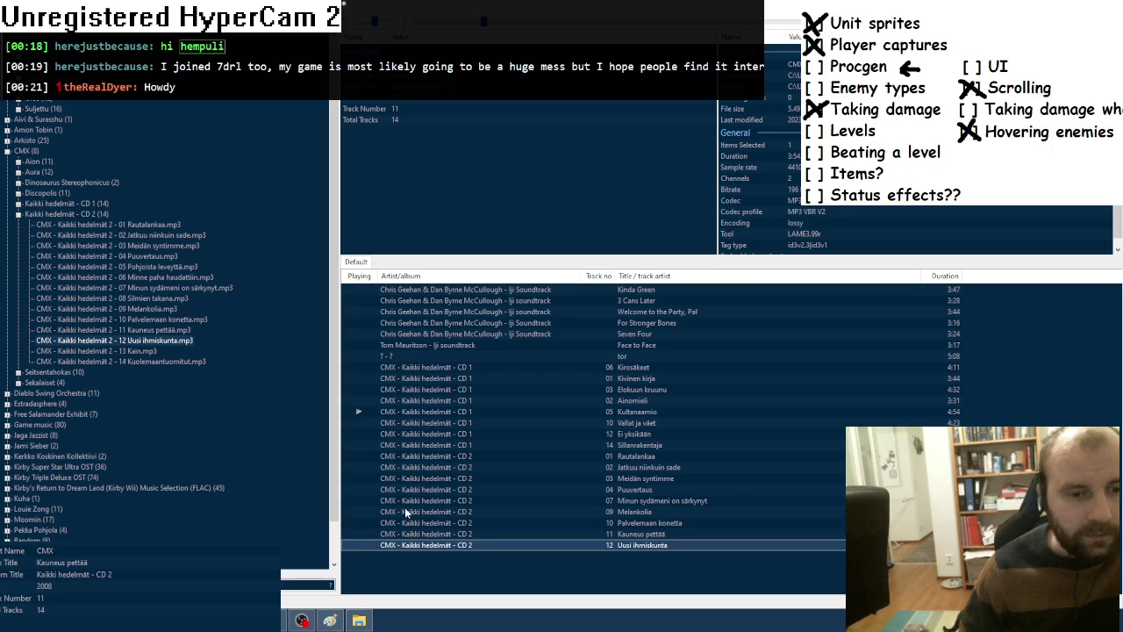
Add Kain and Kuolemaantuomitut to the playlist, then return to the Lua code.
left_click(142, 350)
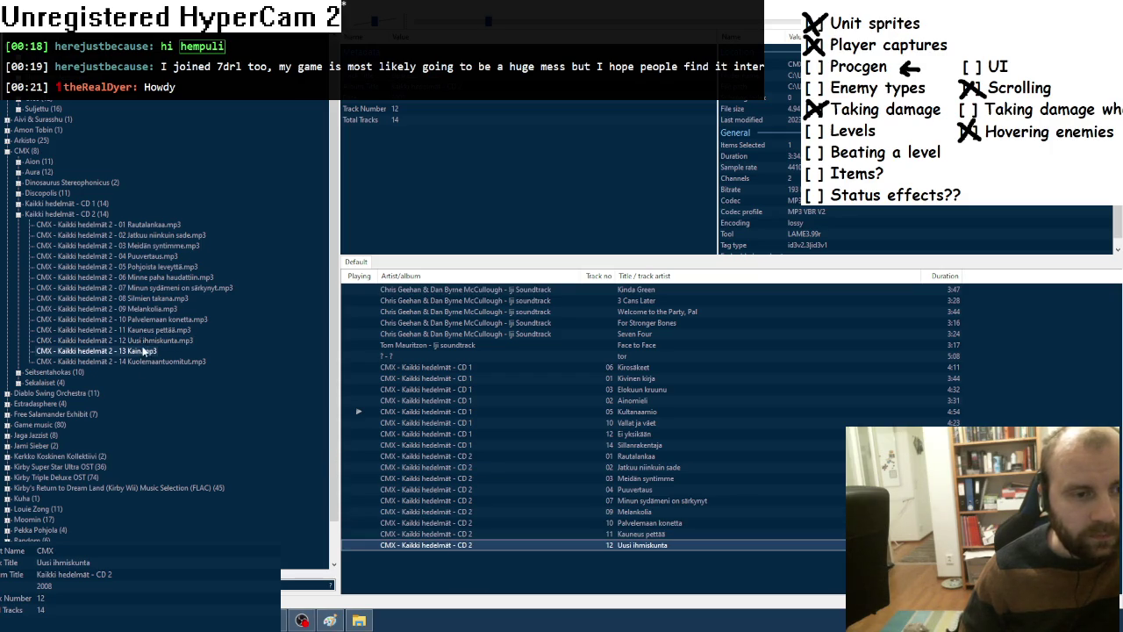
left_click_drag(452, 537, 453, 553)
left_click_drag(163, 360, 462, 579)
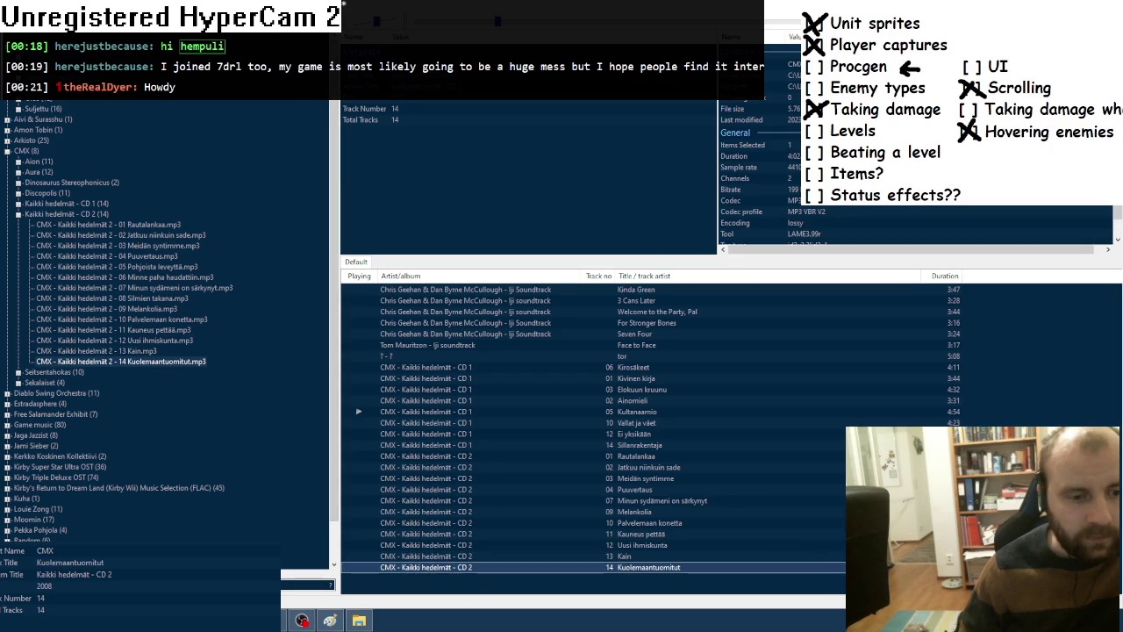
key("alt+Tab")
scroll(212, 384, "down", 4)
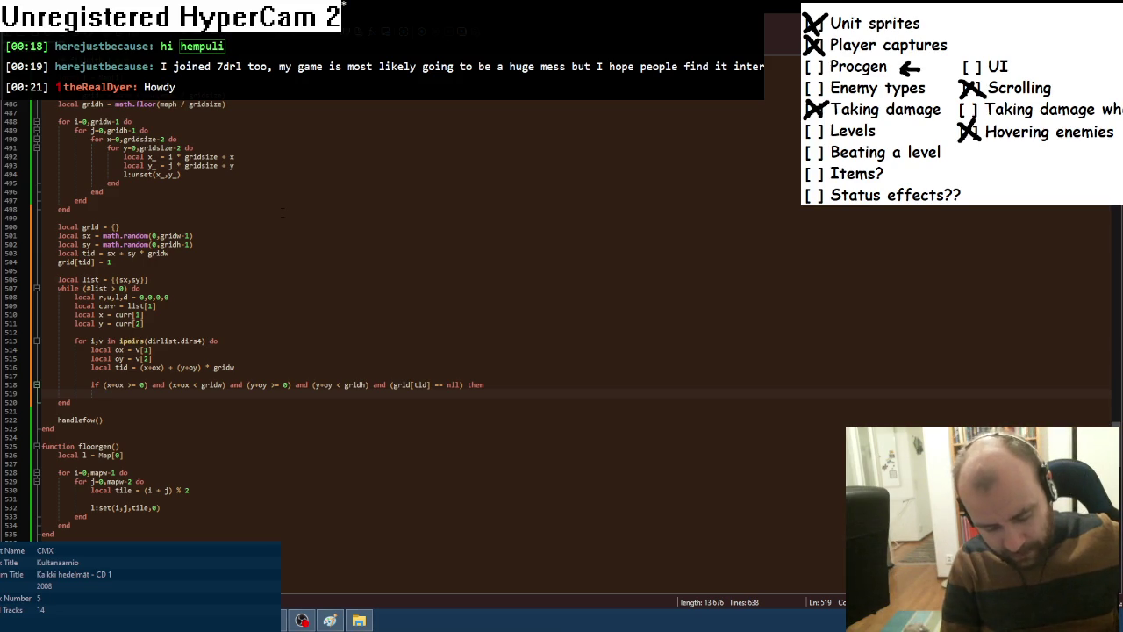
Type grid[tid] = 1 inside the if block; a half-written local roomcount line is discarded.
type("gr")
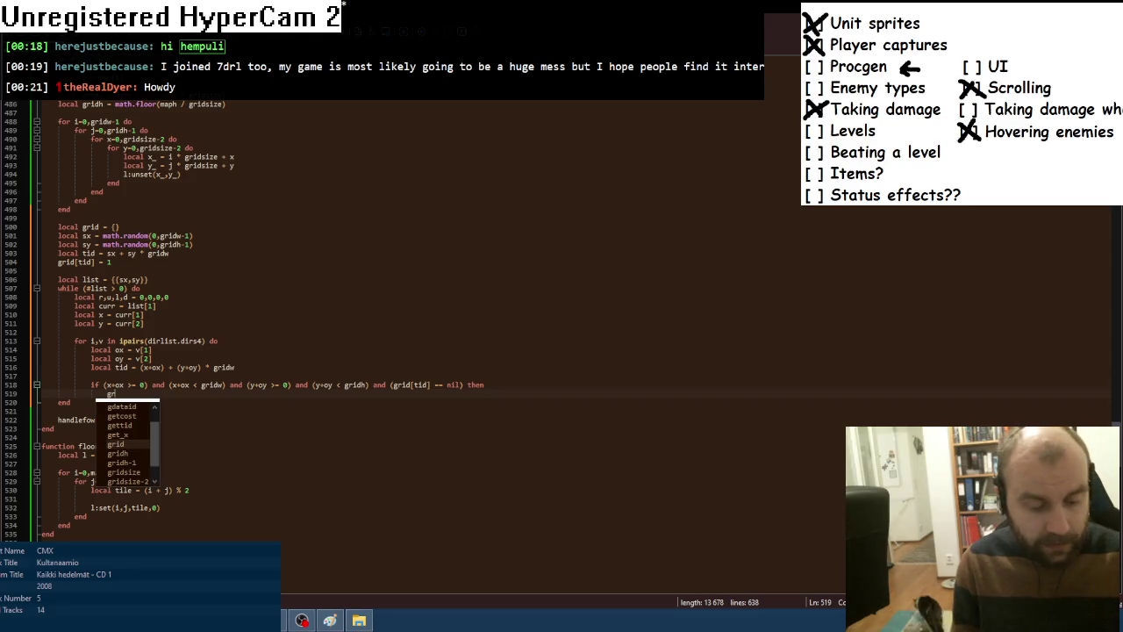
type("id[tid")
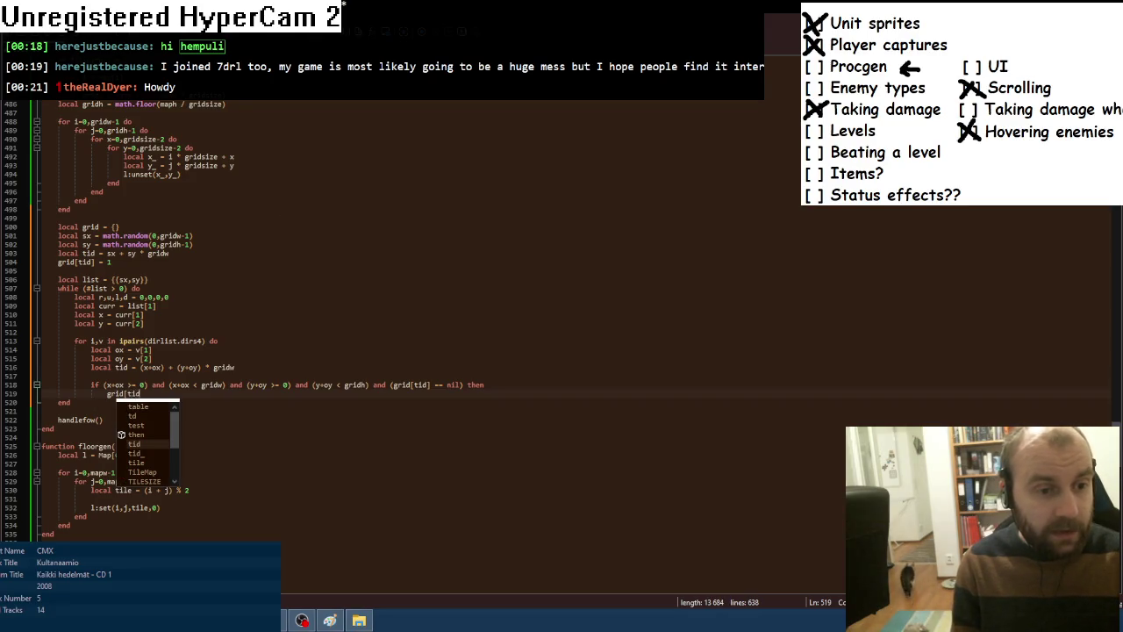
type("] = 1")
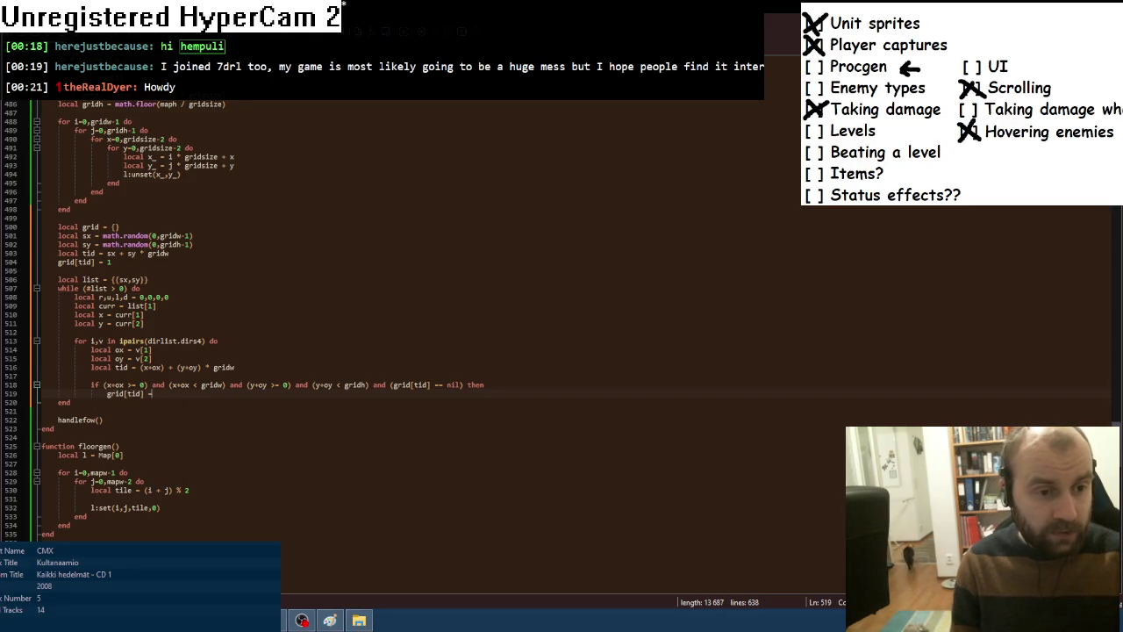
left_click(123, 263)
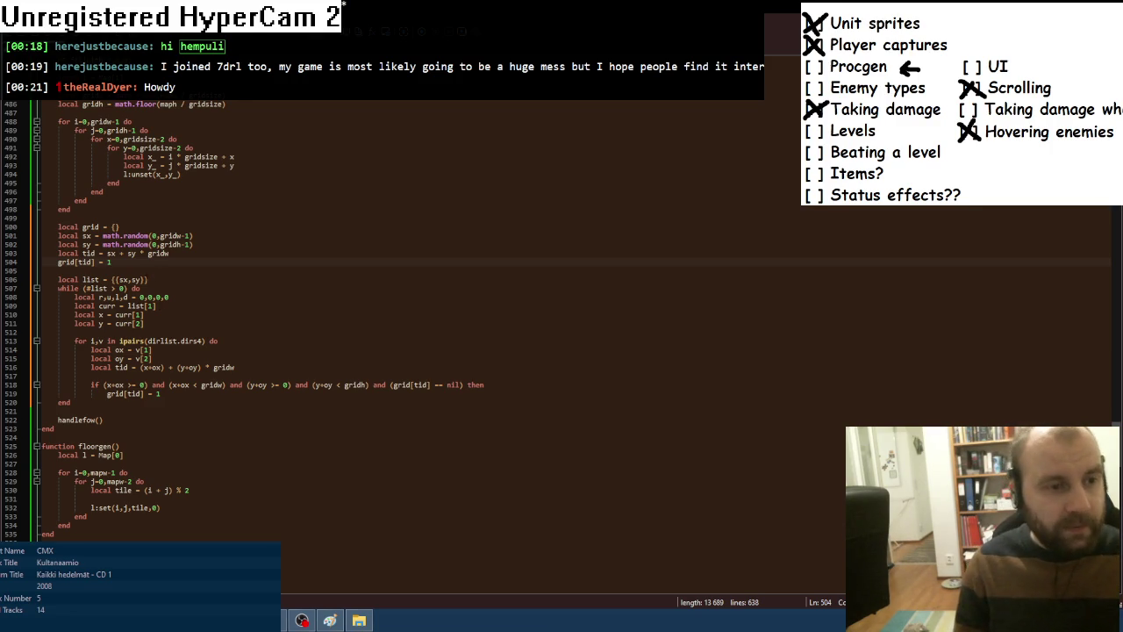
key("Return")
type("loca")
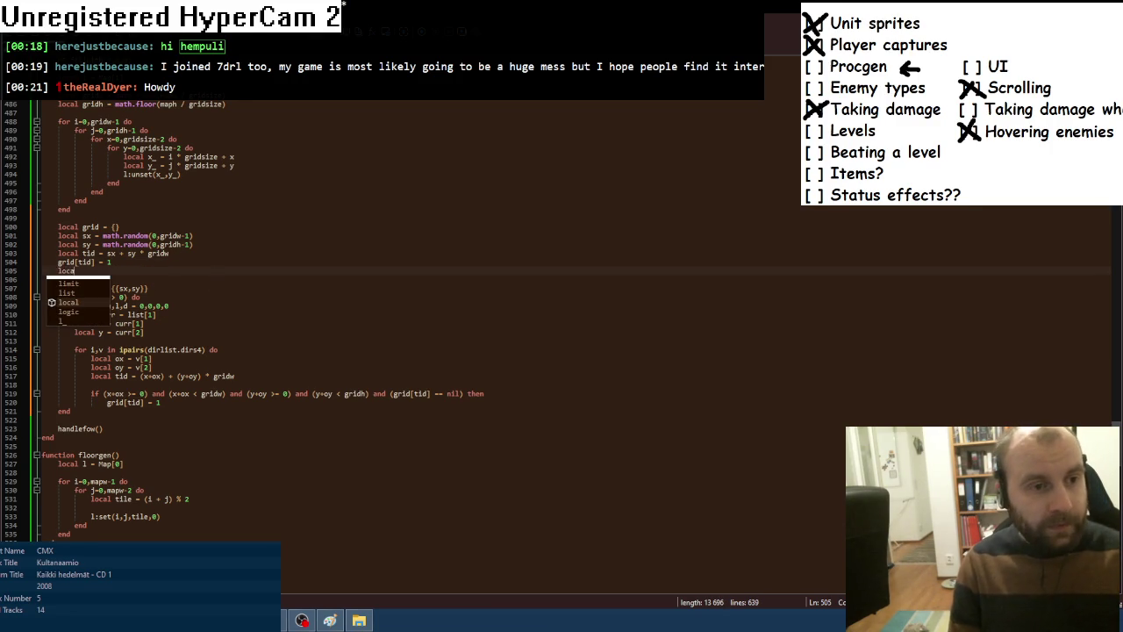
type("l roomcount")
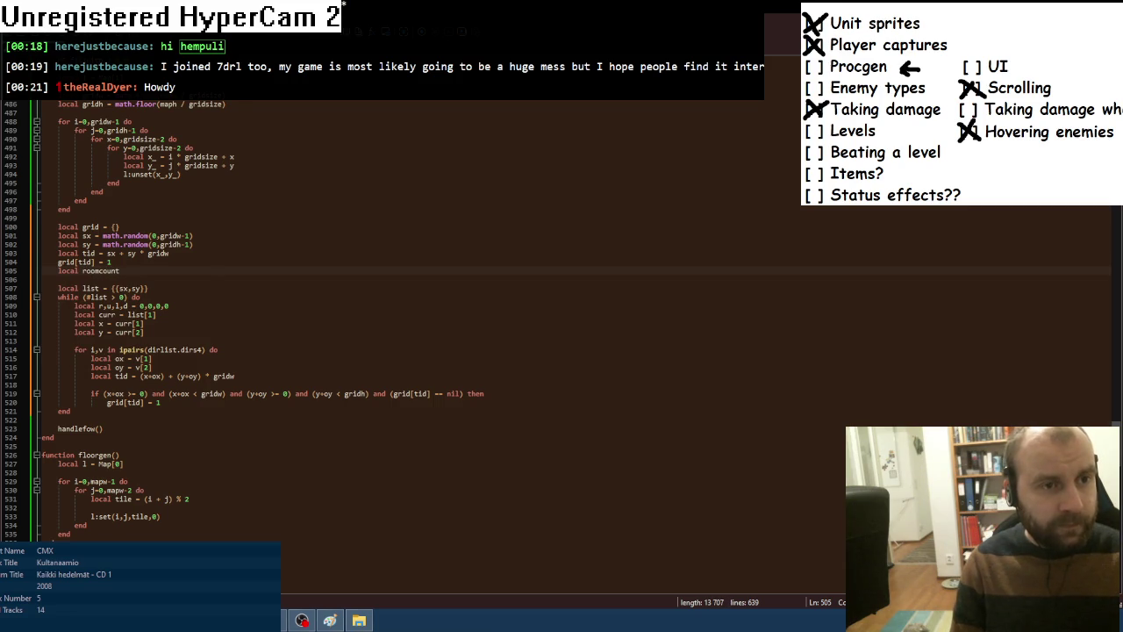
key("BackSpace")
key("BackSpace")
key("BackSpace")
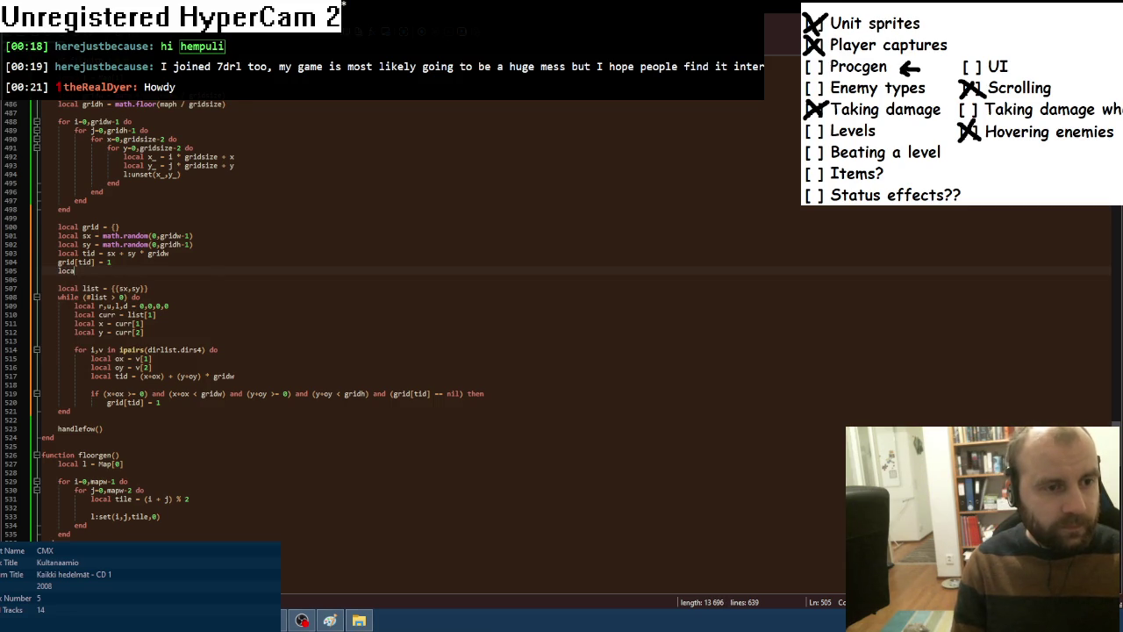
key("BackSpace")
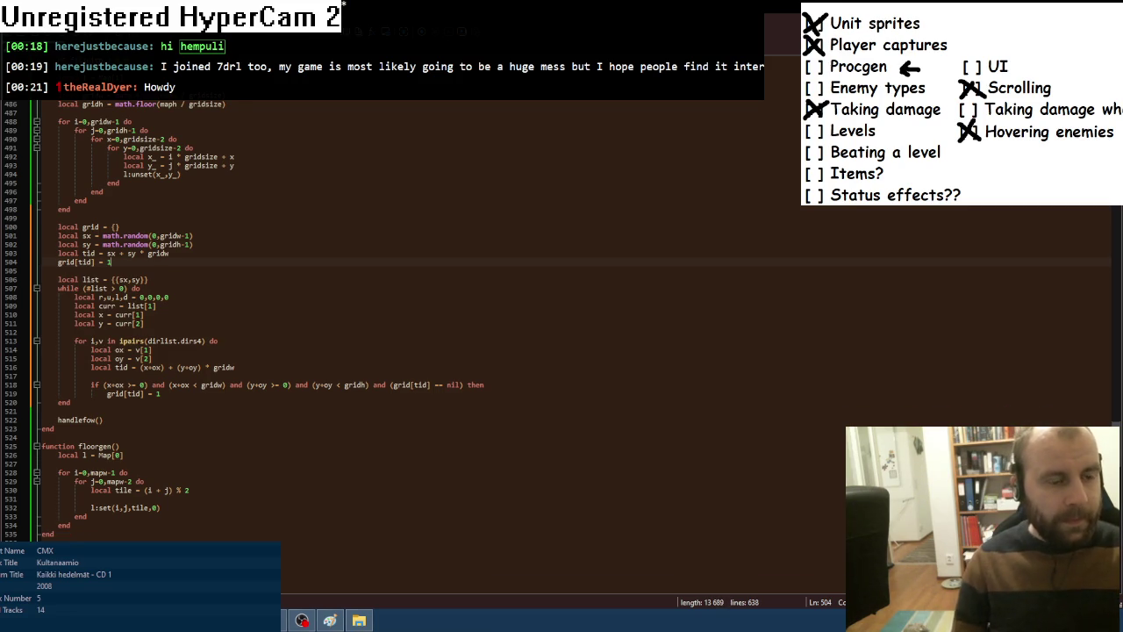
Open a new line below the grid[tid] = 1 assignment on line 519.
left_click(184, 295)
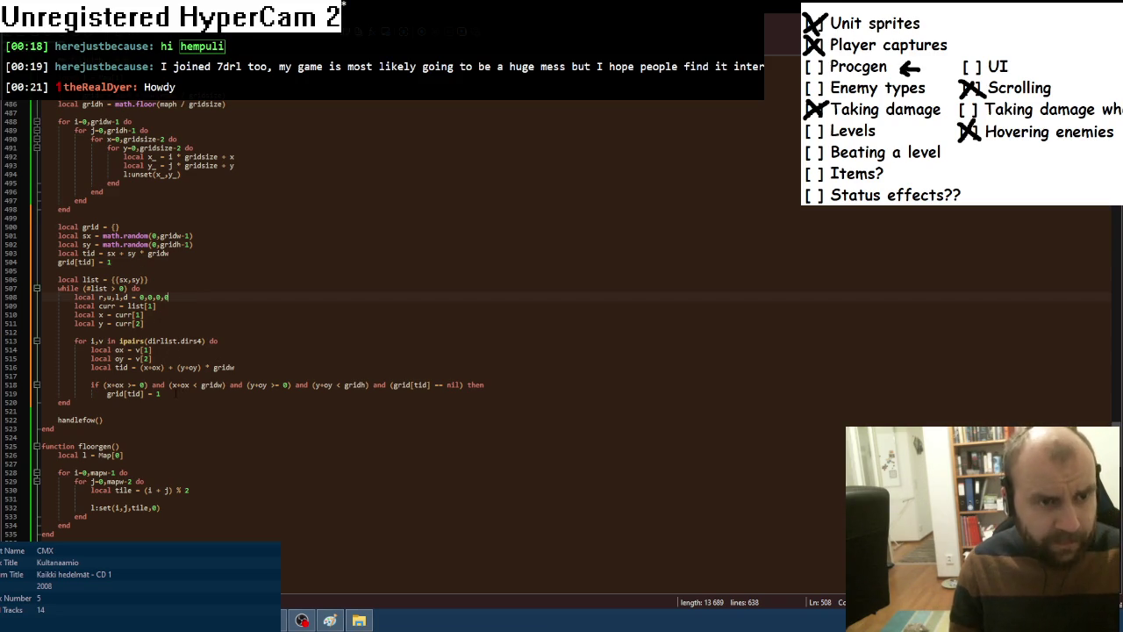
left_click(160, 393)
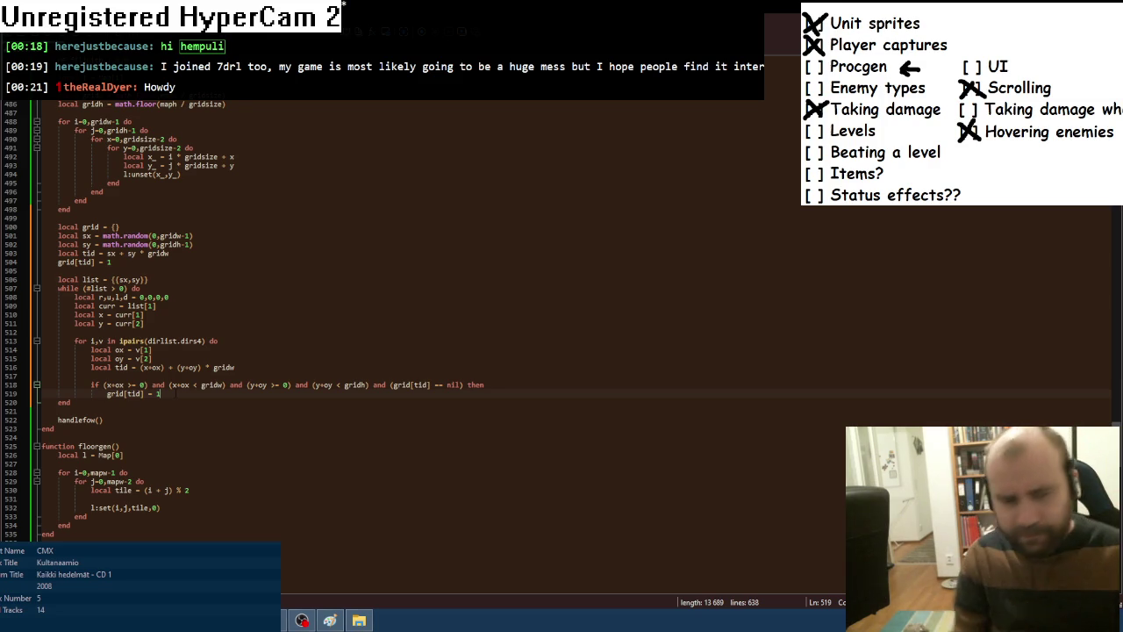
key("Return")
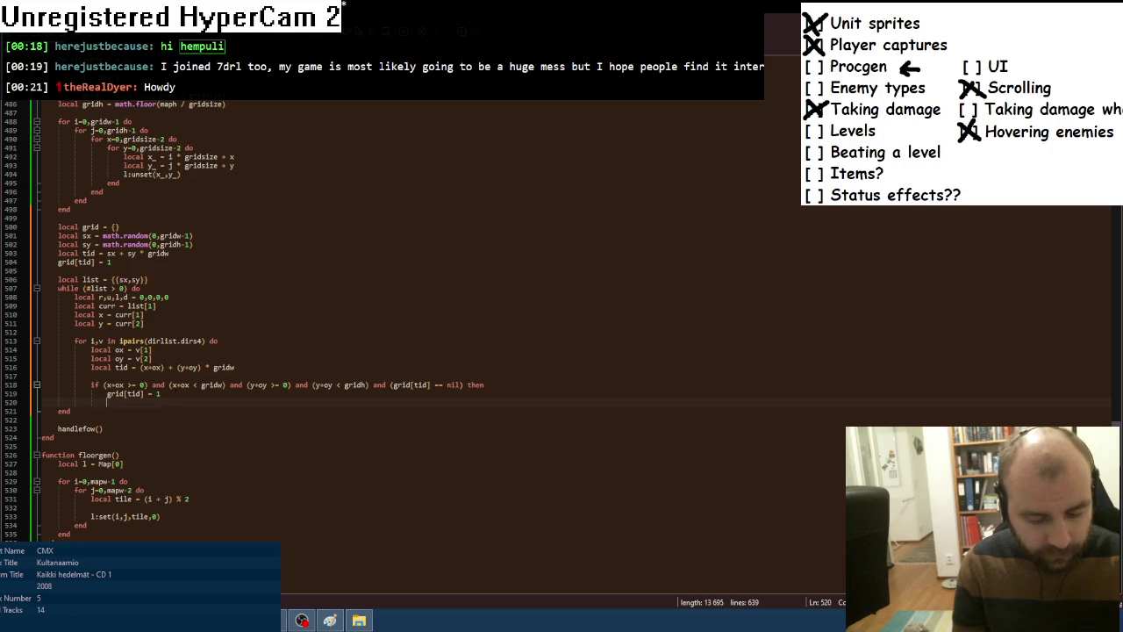
Start an l:unset( call and delete the unused r,u,l,d declaration line.
type("l:unset")
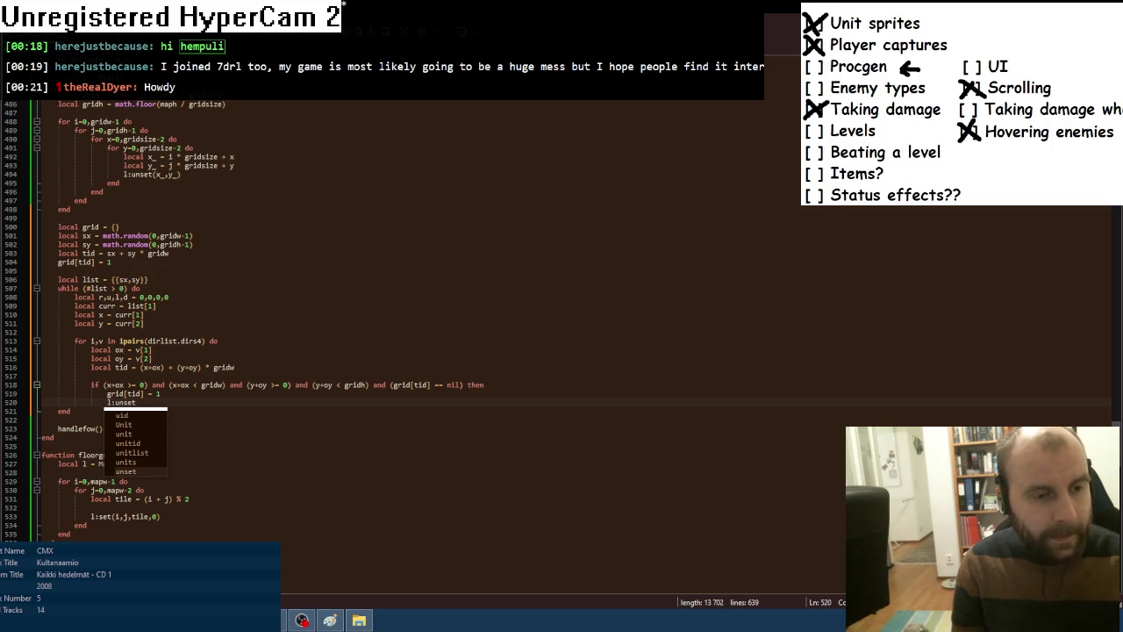
type("(")
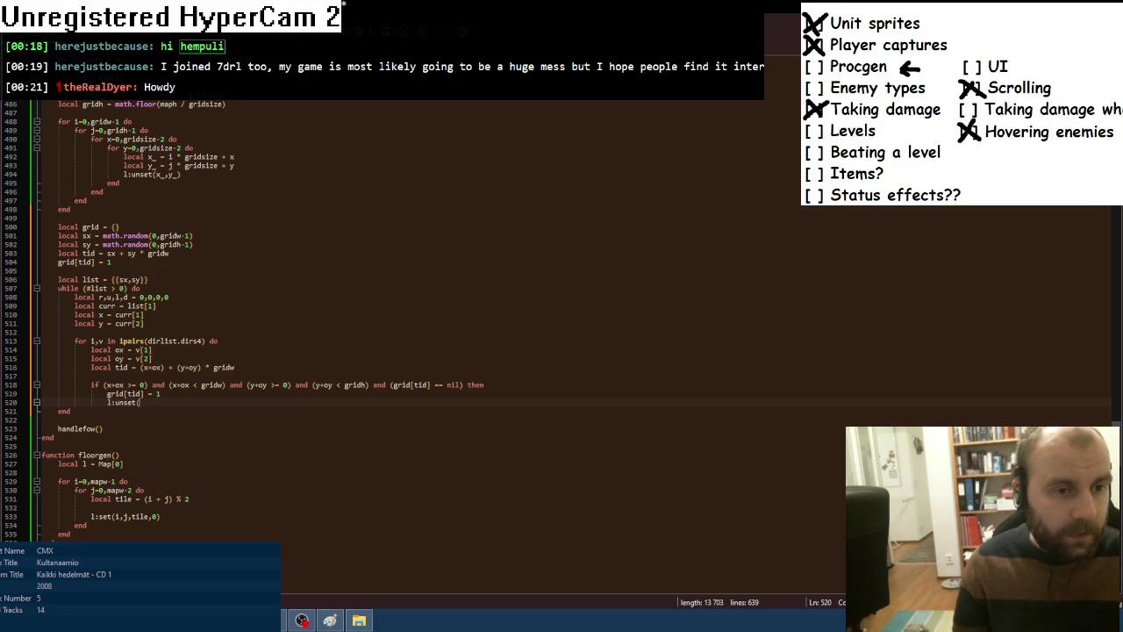
left_click(177, 299)
key("shift+Home")
key("shift+Home")
key("BackSpace")
key("BackSpace")
left_click(209, 394)
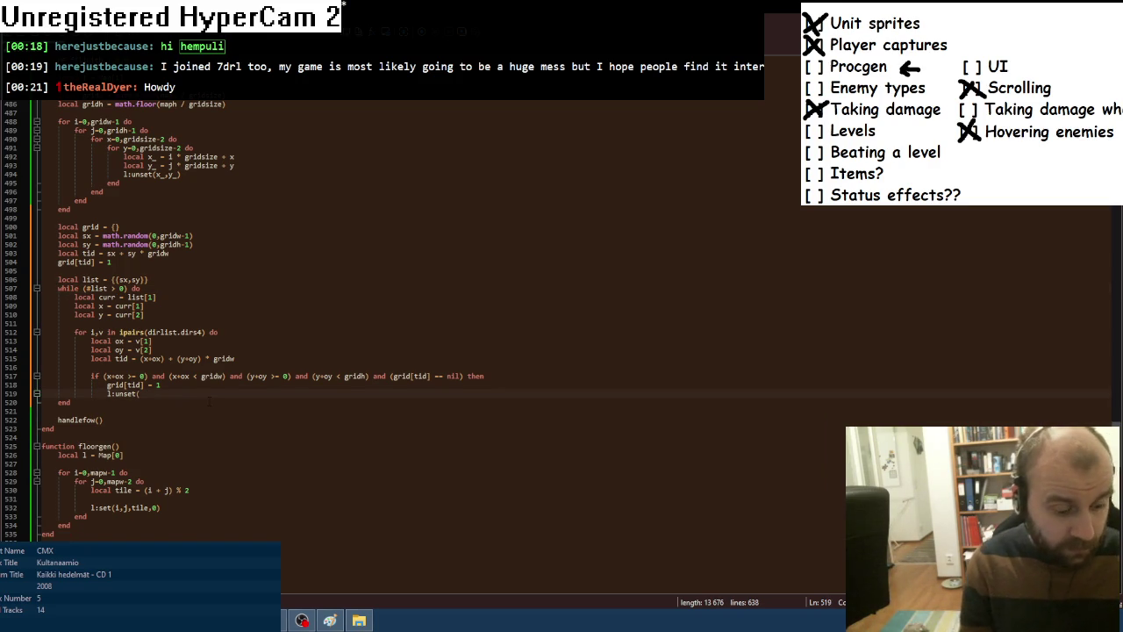
Continue the call with 'x * gridsize +', removing a stray 'ma', then switch to Aseprite.
type("x * ")
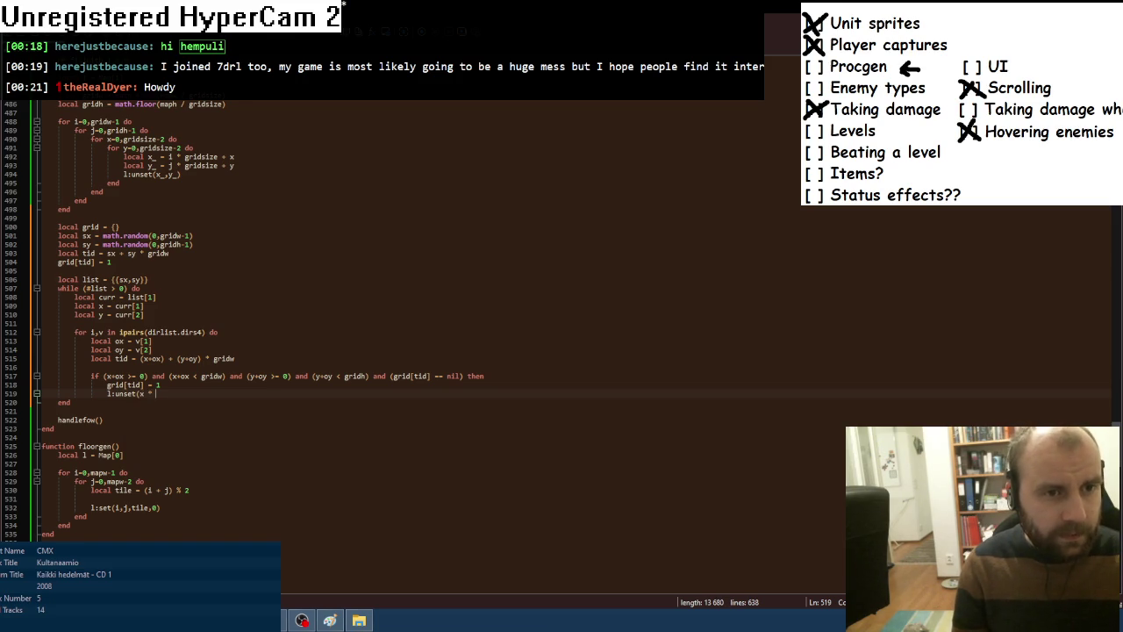
type("grid")
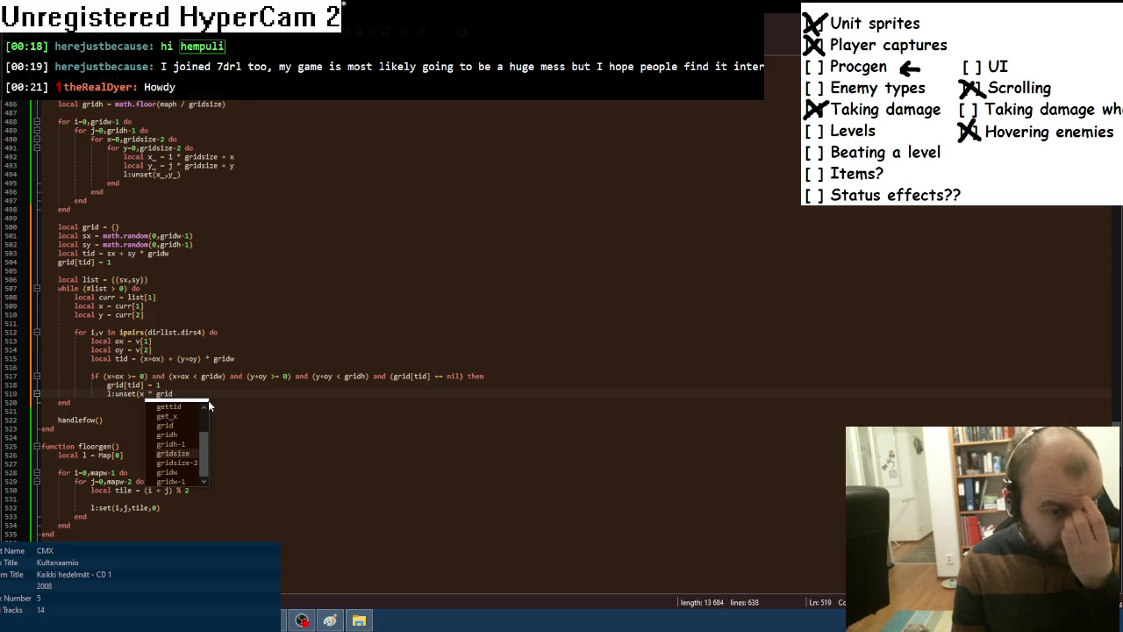
key("Return")
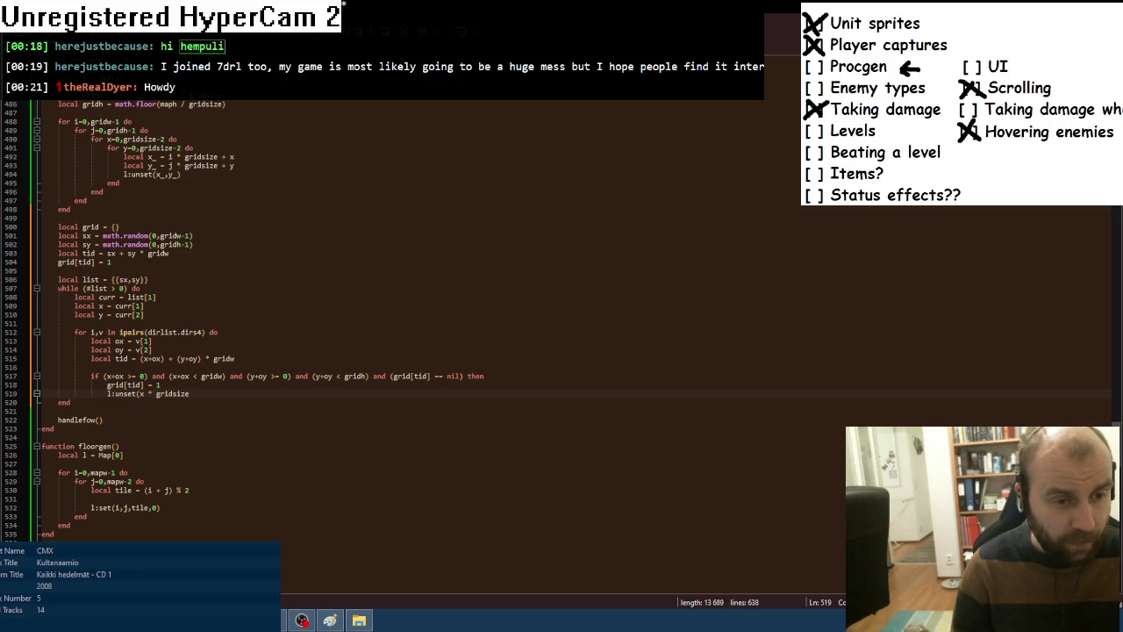
type(" +")
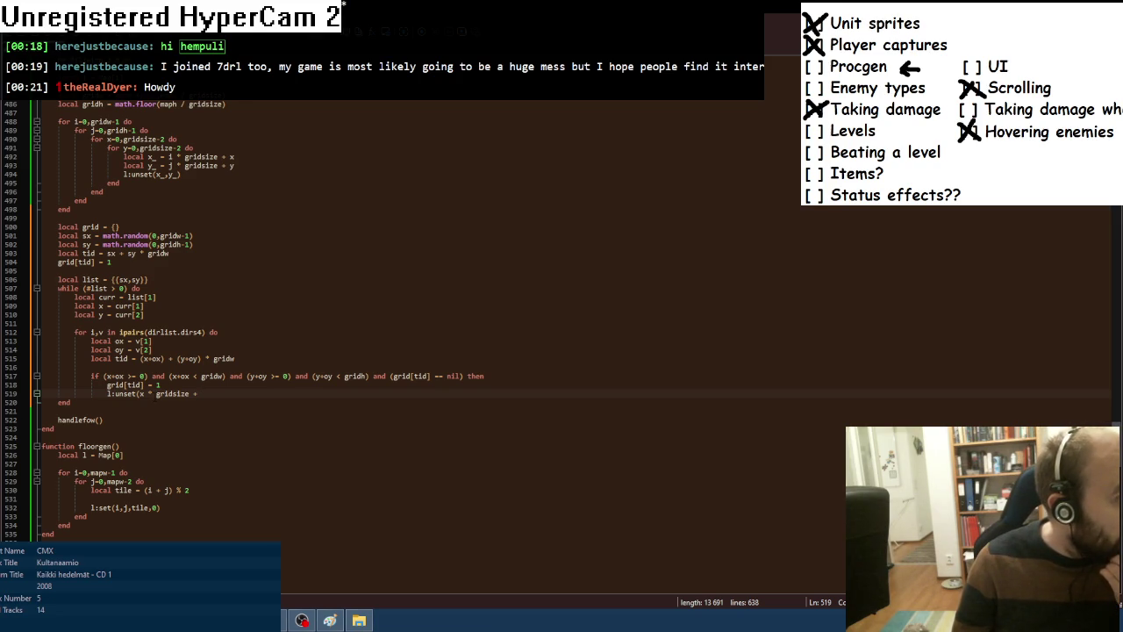
left_click_drag(156, 393, 189, 393)
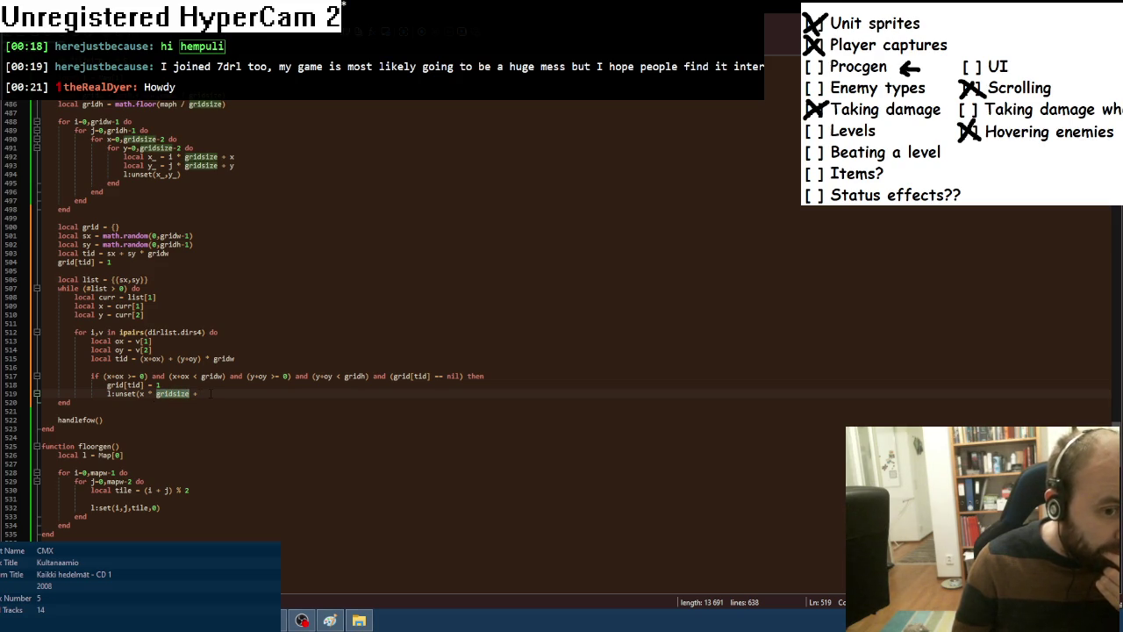
left_click(201, 393)
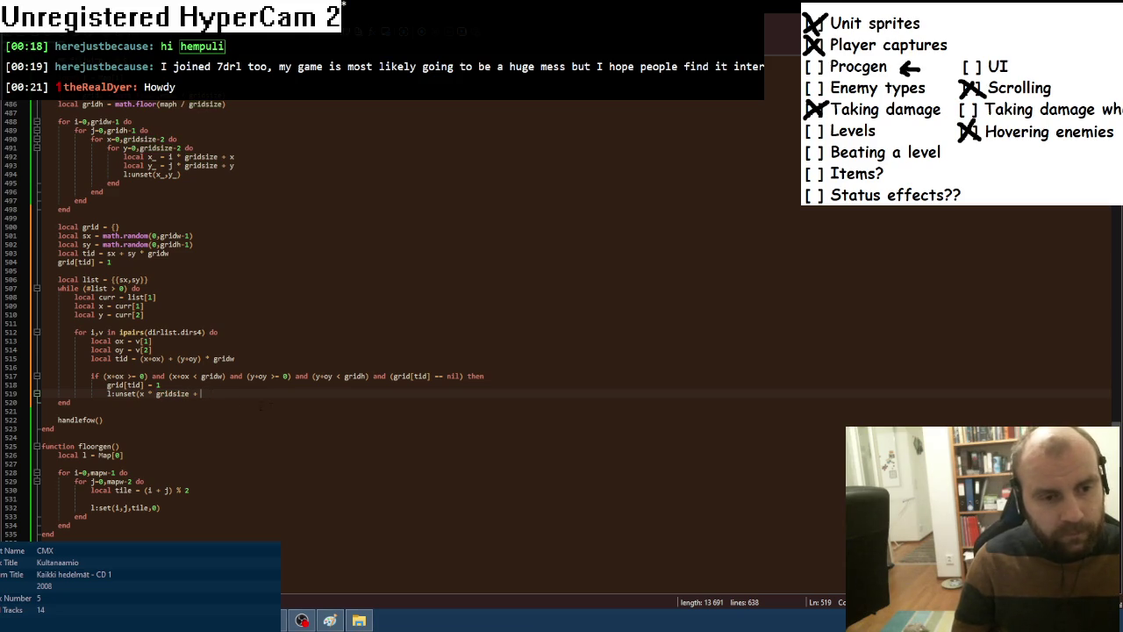
type("ma")
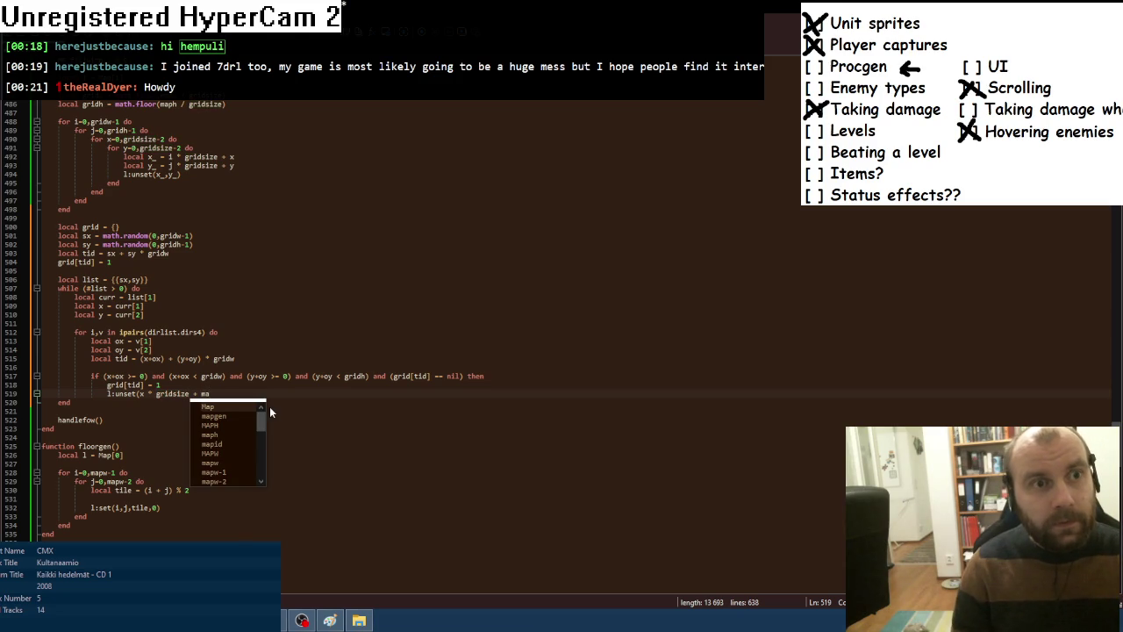
key("BackSpace")
key("BackSpace")
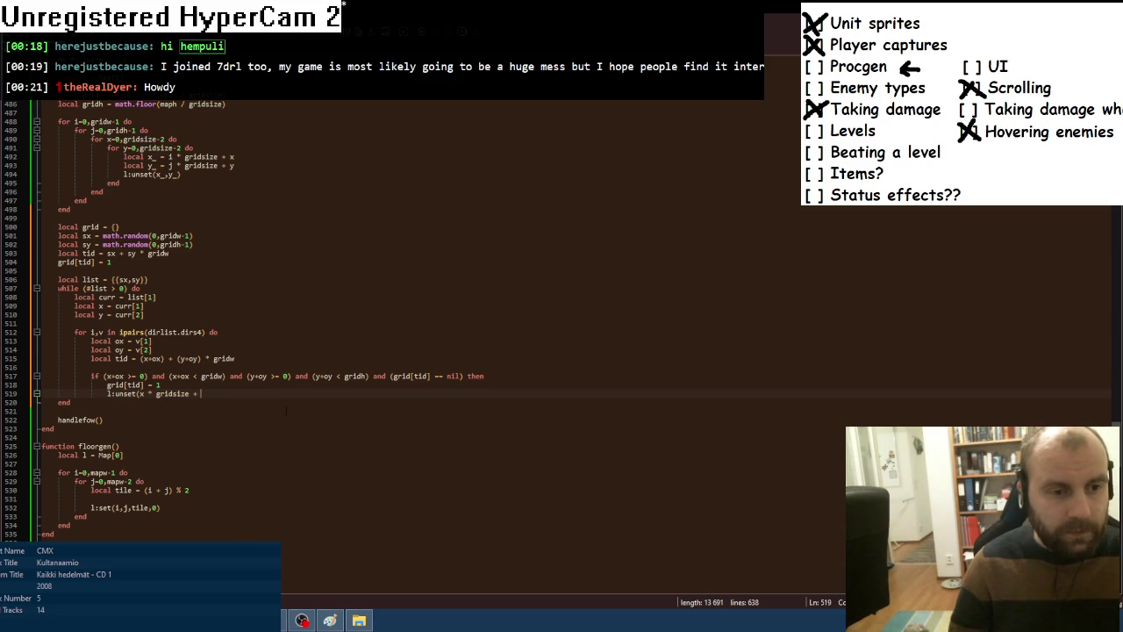
key("alt+Tab")
Create a new 96×96 sprite and turn on its grid via Grid Settings.
key("alt+f")
key("Return")
type("96")
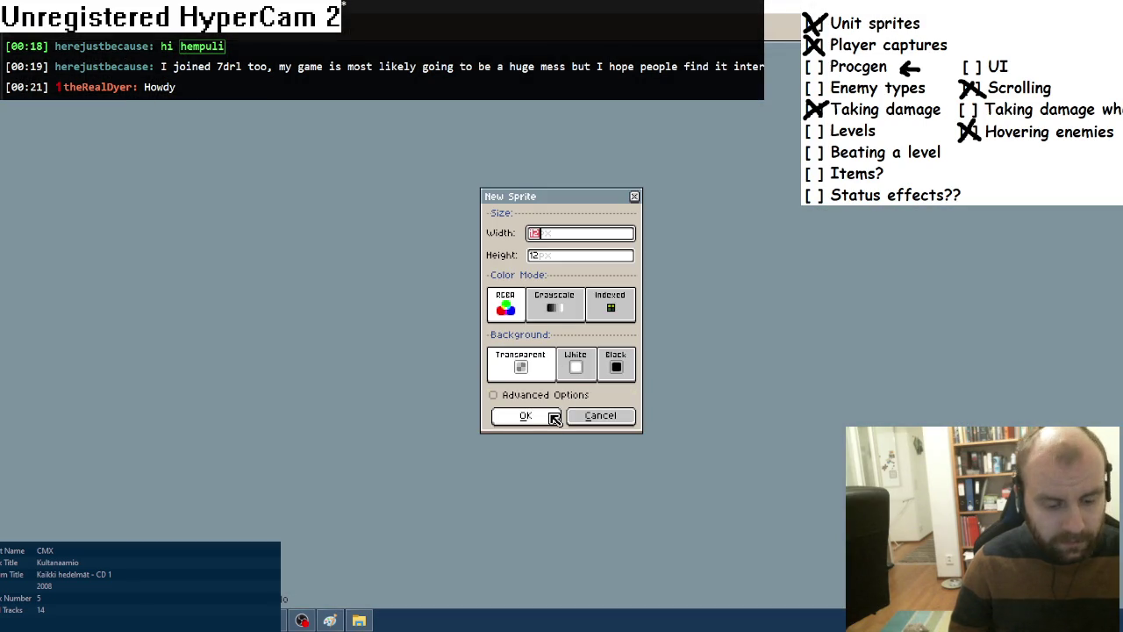
key("Tab")
type("96")
left_click(526, 415)
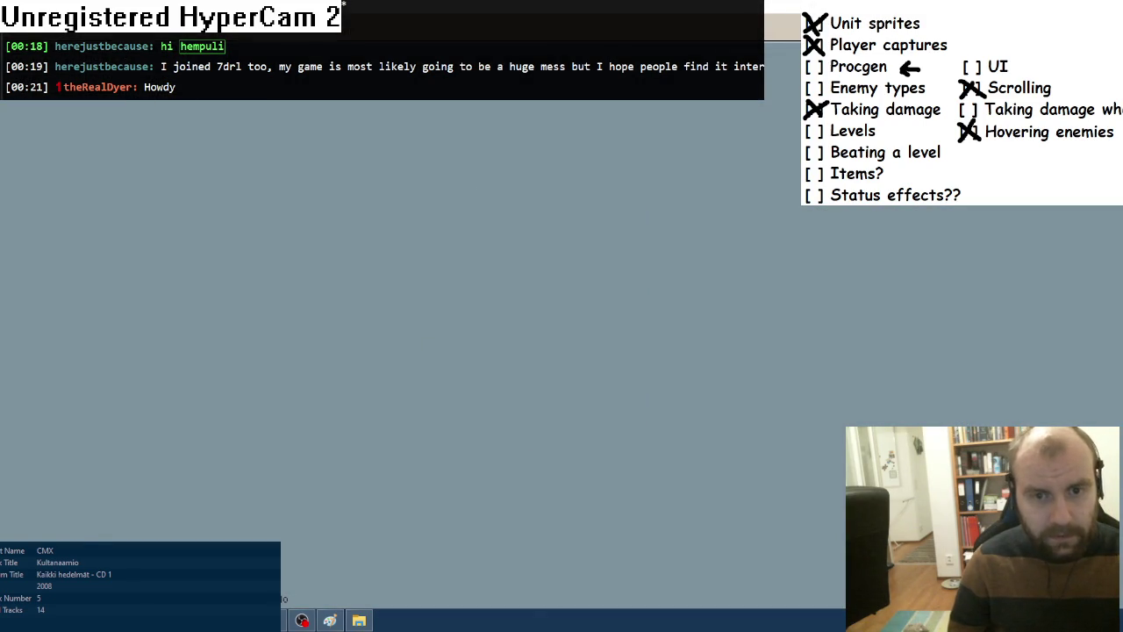
key("alt+v")
mouse_move(307, 86)
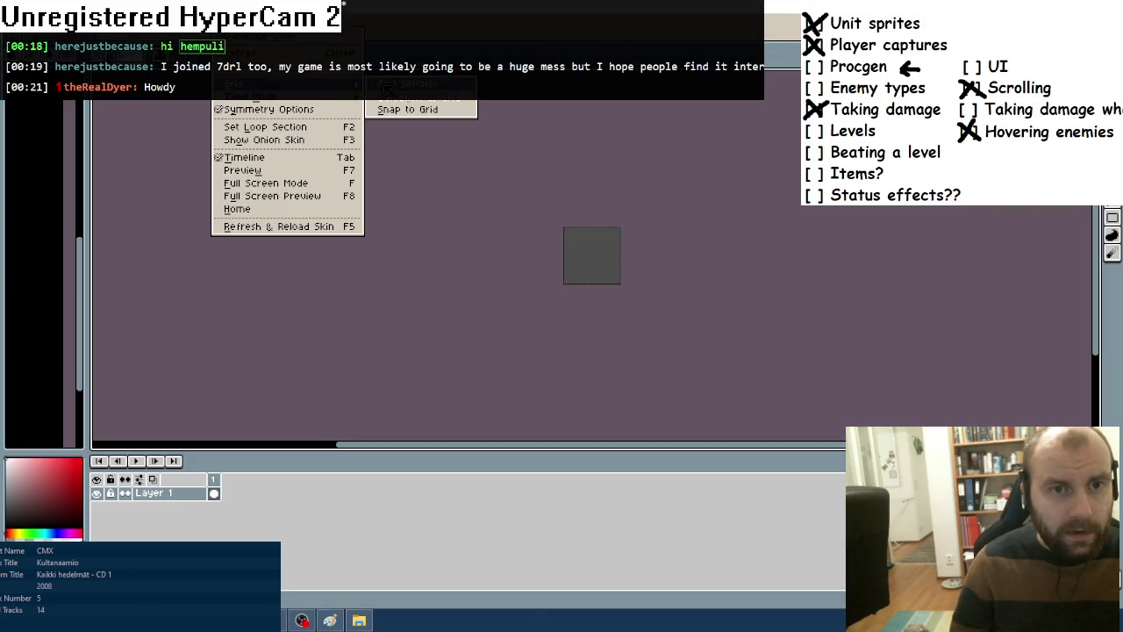
left_click(390, 91)
left_click(544, 343)
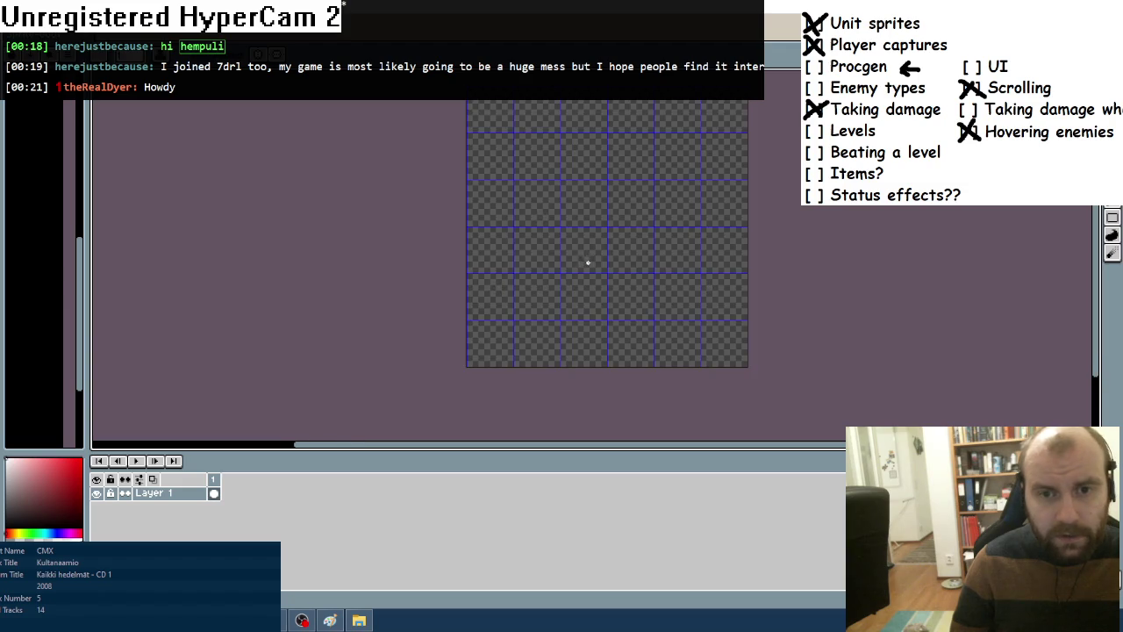
Draw an L-shaped black corridor with filled rectangles: a vertical column meeting a lower row.
left_click(1111, 218)
left_click(1058, 223)
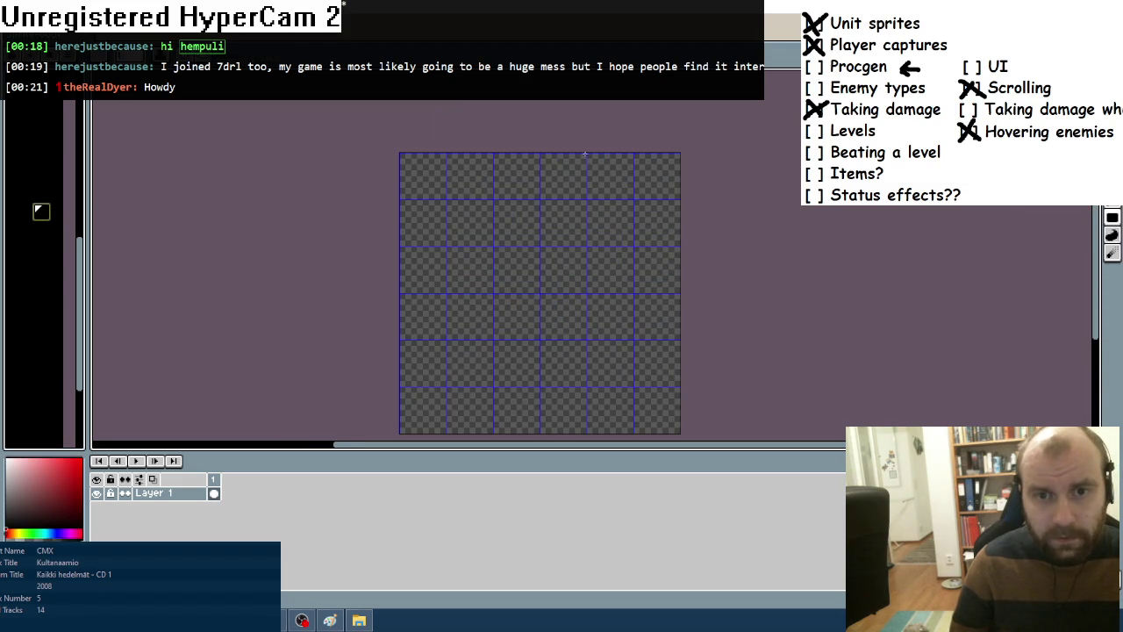
left_click_drag(589, 155, 632, 384)
left_click_drag(400, 340, 630, 386)
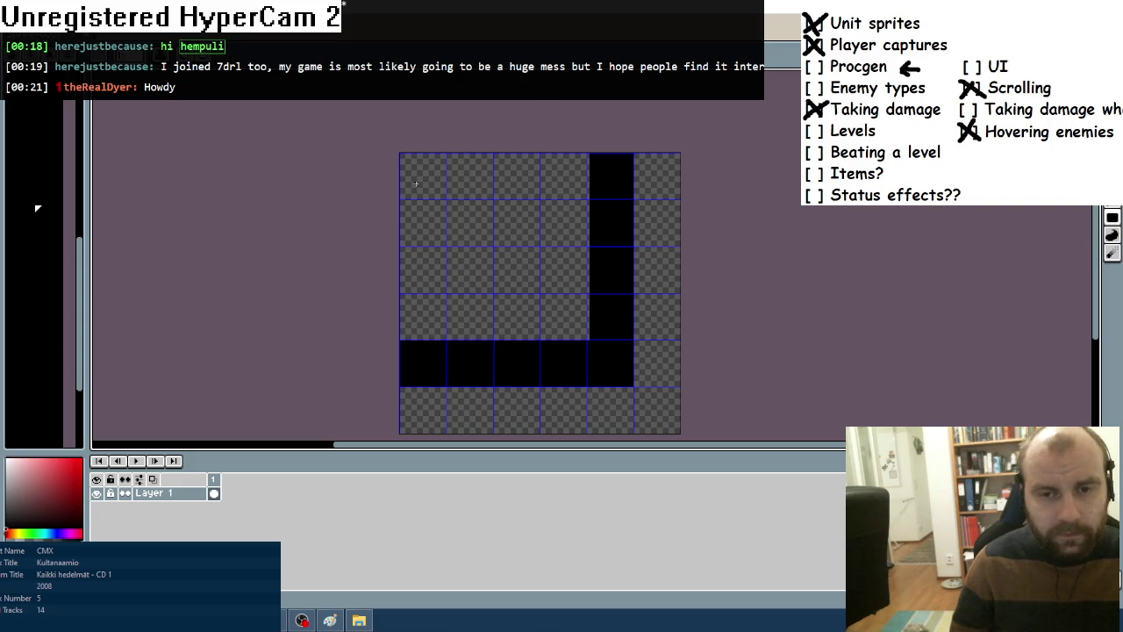
left_click_drag(601, 234, 601, 201)
left_click_drag(590, 121, 621, 331)
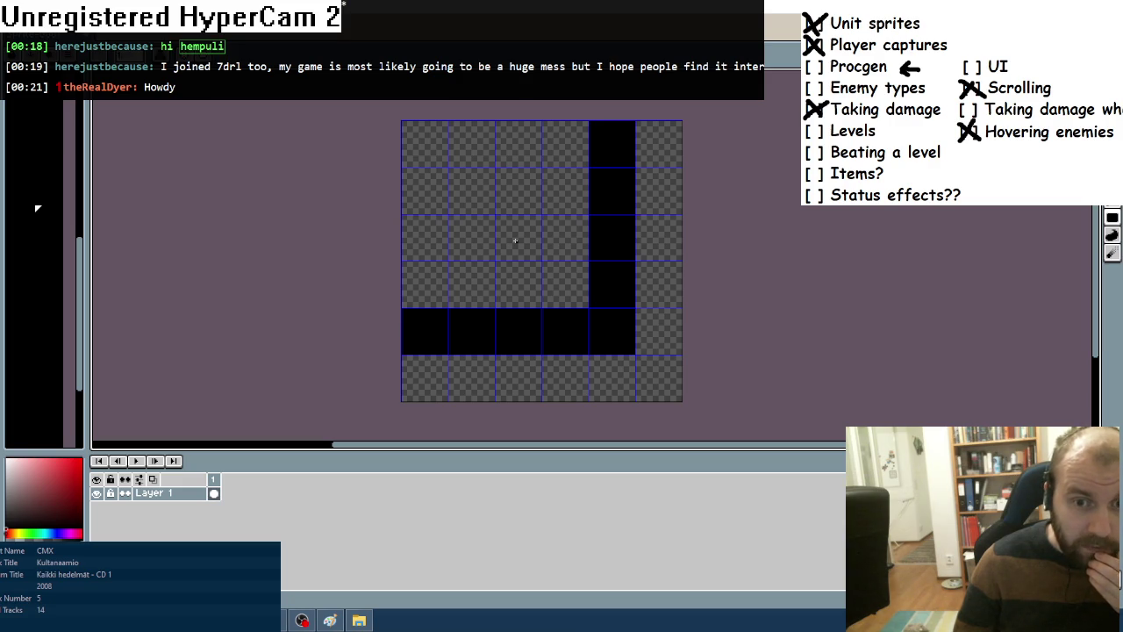
Return to Notepad++ and place the caret at the end of line 515.
mouse_move(244, 620)
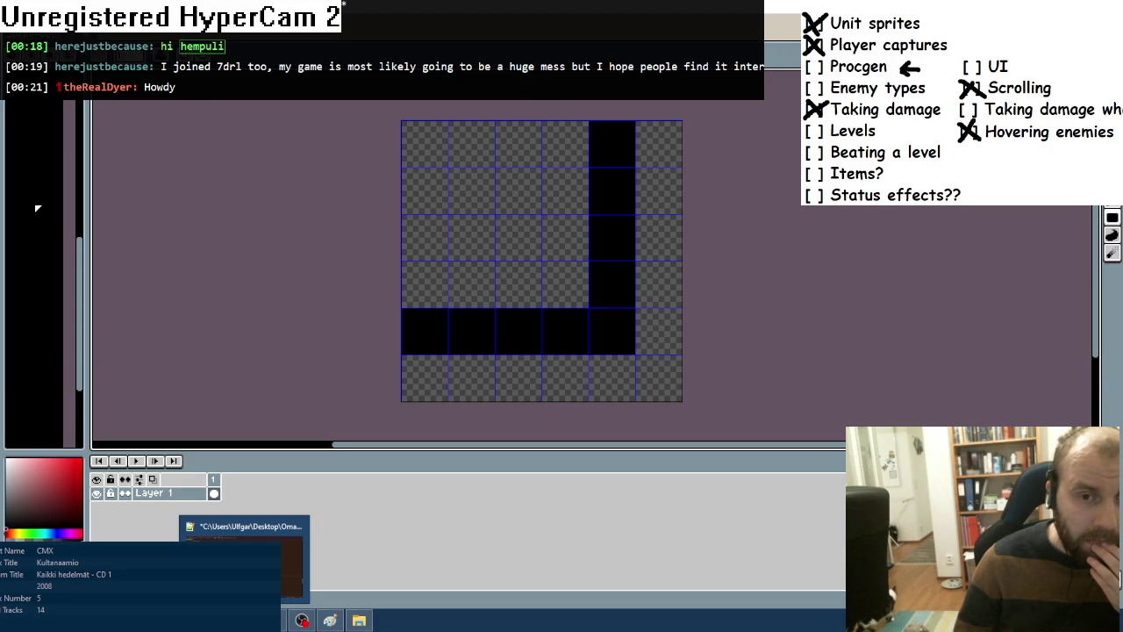
left_click(244, 561)
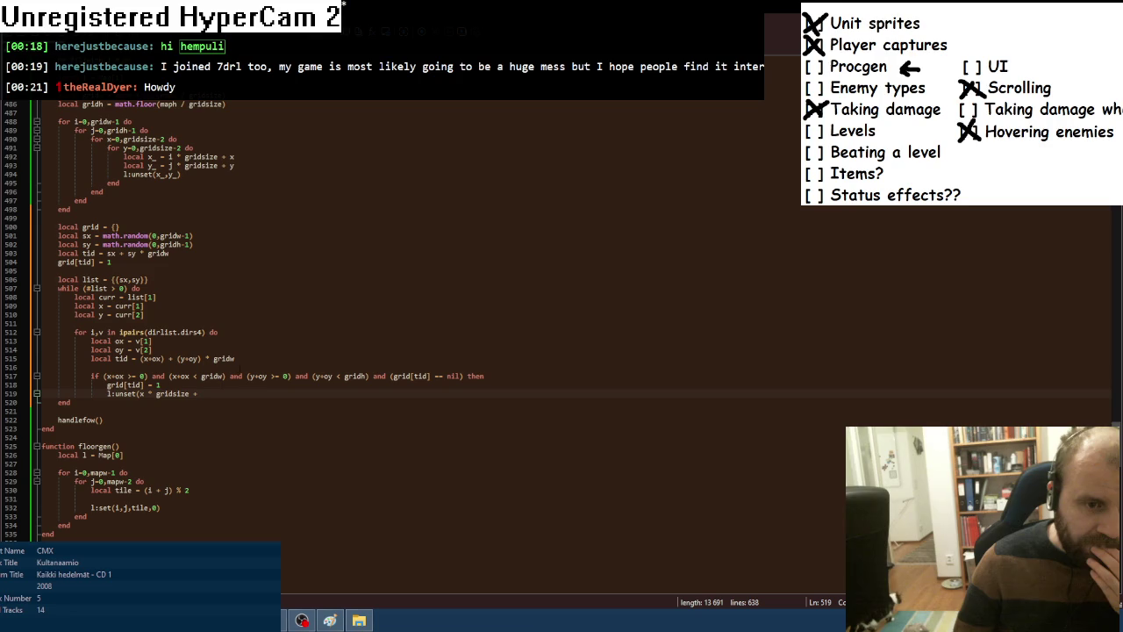
left_click(277, 358)
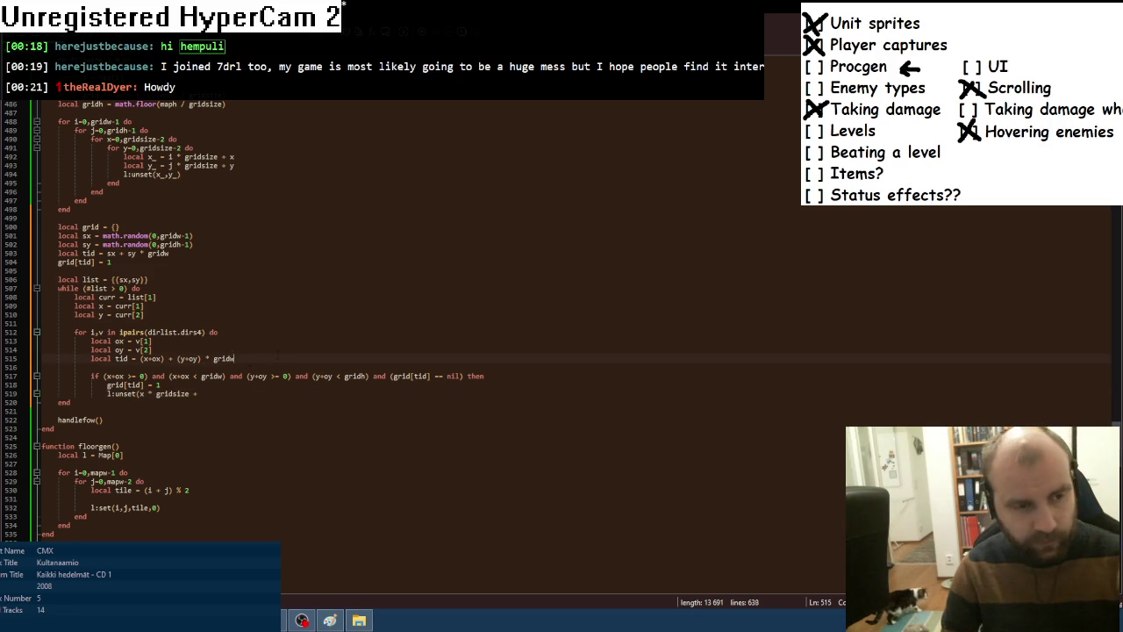
Add 'local ox_ = -1' and a duplicated 'local oy_ = -1' below line 515.
key("Return")
type("local ox_ ")
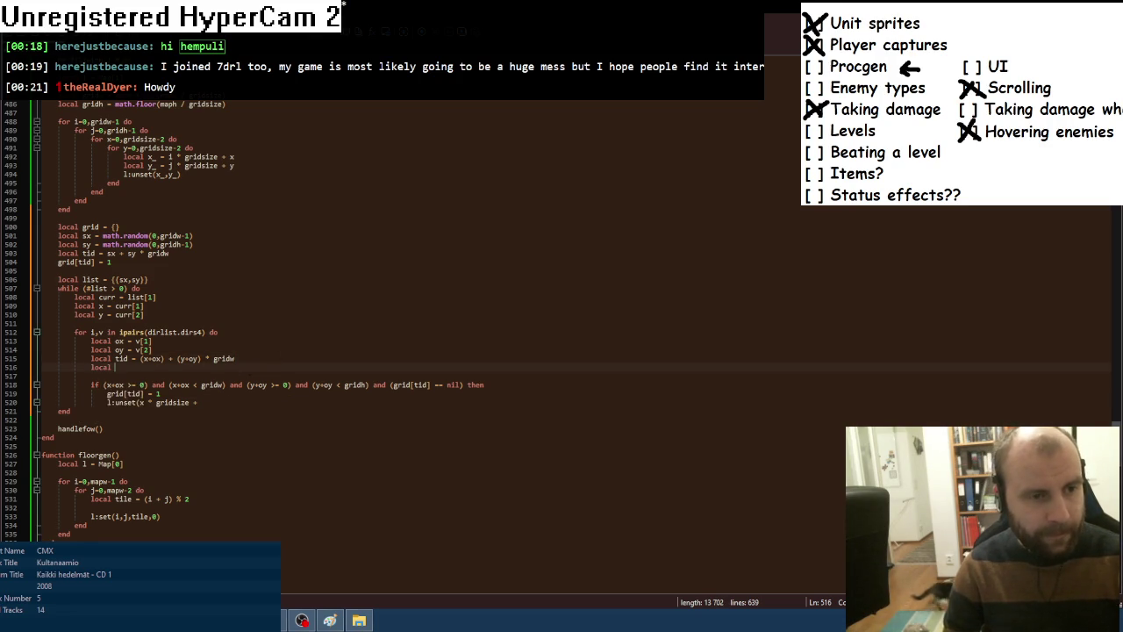
type("= ")
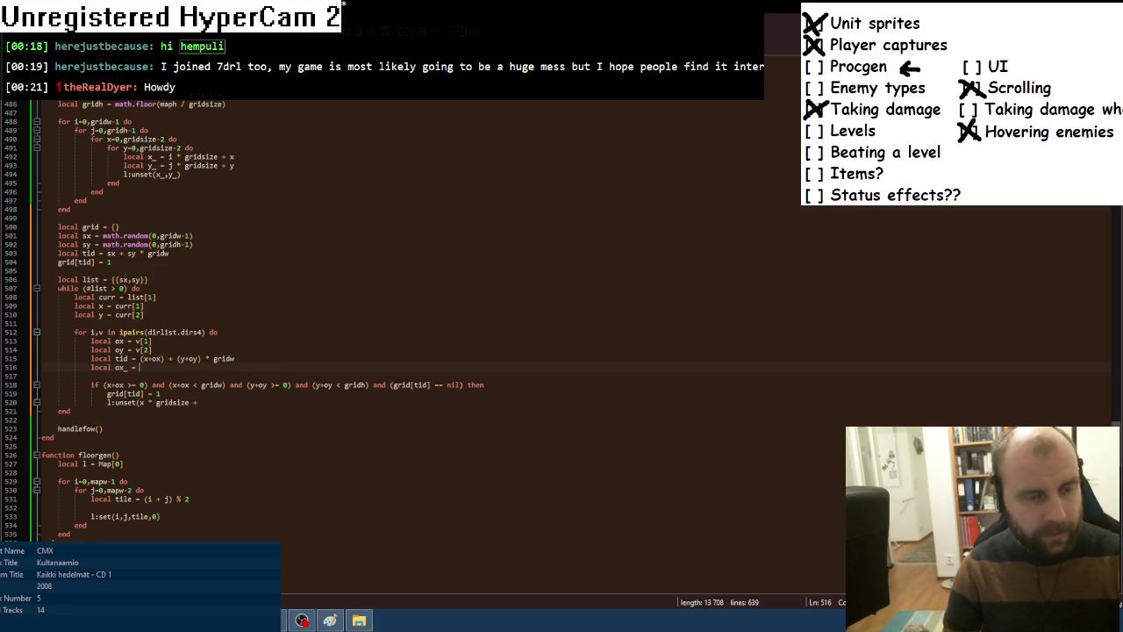
type("-1")
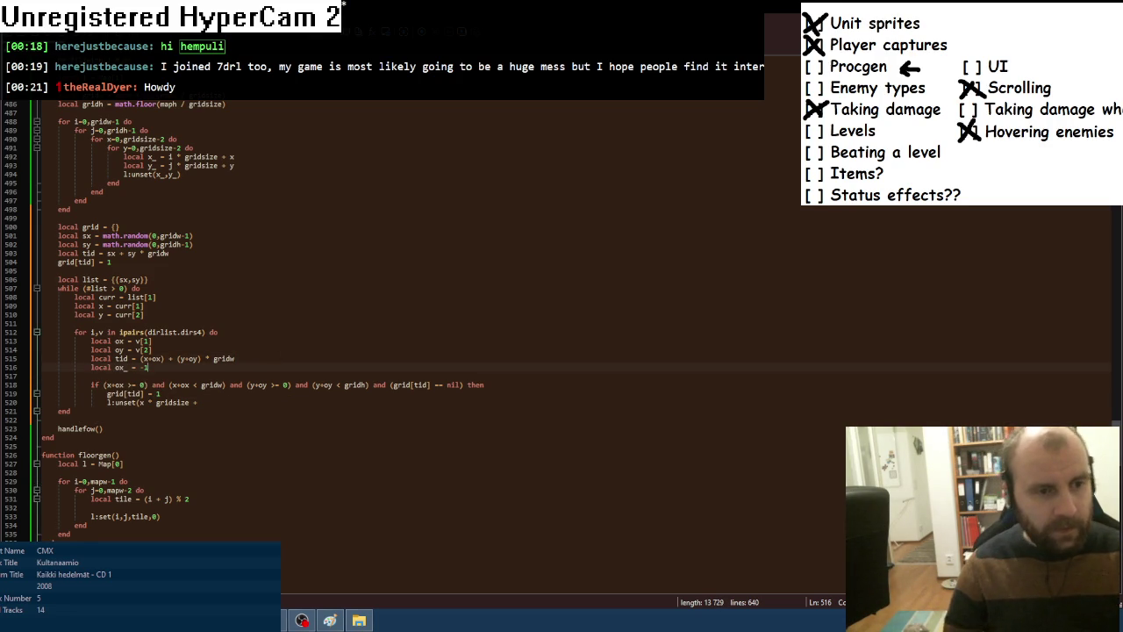
key("ctrl+d")
left_click(125, 376)
key("BackSpace")
type("y_ = -1")
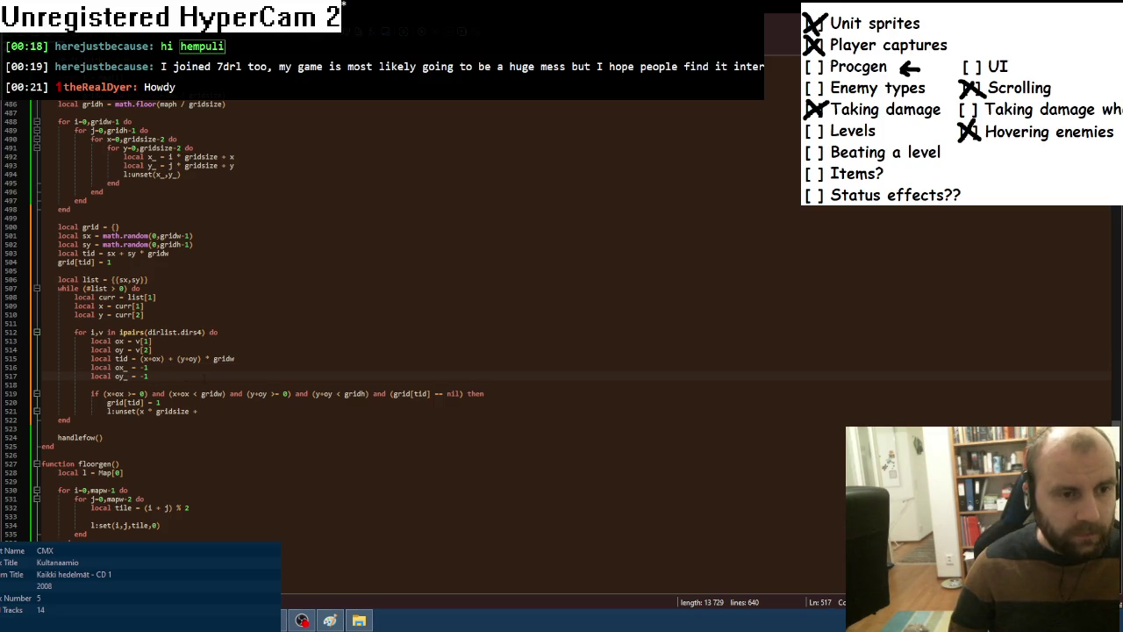
Write the block 'if (ox == 1) then ox = 4 end'.
key("Return")
key("Return")
type("if")
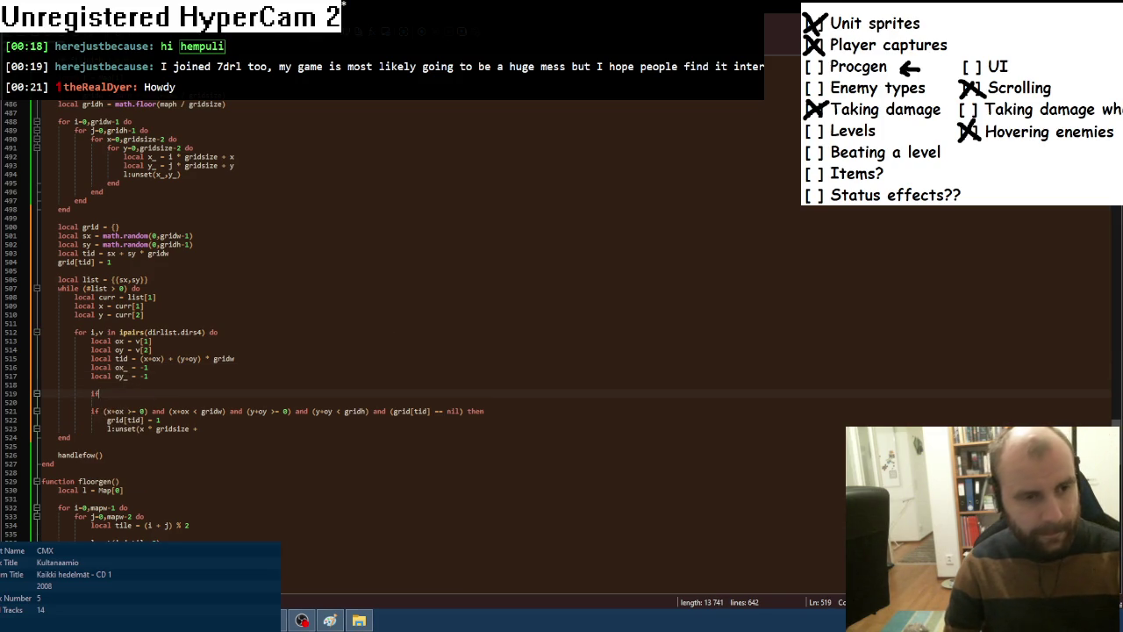
type(" (ox == ")
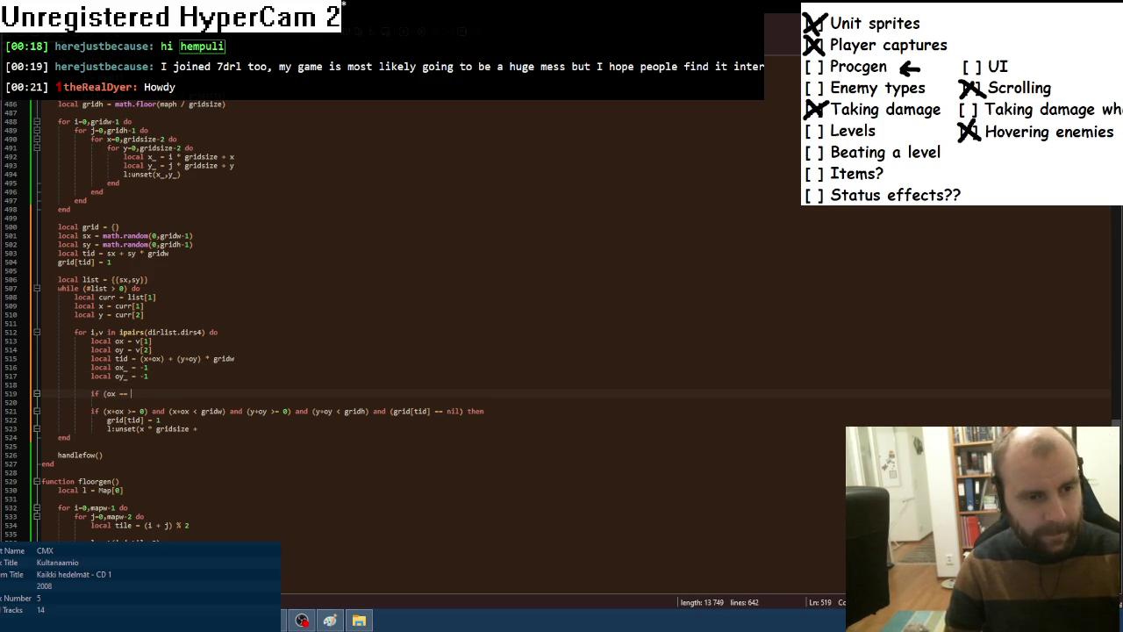
type("1) then")
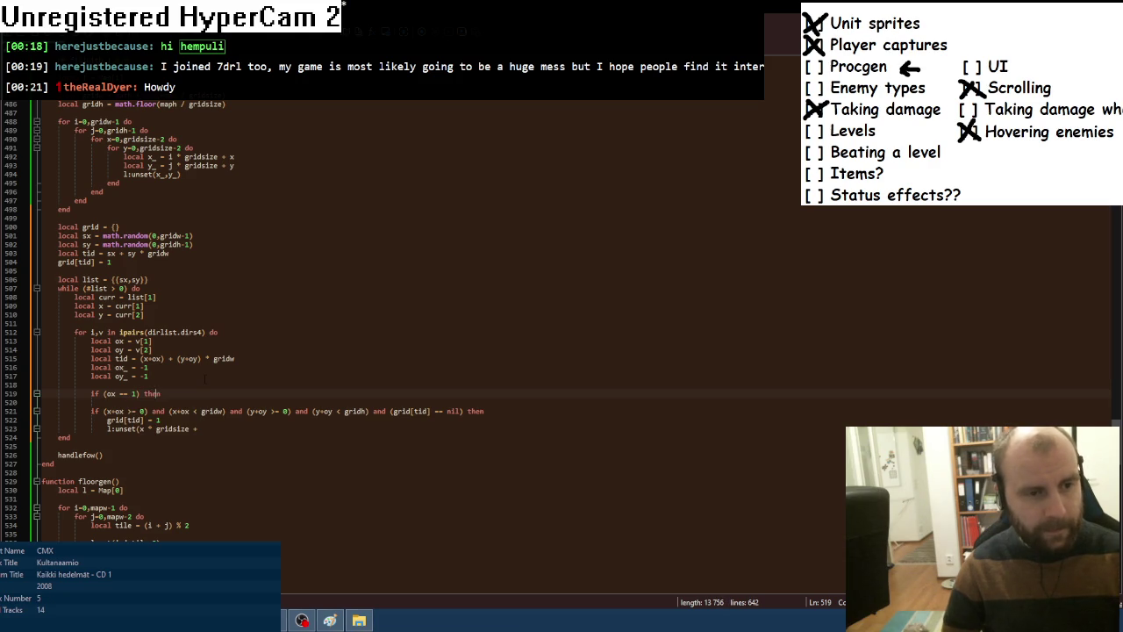
key("Return")
type("d")
key("BackSpace")
type("ox =")
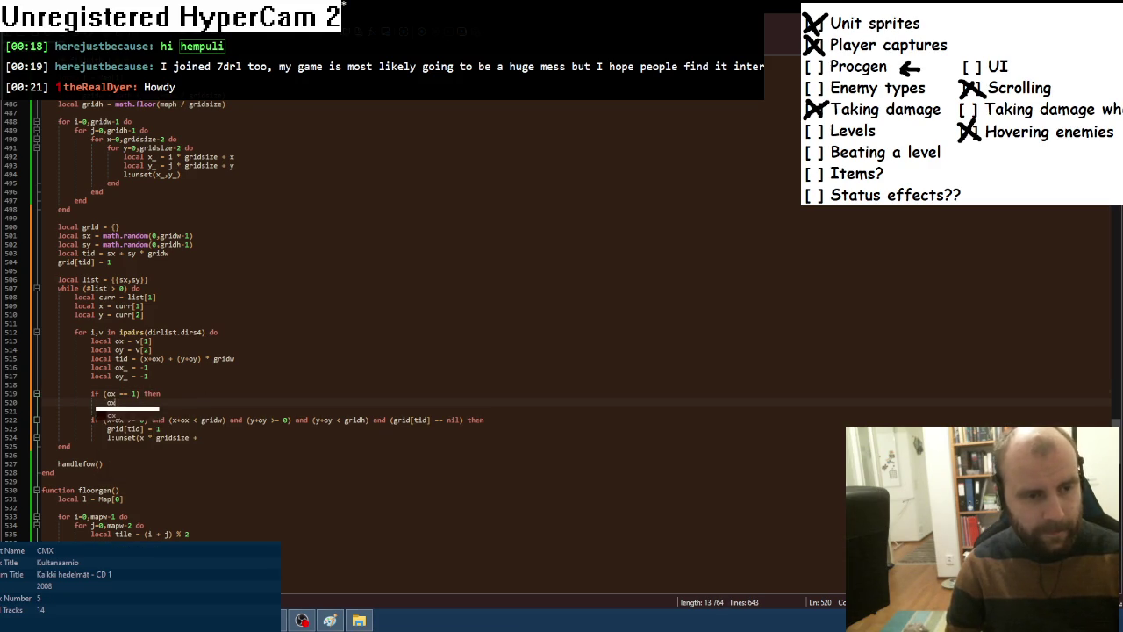
key("alt+Tab")
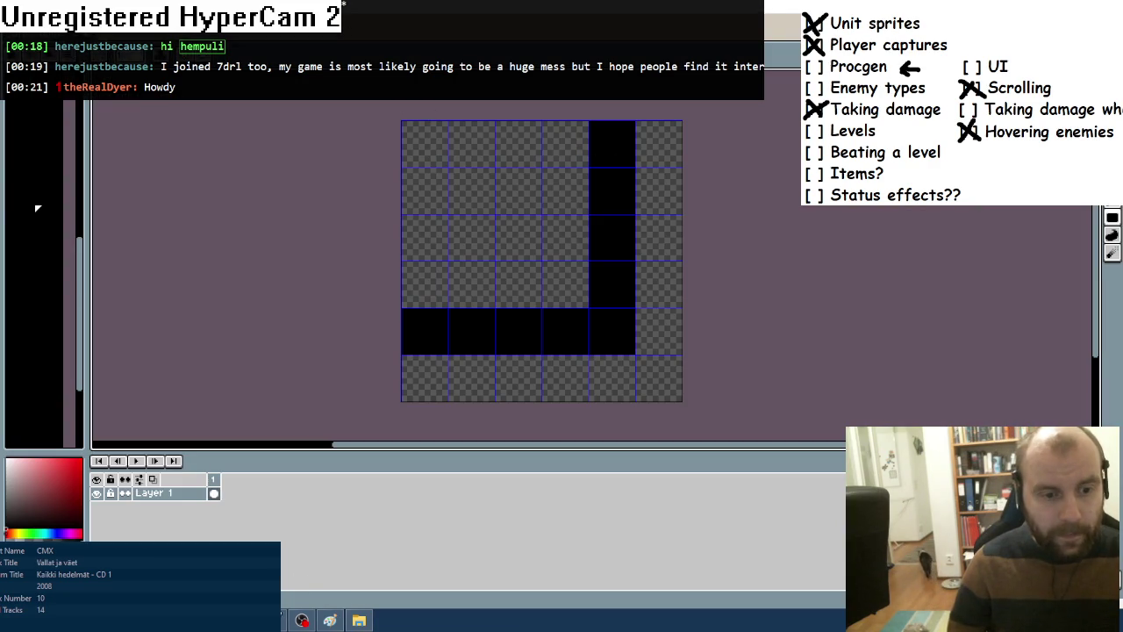
key("alt+Tab")
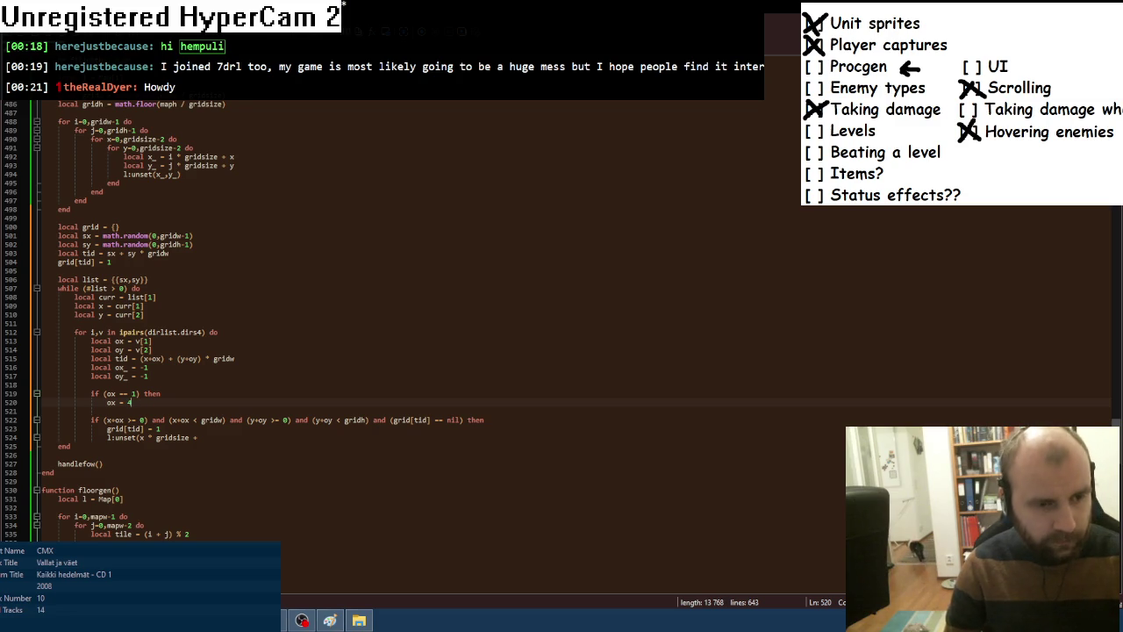
type("4")
key("Return")
key("BackSpace")
type("el")
key("BackSpace")
type("nd")
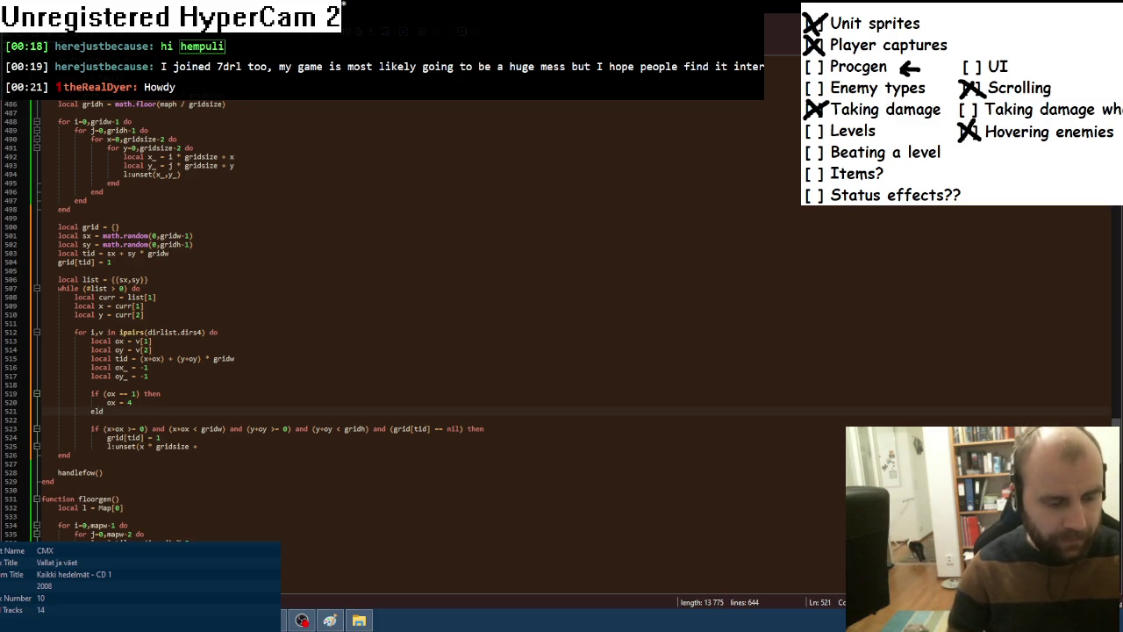
Copy the if block below itself and change its condition to test oy.
key("Up")
key("Up")
key("Home")
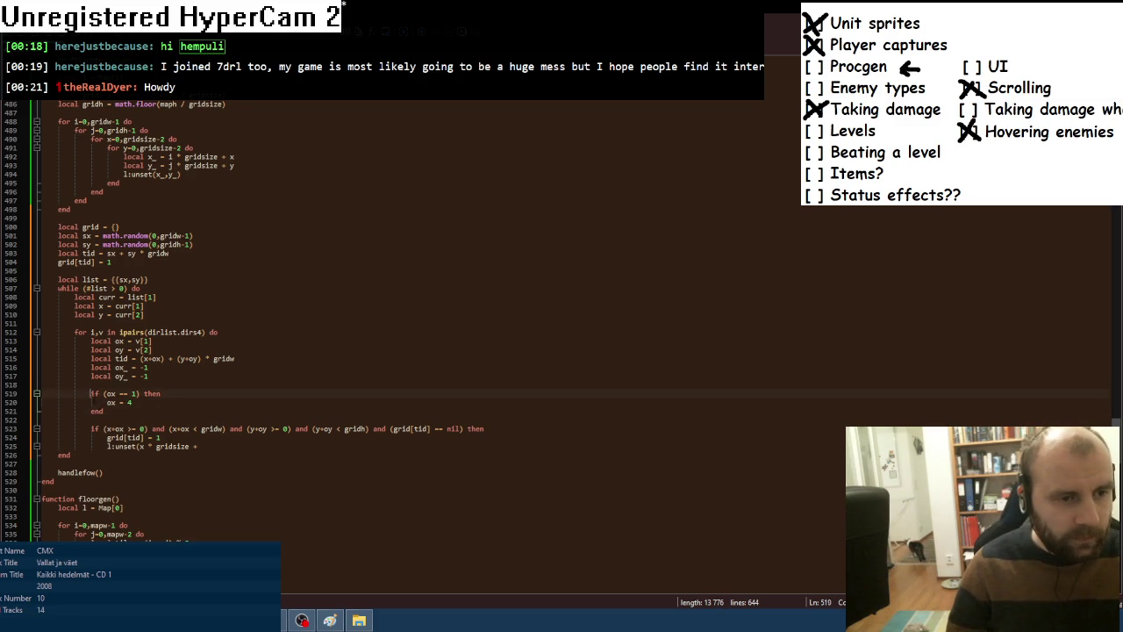
key("shift+Down")
key("shift+Down")
key("shift+End")
key("ctrl+c")
key("Down")
key("Down")
key("ctrl+v")
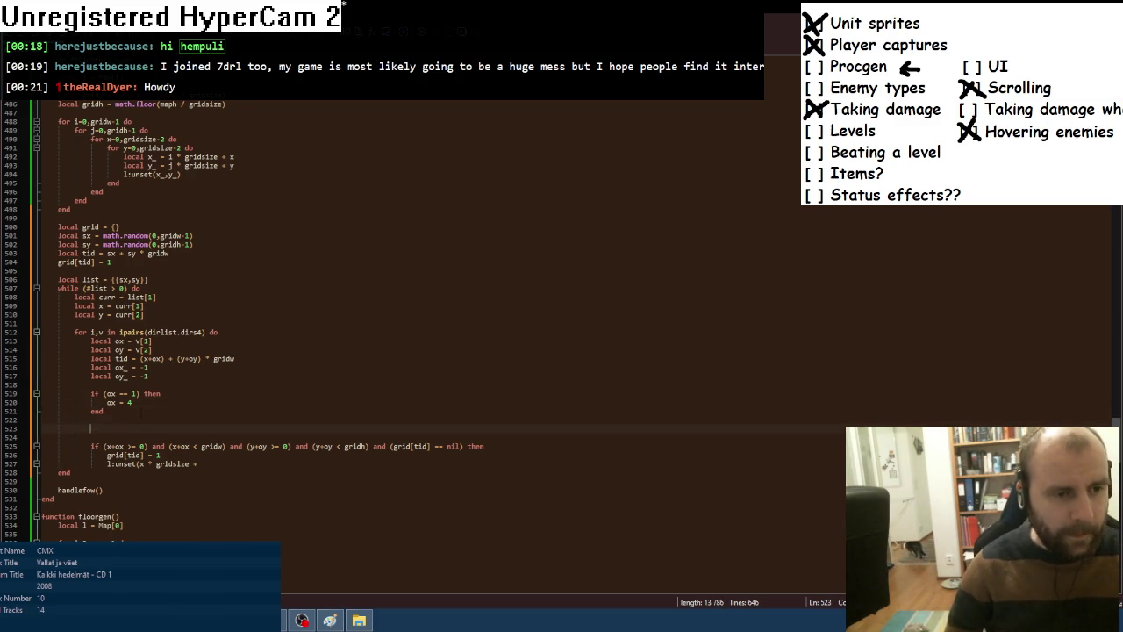
key("ctrl+z")
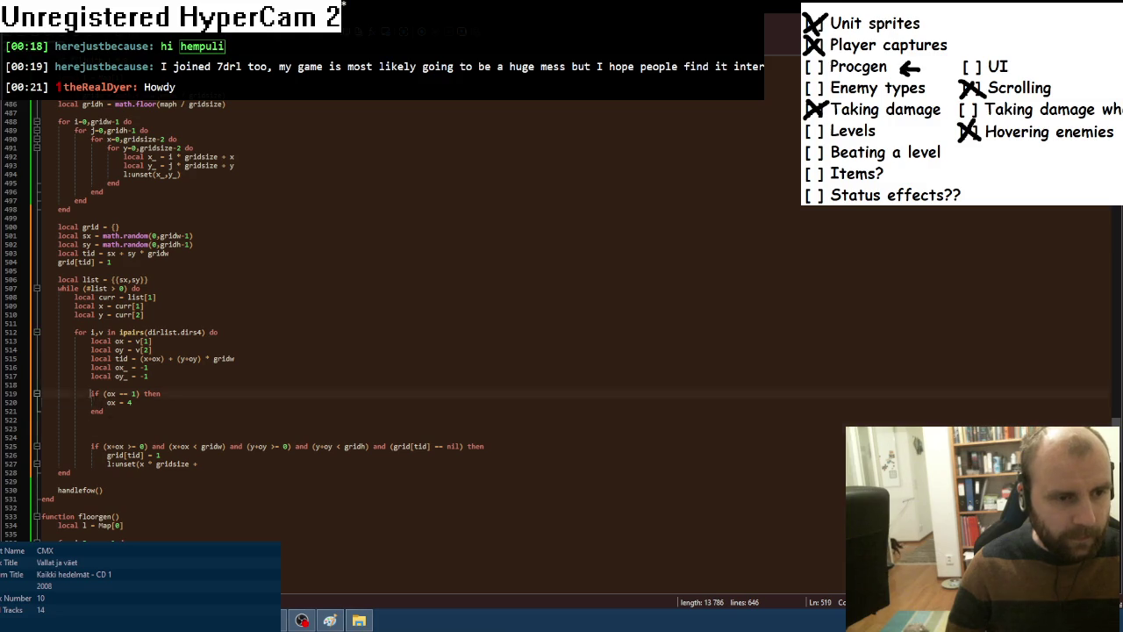
key("ctrl+v")
key("Up")
key("Up")
key("Right")
key("BackSpace")
type("y")
key("Down")
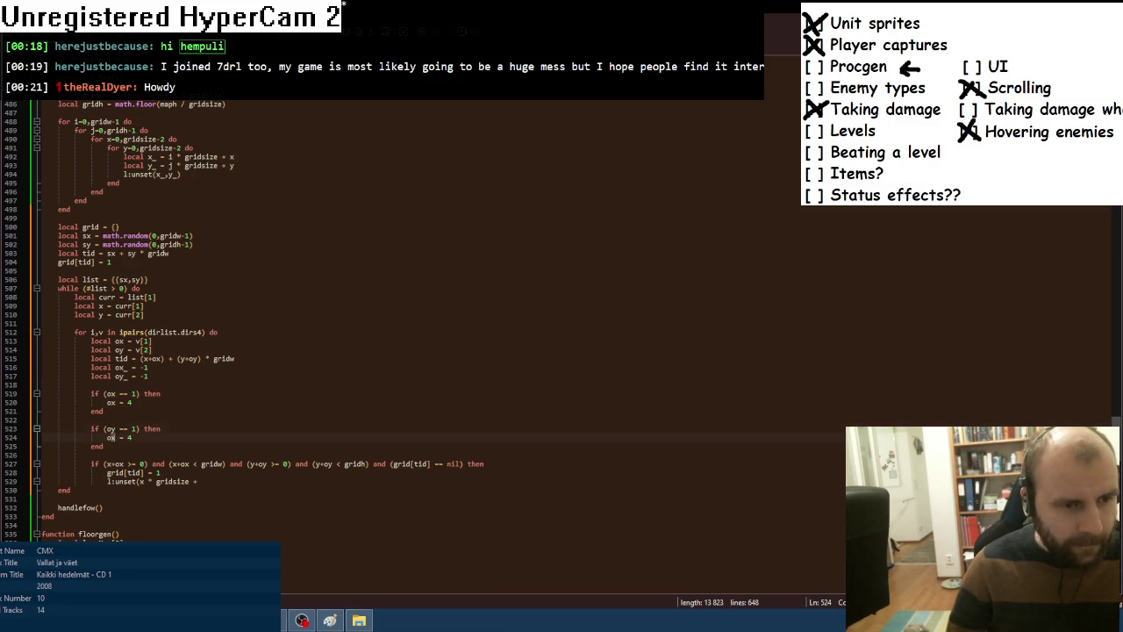
key("BackSpace")
Finish the oy = 4 assignment and make lines 520 and 524 assign ox_ and oy_.
type("y")
left_click(249, 481)
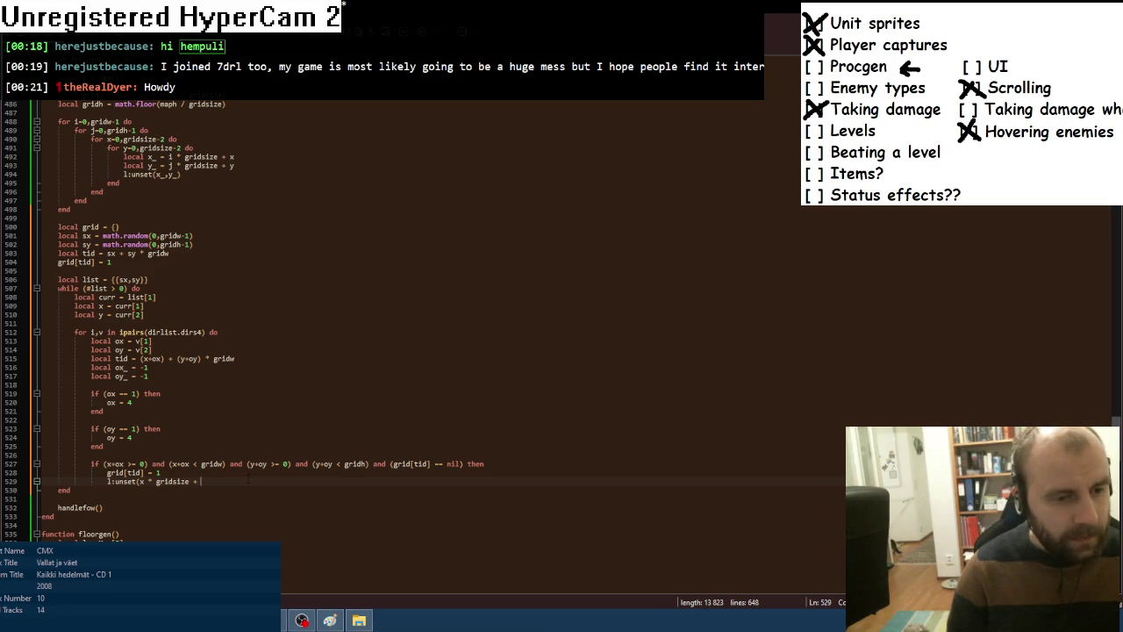
type("ox")
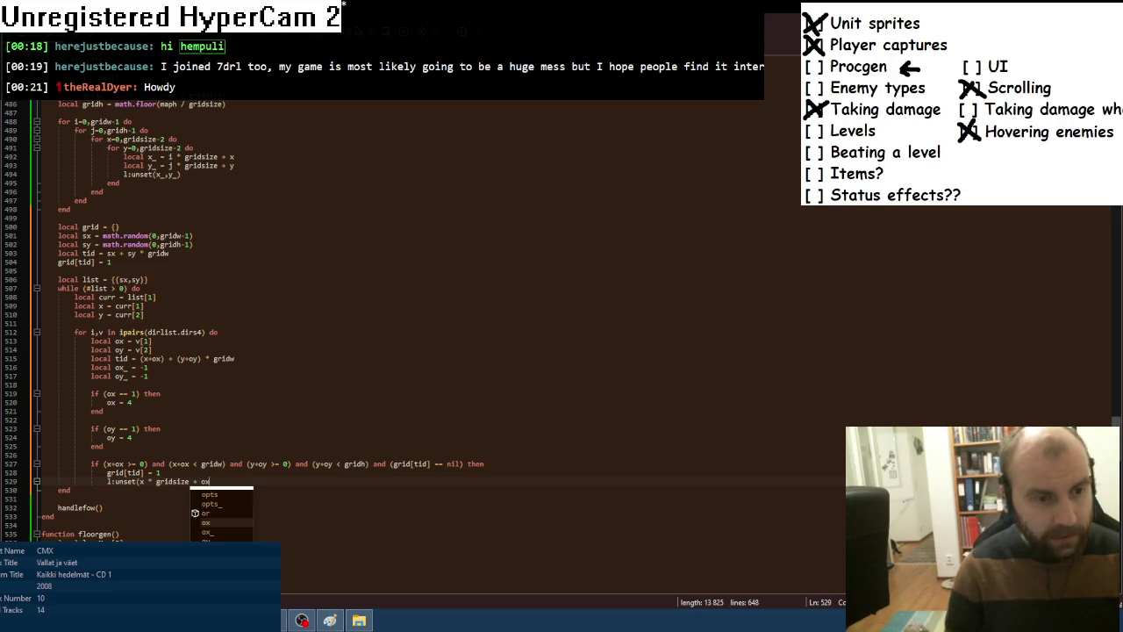
left_click(117, 401)
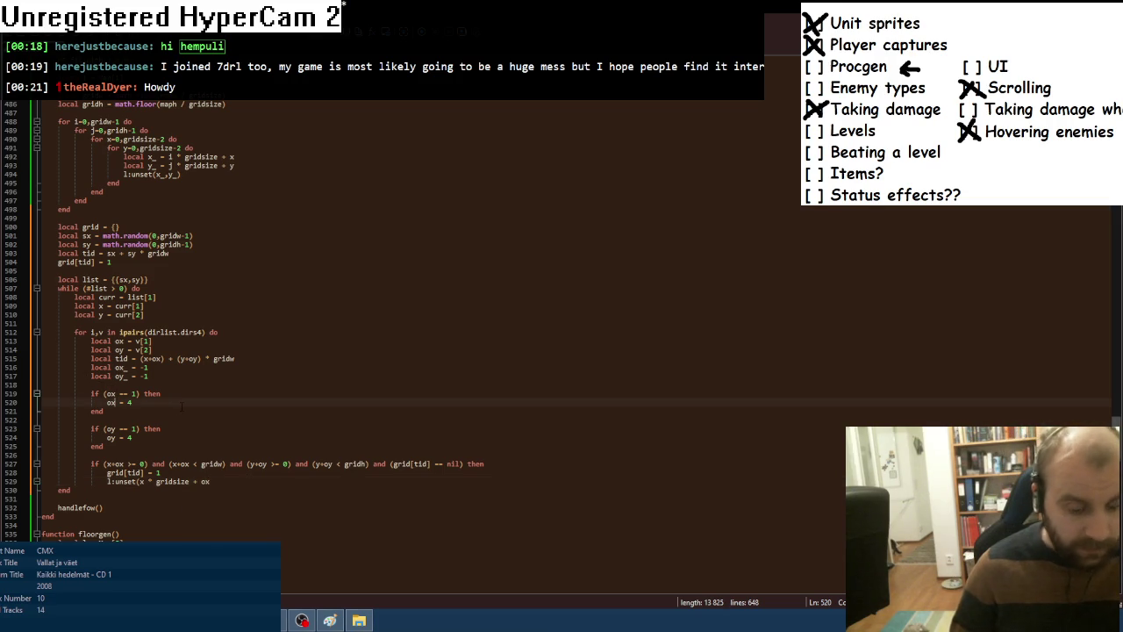
type("_")
left_click(116, 437)
type("_")
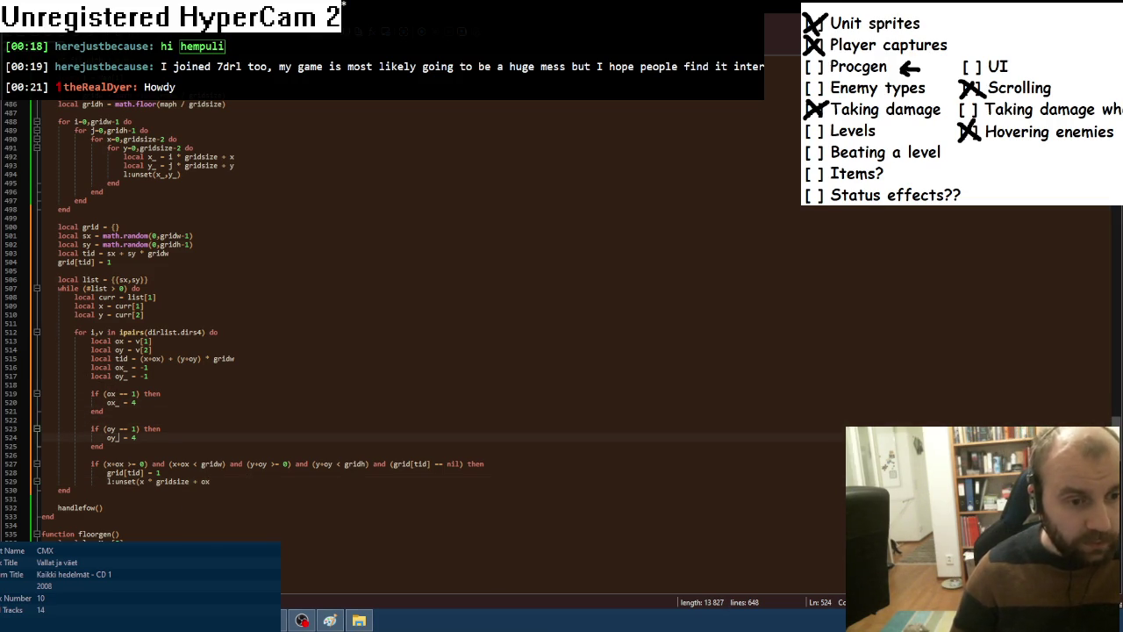
Complete the call as l:unset(x * gridsize + ox_, y * gridsize + oy_).
left_click(210, 481)
type("_")
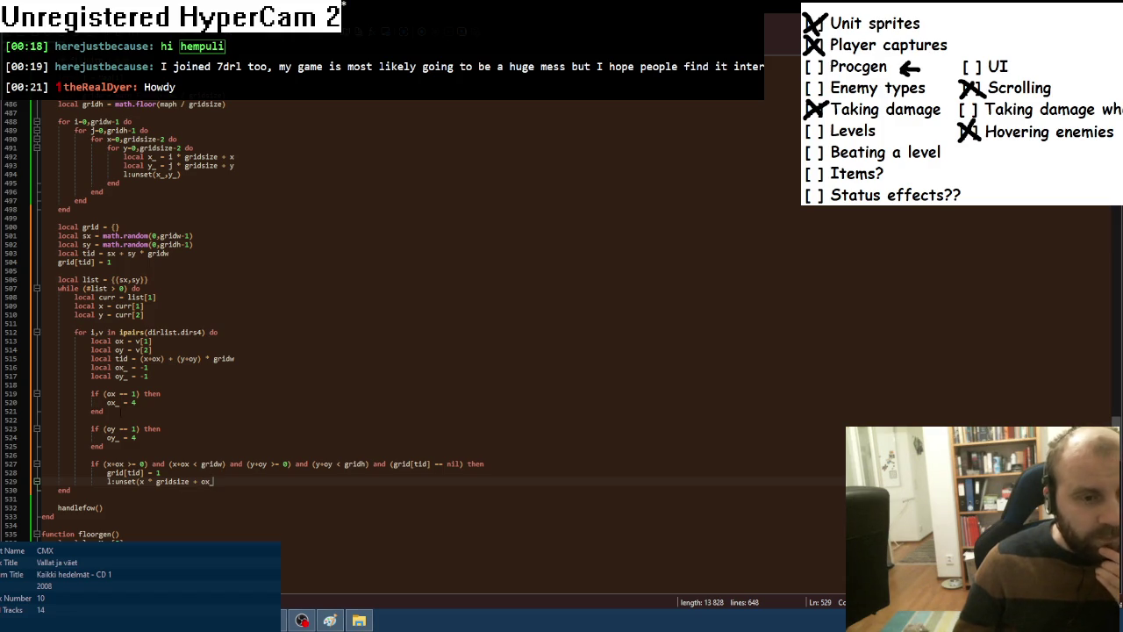
type(",")
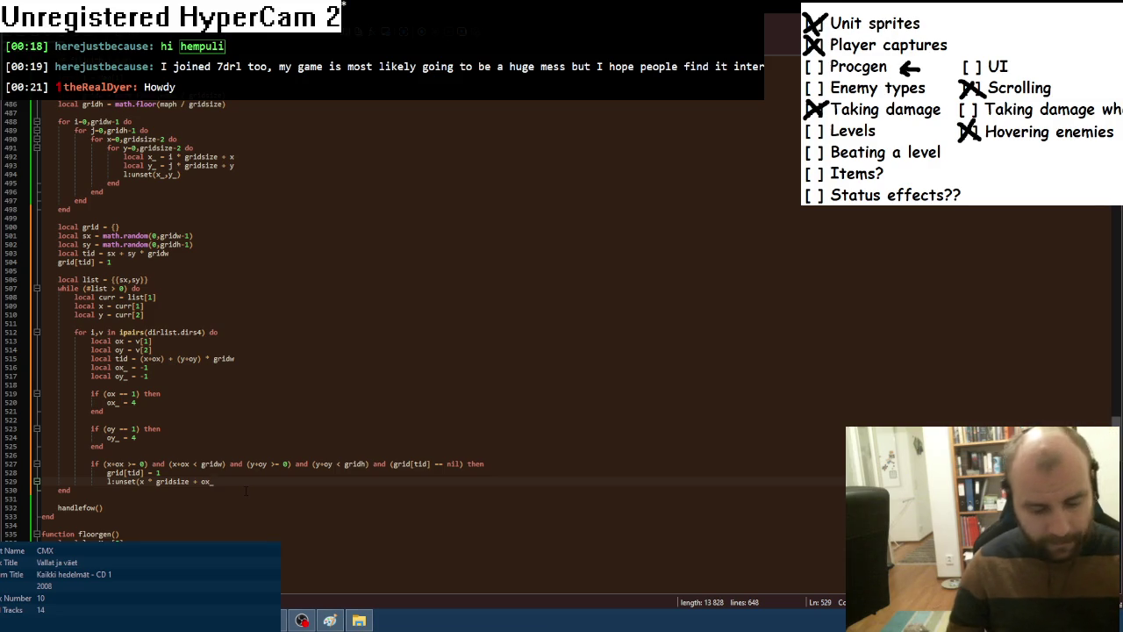
left_click_drag(139, 481, 214, 480)
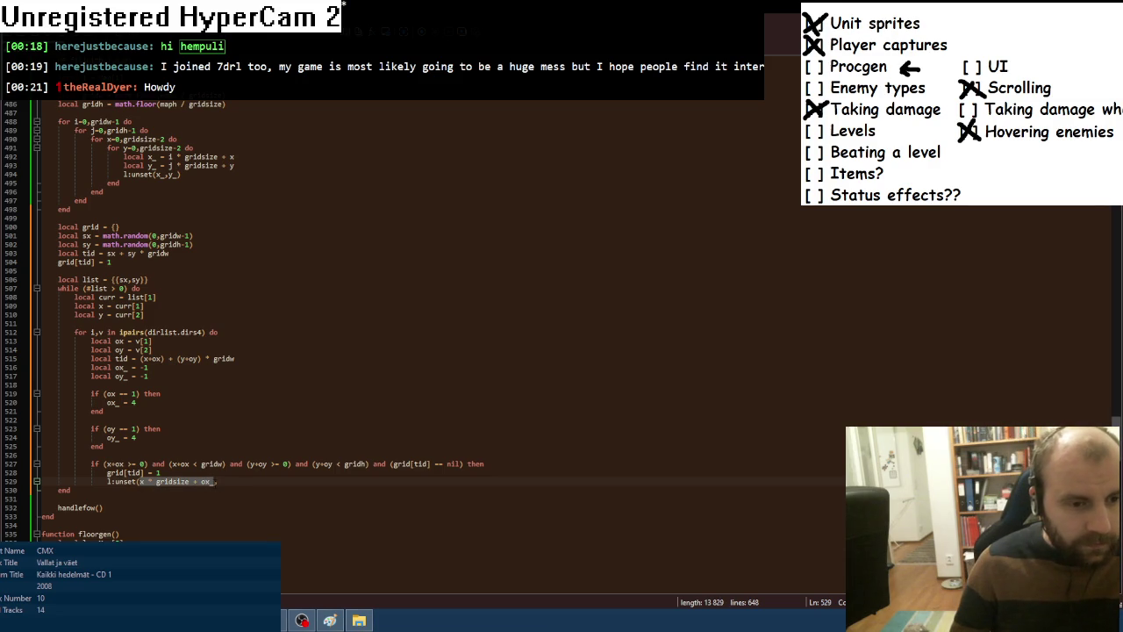
key("ctrl+c")
key("End")
key("ctrl+v")
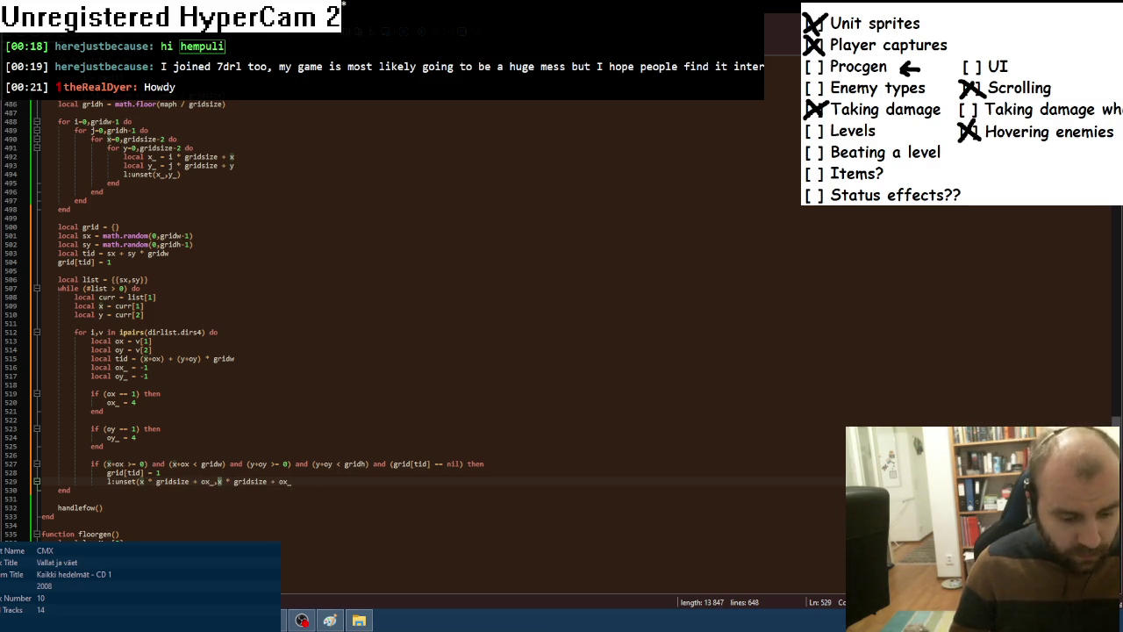
type("y")
key("End")
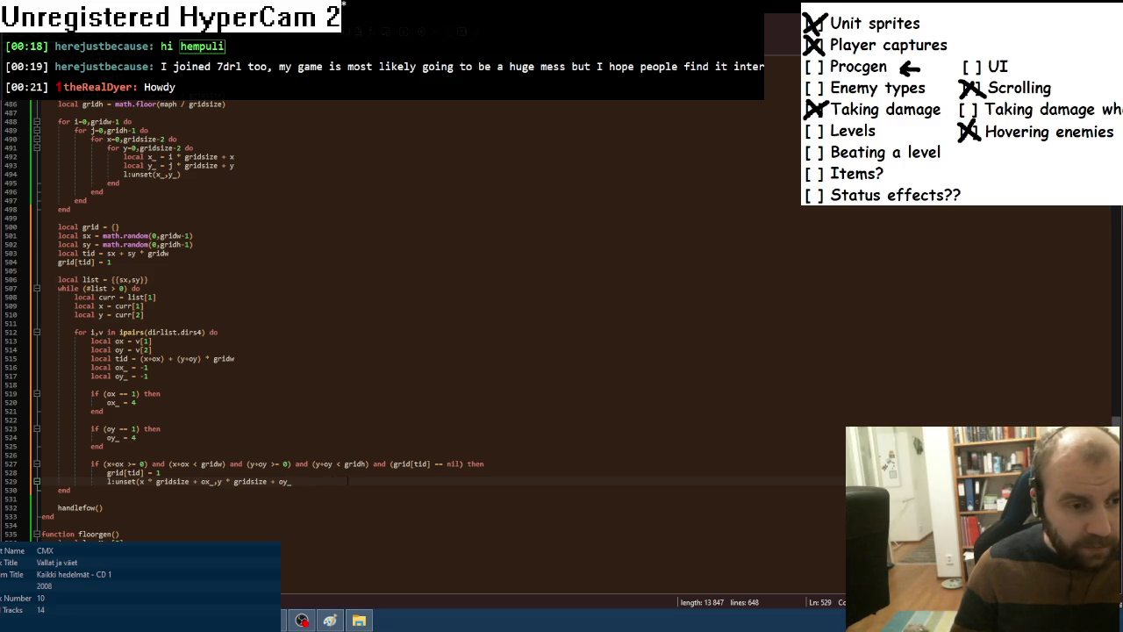
type(")")
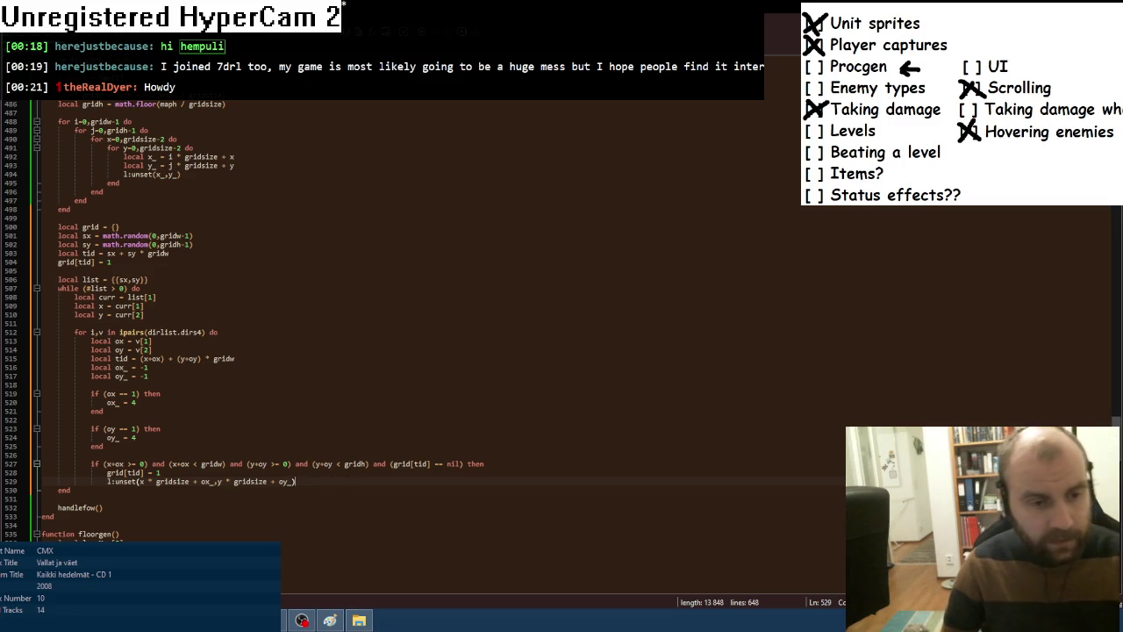
Close the if block and loop with end lines, then add table.remove(list, 1) after the loop.
key("Return")
type("end")
key("Return")
type("end")
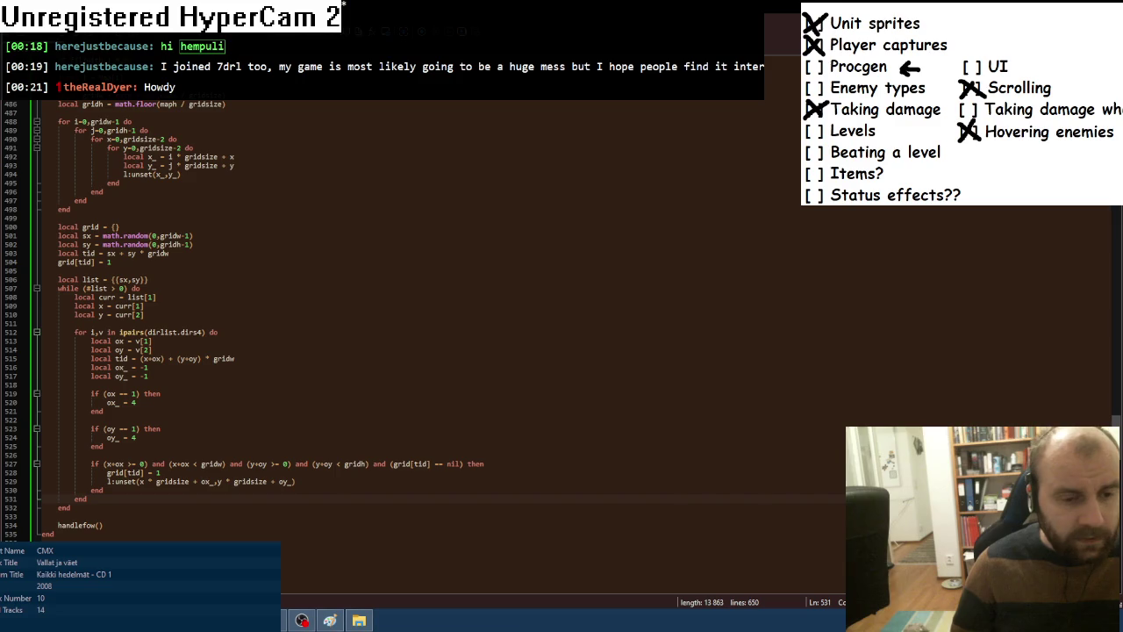
key("Up")
key("Up")
key("Up")
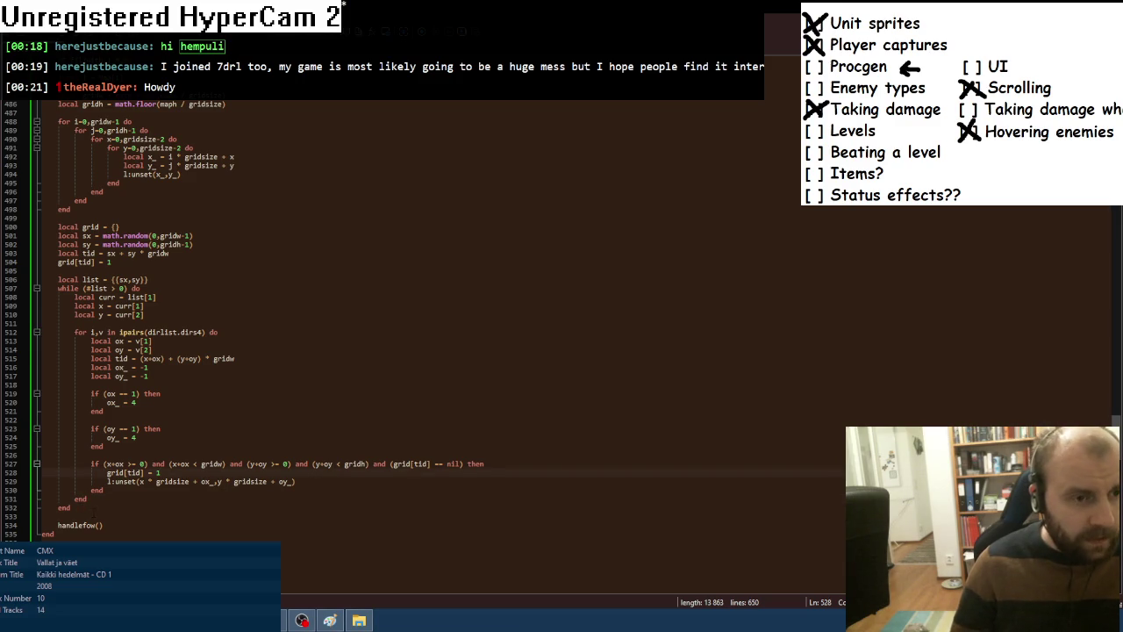
key("Down")
key("Down")
key("Down")
key("Return")
key("Return")
type("tabl")
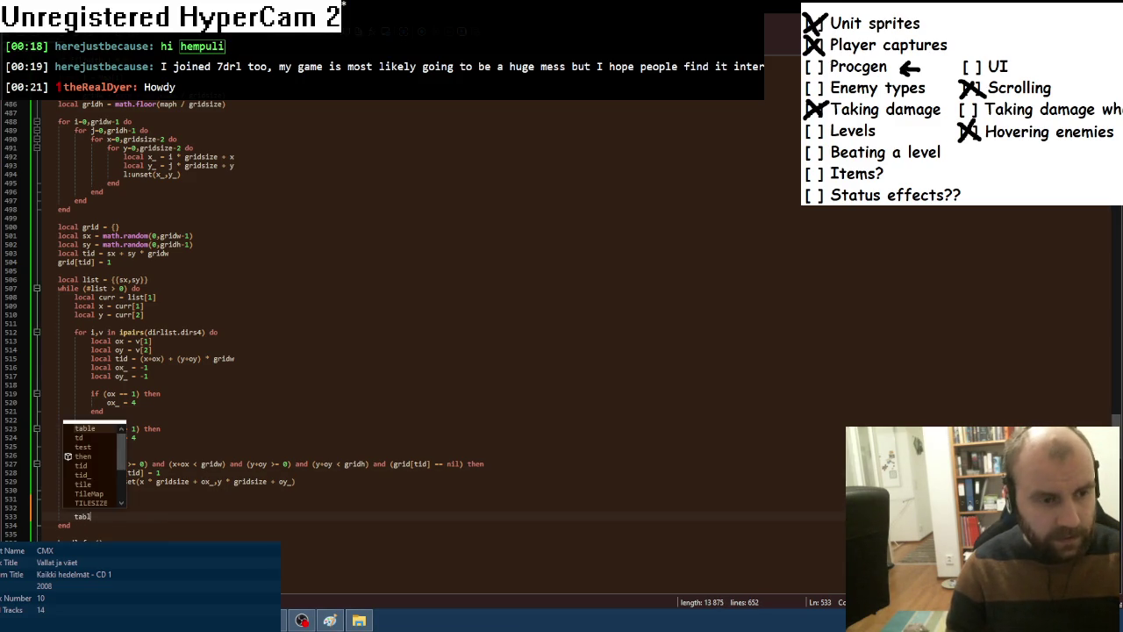
type("e.remove(list, 1)")
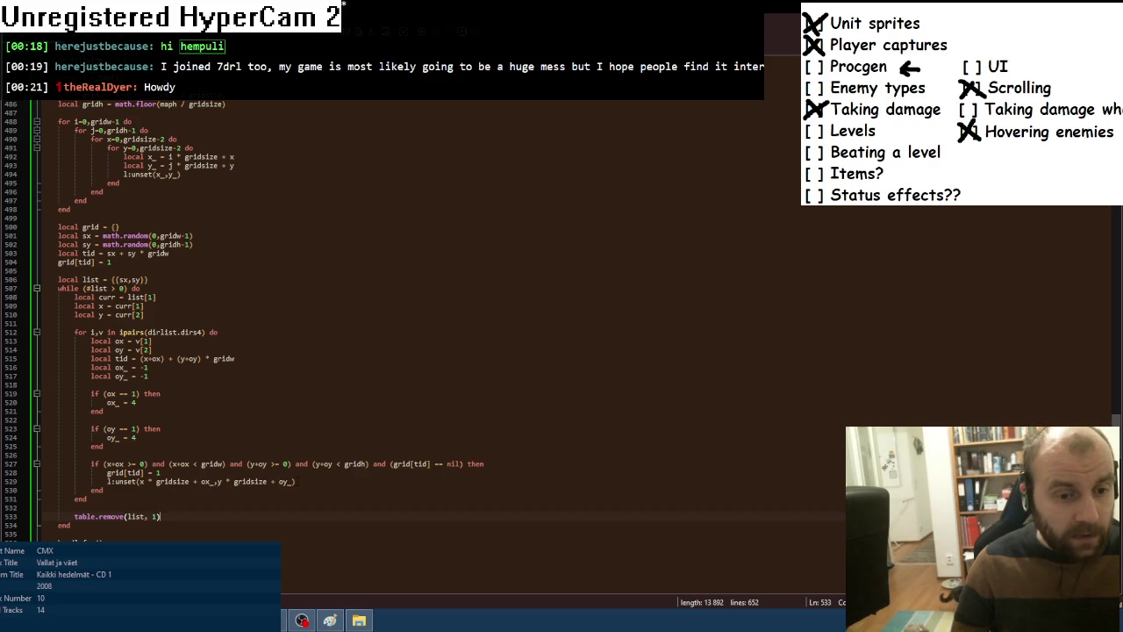
Add table.insert(list, {x+ox, y+oy}) on a new line after the l:unset call.
left_click(336, 481)
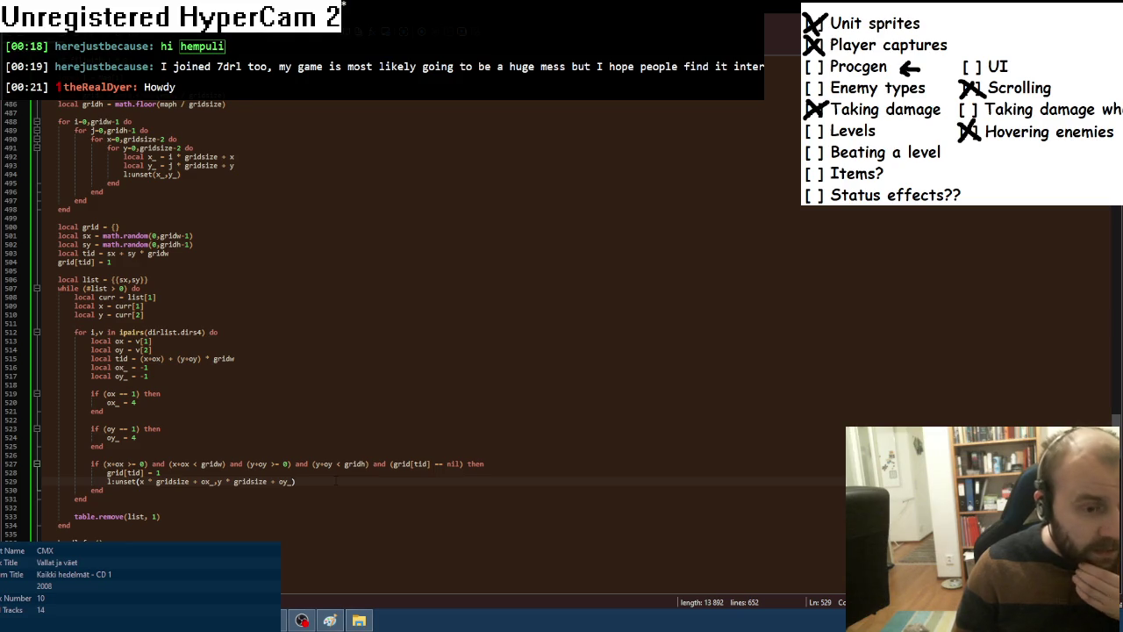
key("Return")
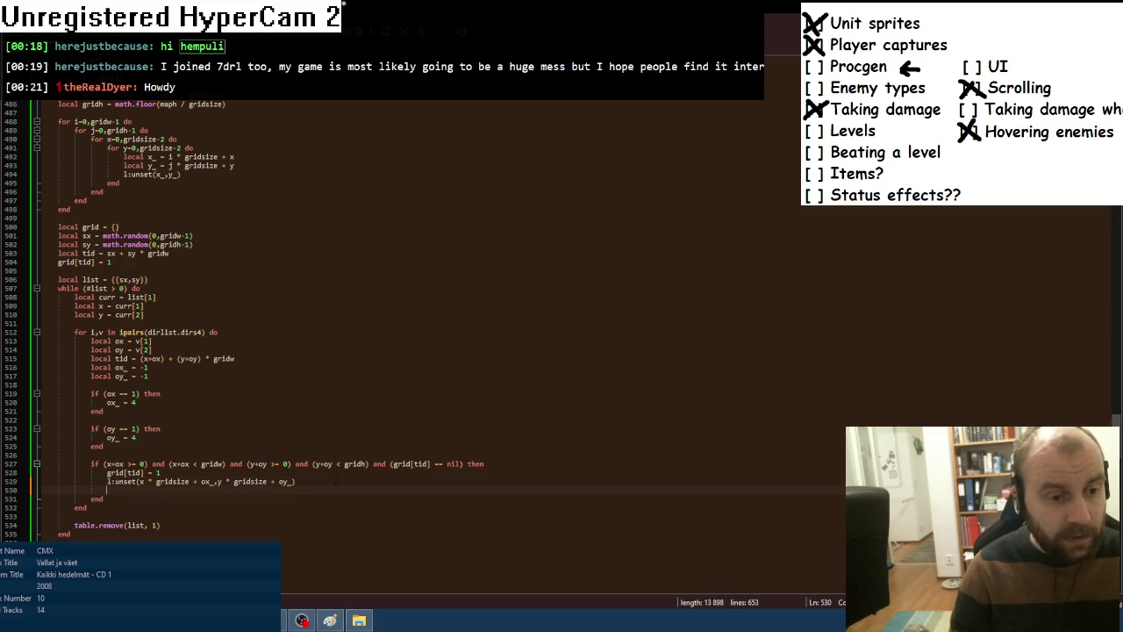
type("t")
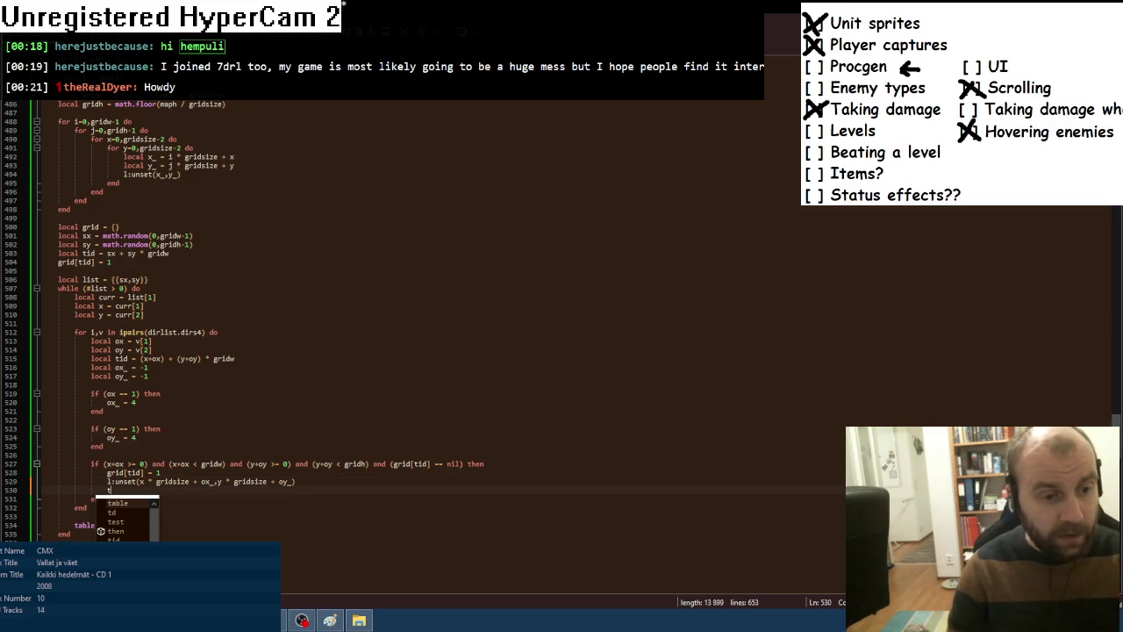
type("able.insert(list, {")
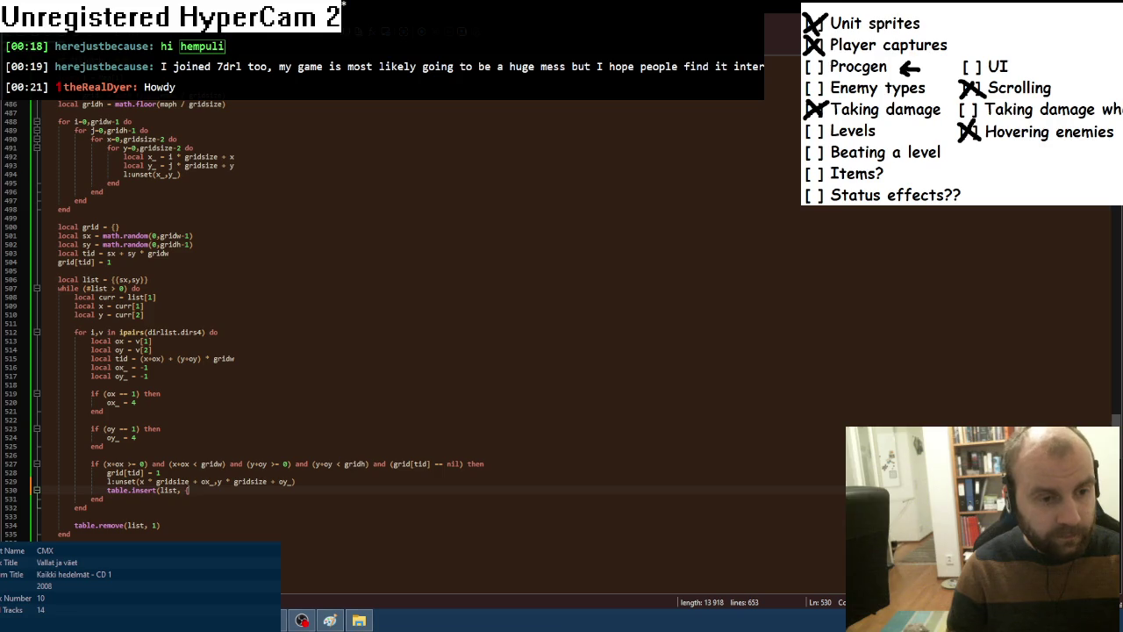
type("+ox, y+oy})")
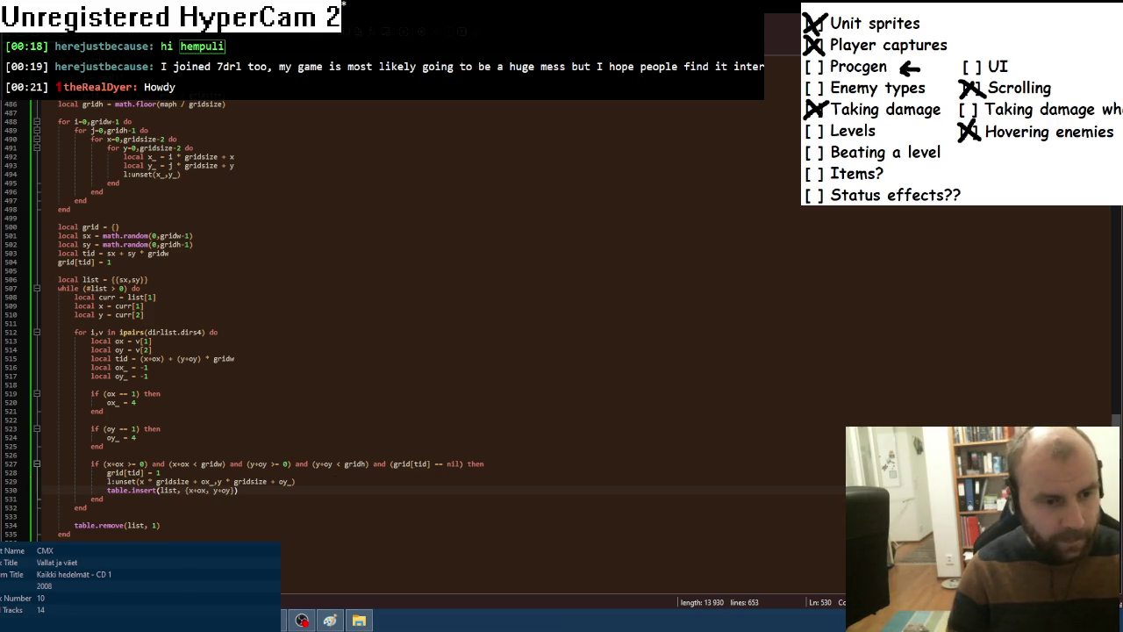
left_click(73, 620)
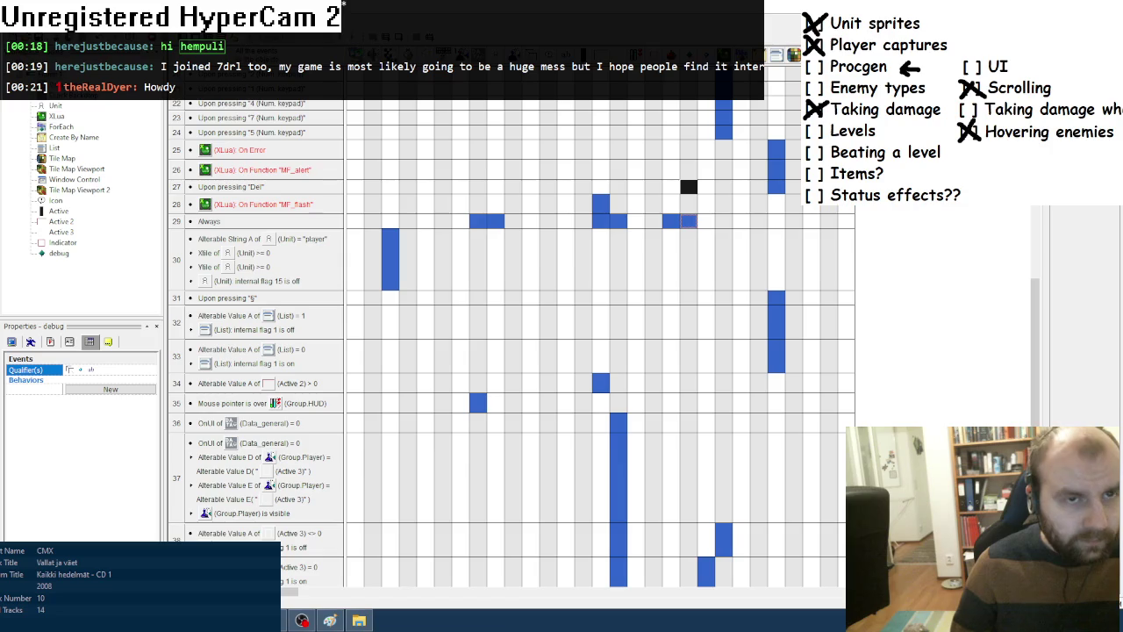
Run the game with F8, close it after the Lua error appears, and return to Notepad++.
key("F8")
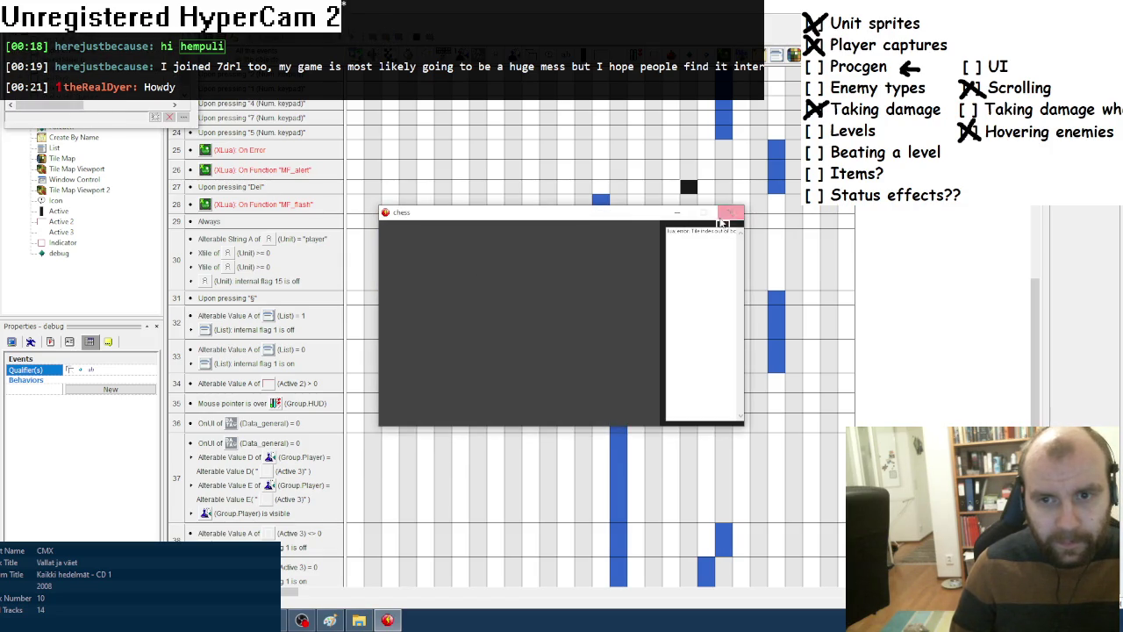
left_click_drag(70, 107, 162, 108)
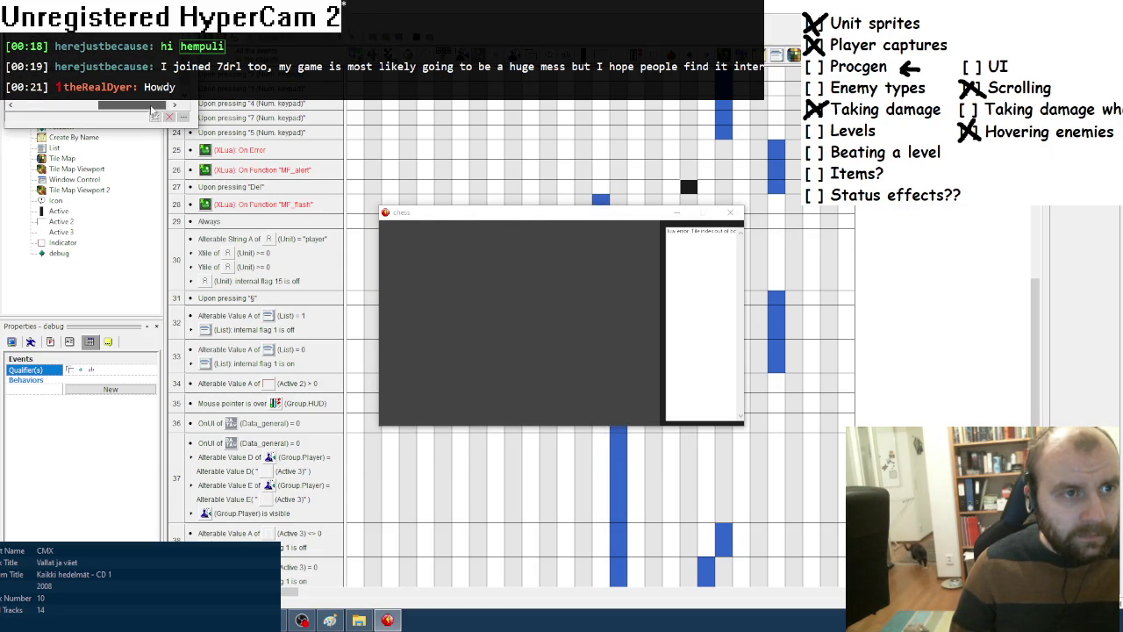
left_click(730, 212)
key("alt+Tab")
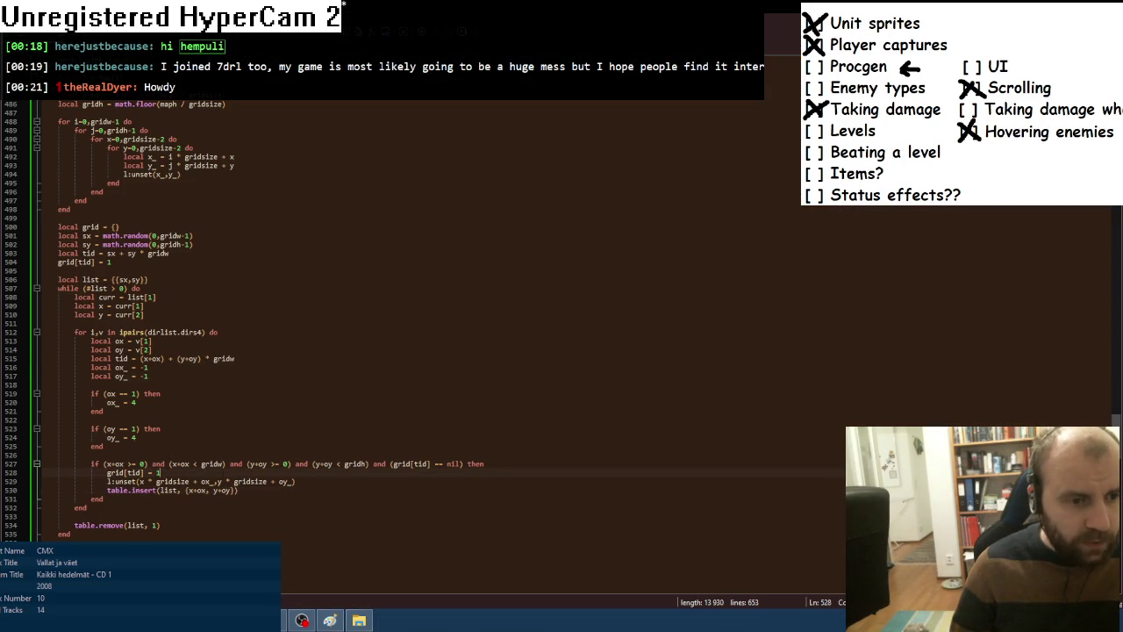
Add 'if inbounds(x * gridsize + ox_, y * gridsize + oy_) then' above the l:unset call.
key("Return")
type("if ")
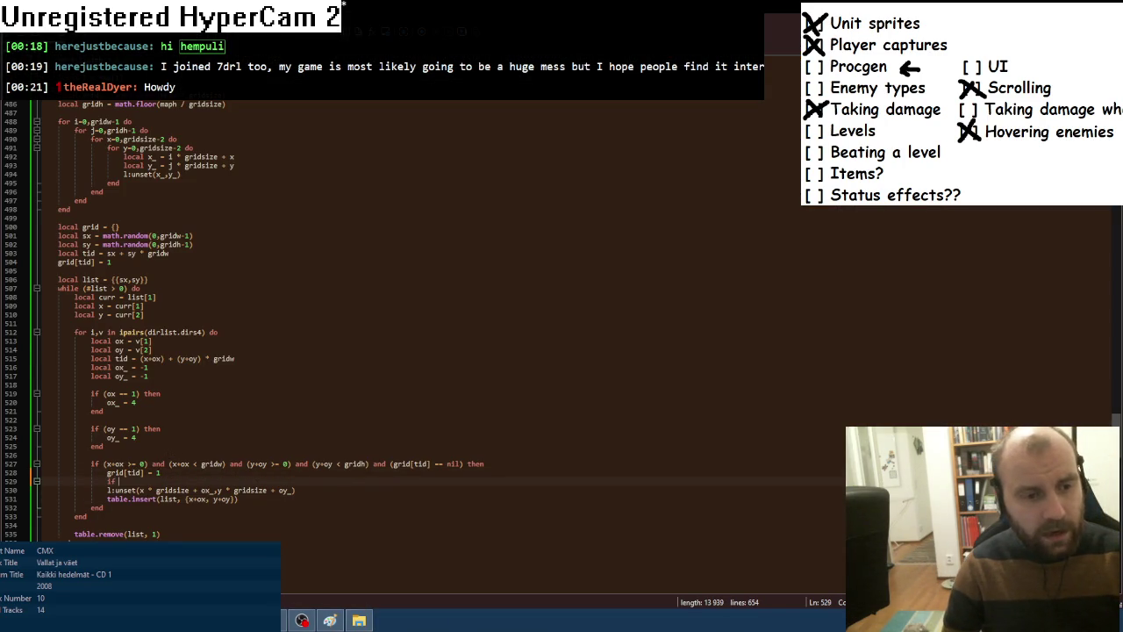
type("inbo")
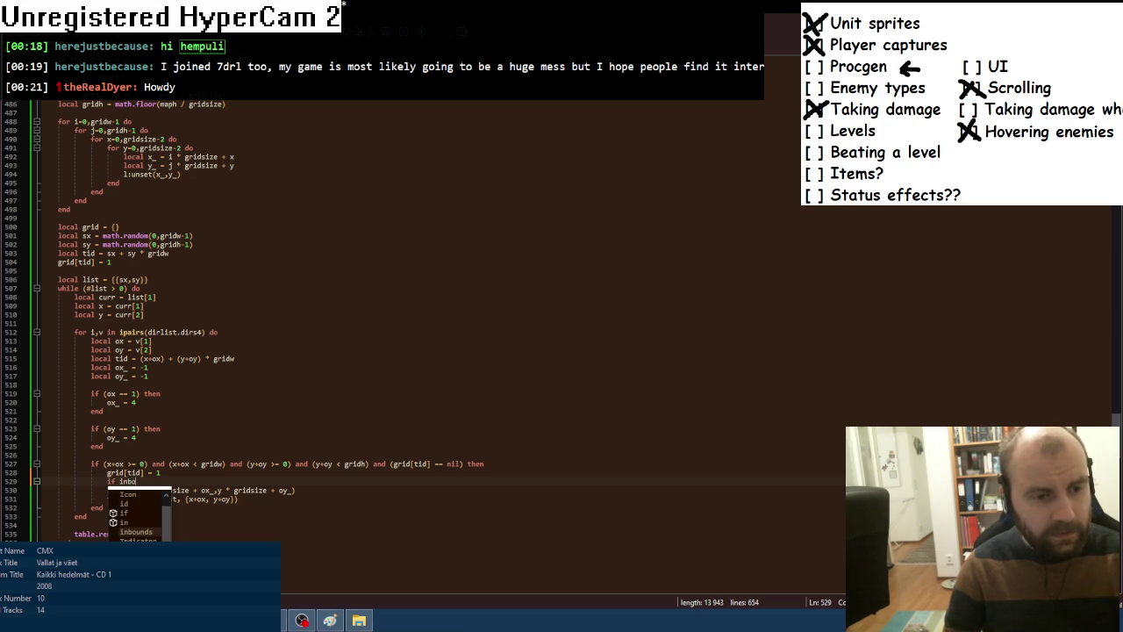
type("unds(")
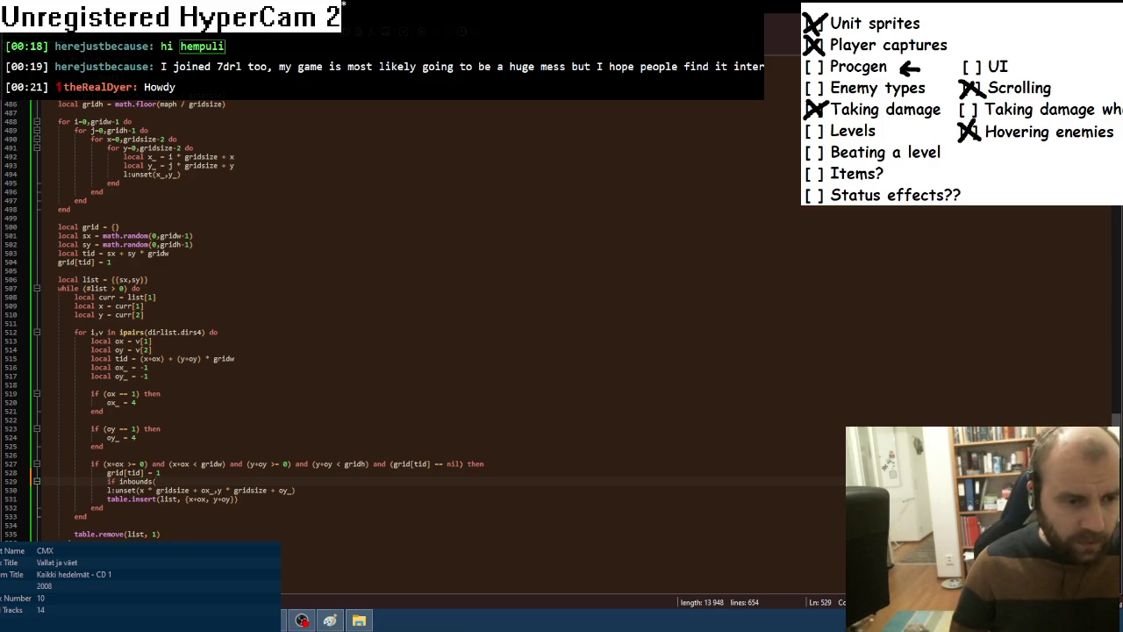
left_click_drag(139, 489, 293, 490)
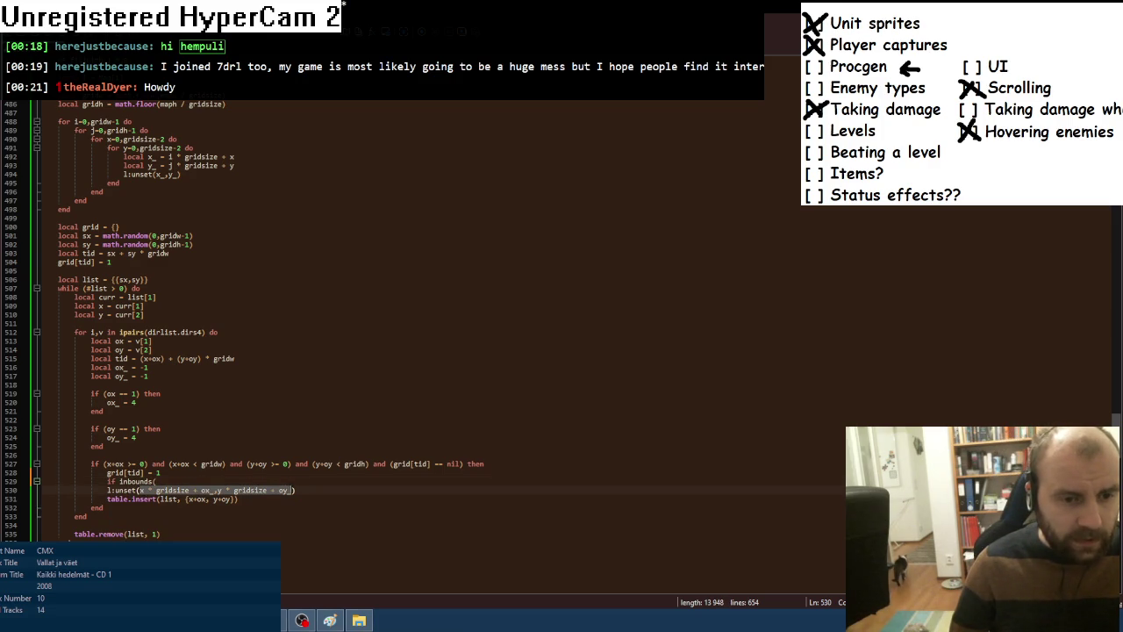
key("ctrl+c")
key("Up")
key("ctrl+v")
type(") ")
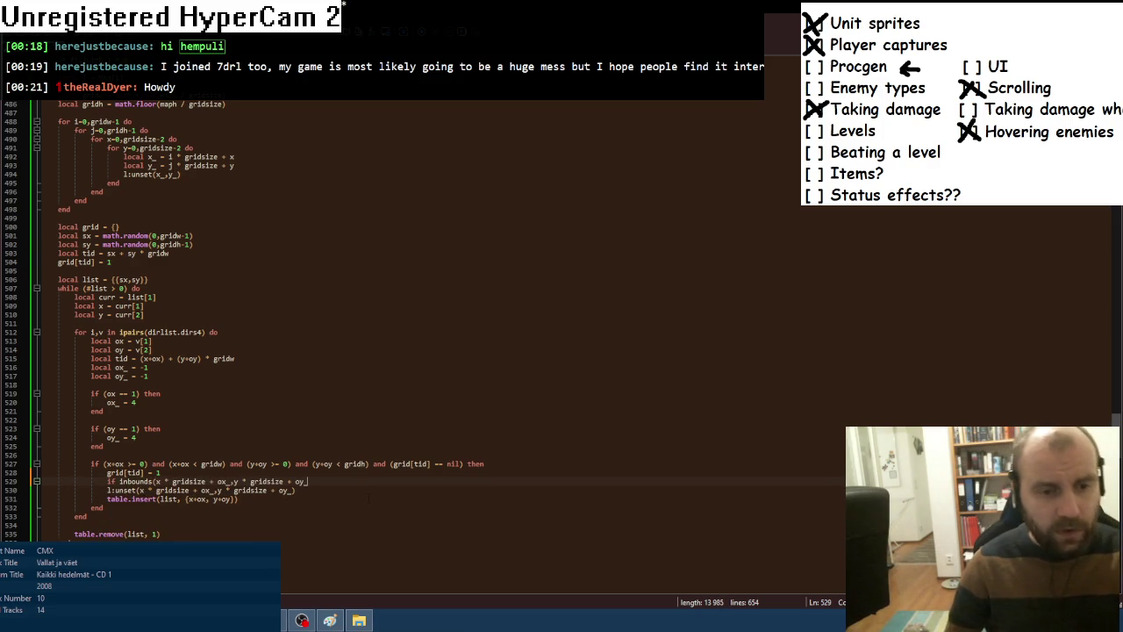
type("then")
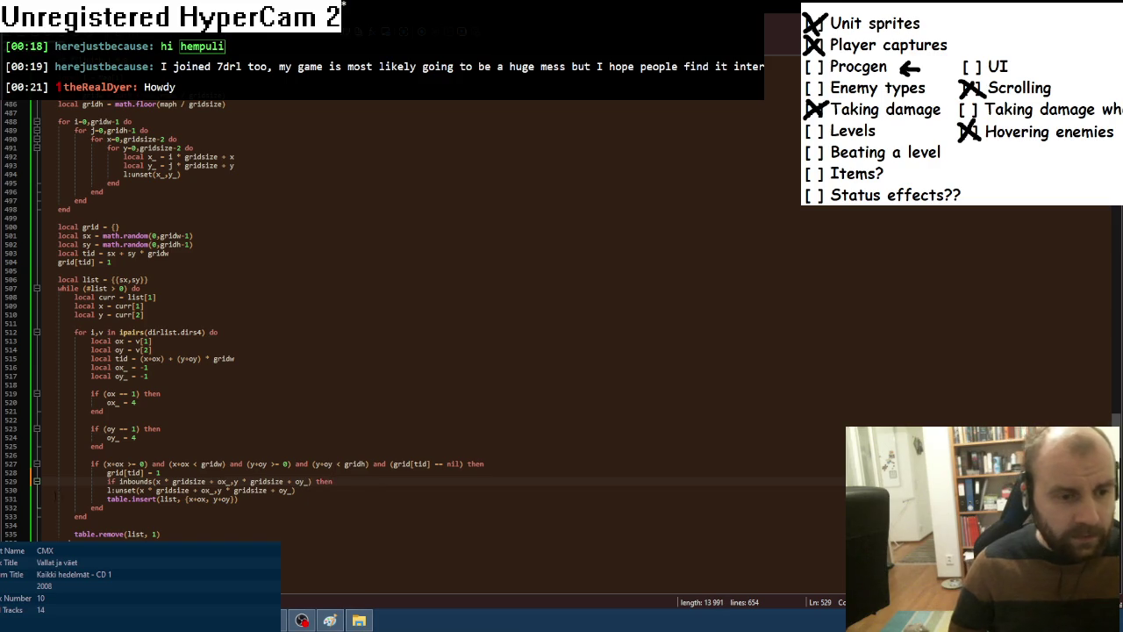
Indent the l:unset call inside the new check and close it with 'end'.
key("Down")
key("Home")
key("Tab")
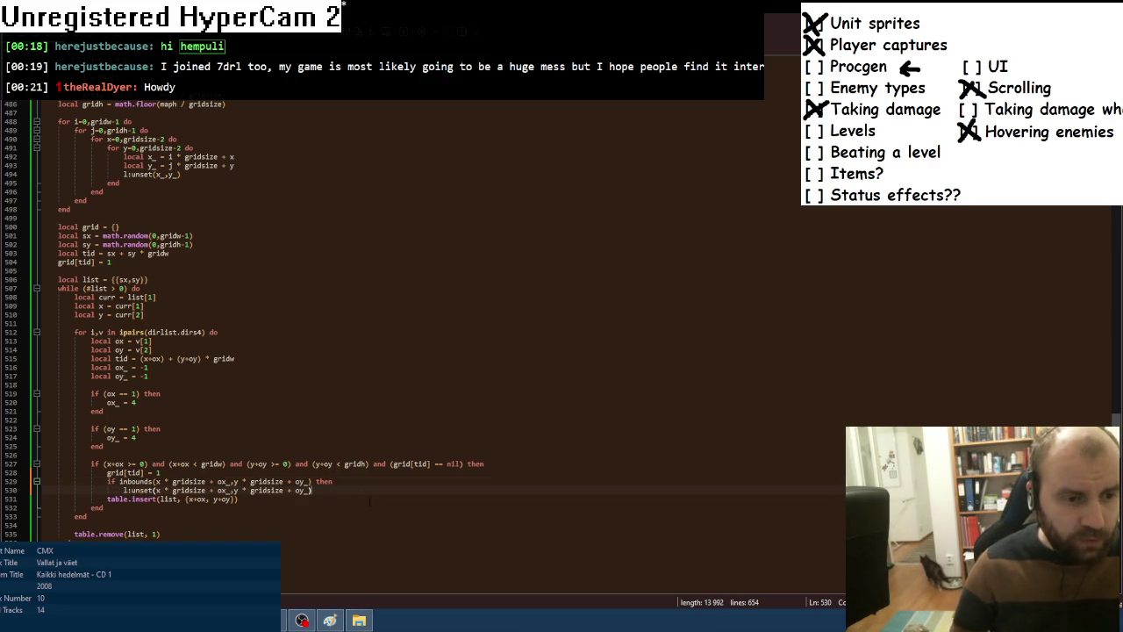
key("End")
key("Return")
type("end")
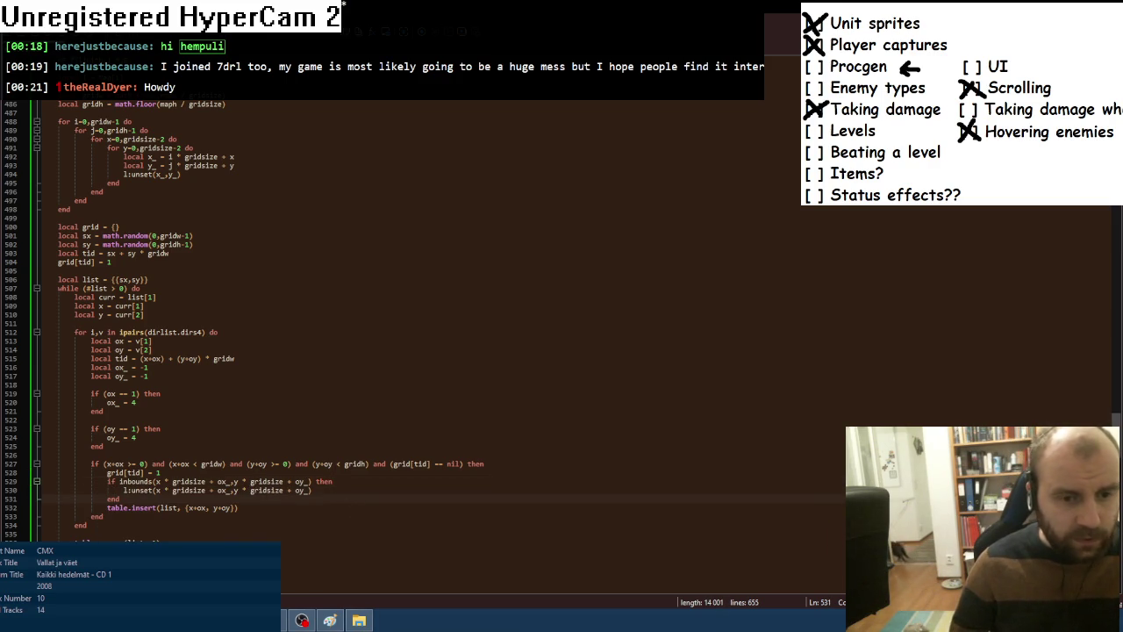
key("alt+Tab")
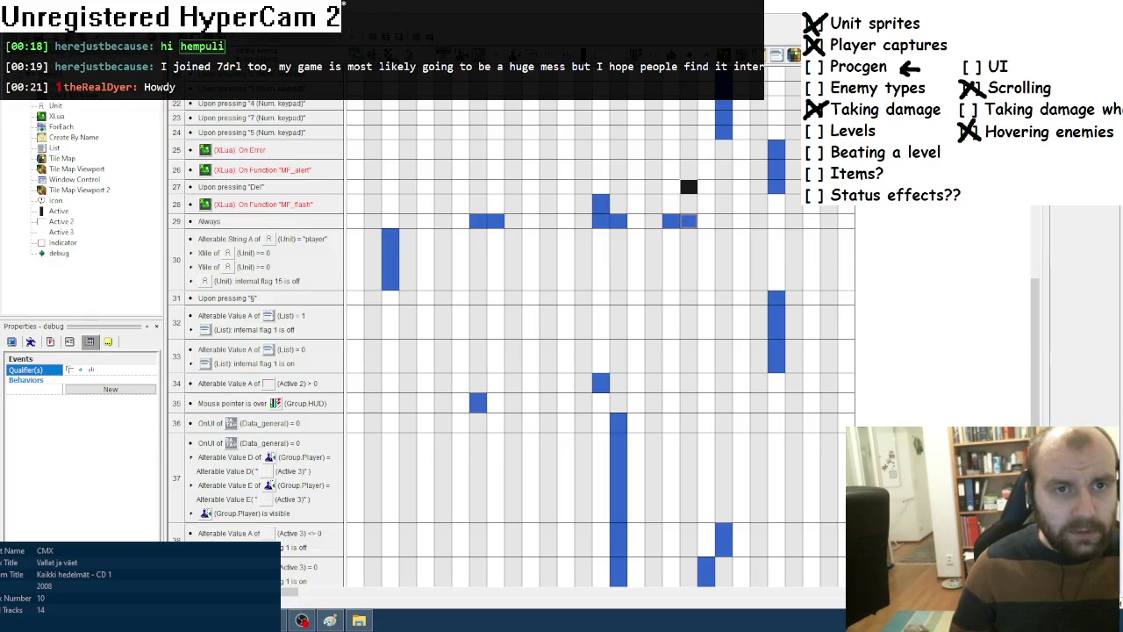
Test-run the chess game to see stone rooms split by brick walls, then close it.
key("F8")
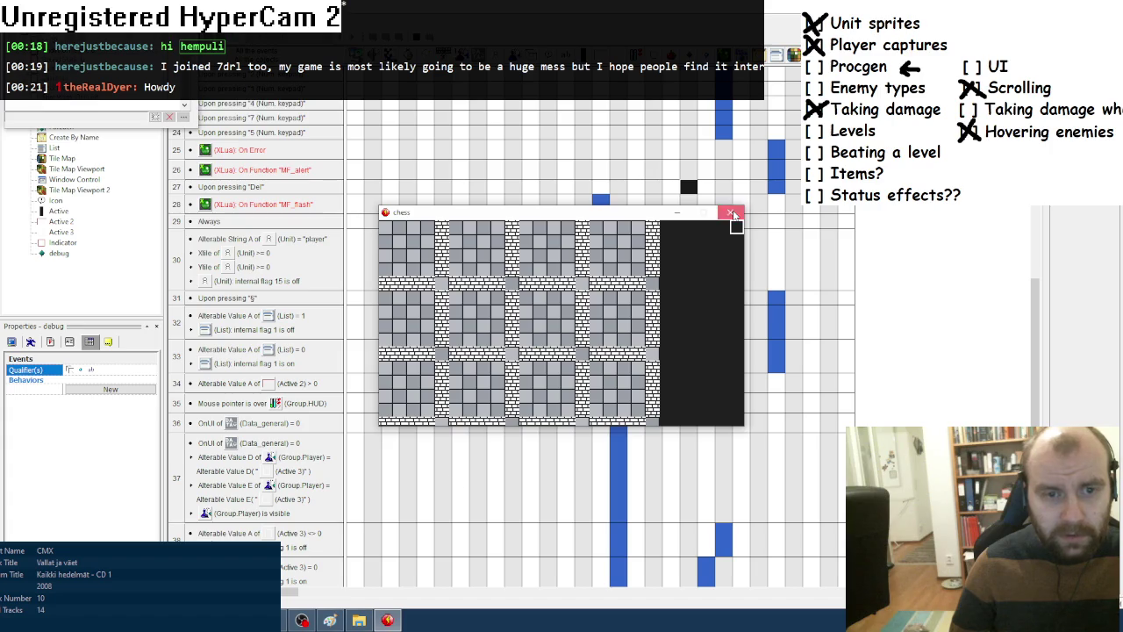
left_click(733, 214)
key("alt+Tab")
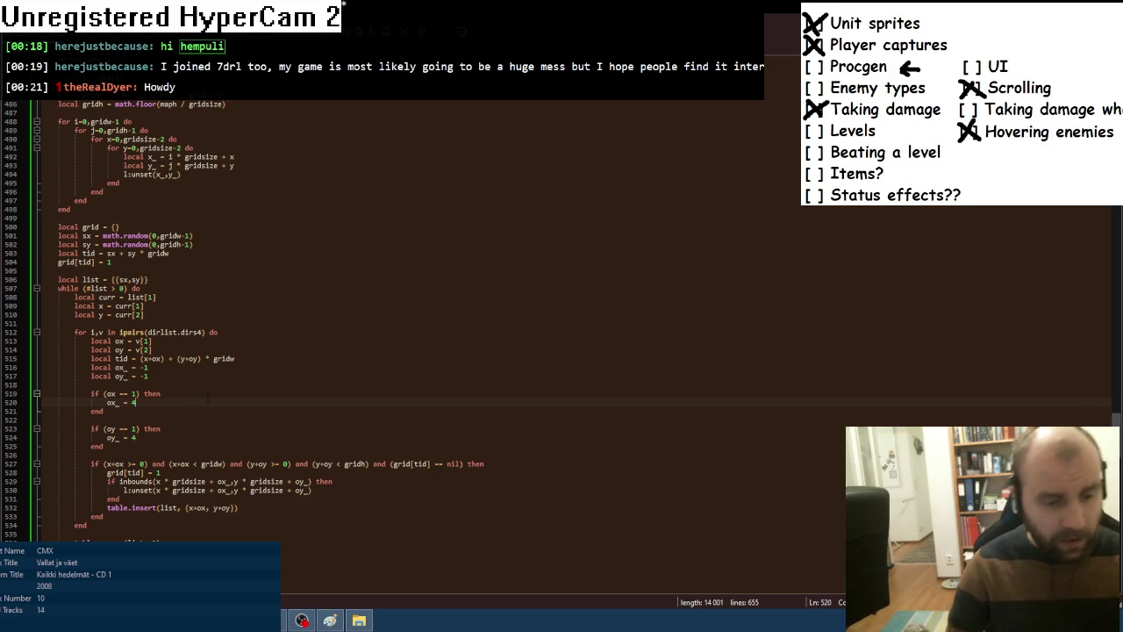
Add oy_ = 2 under ox_ = 4 and ox_ = 2 under oy_ = 4.
key("Return")
type("oy_ = ")
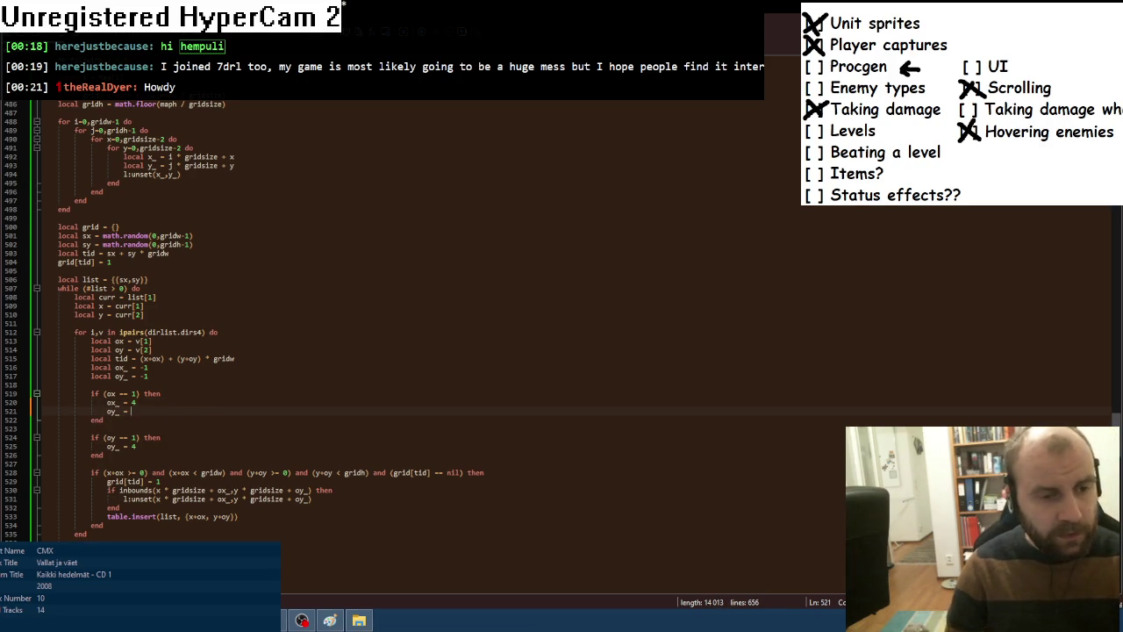
type("2")
key("alt+Tab")
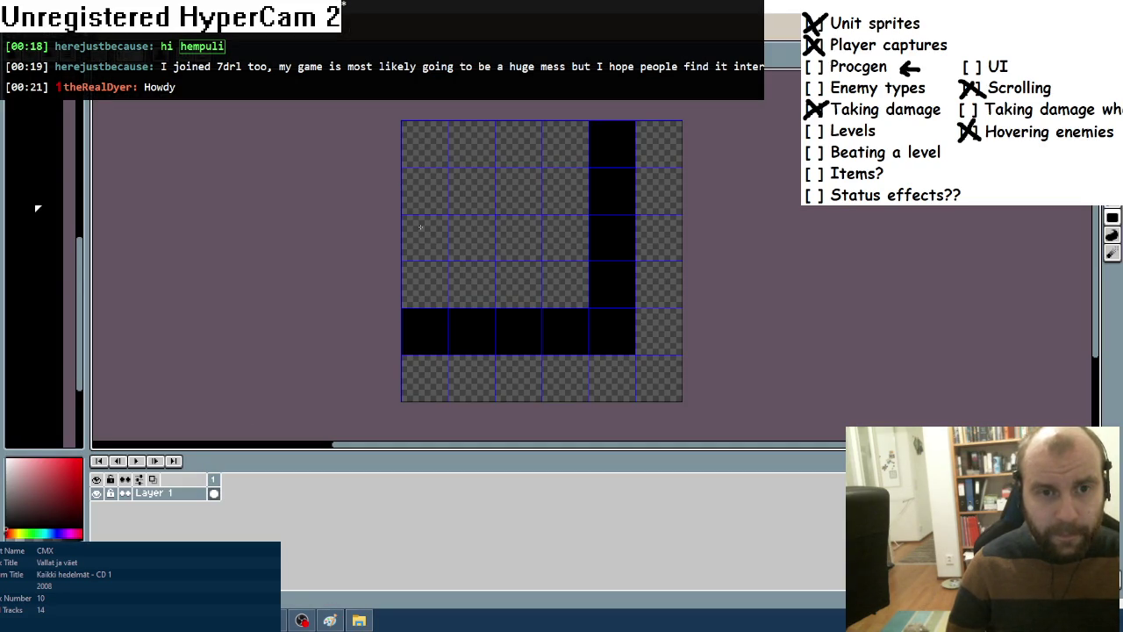
key("alt+Tab")
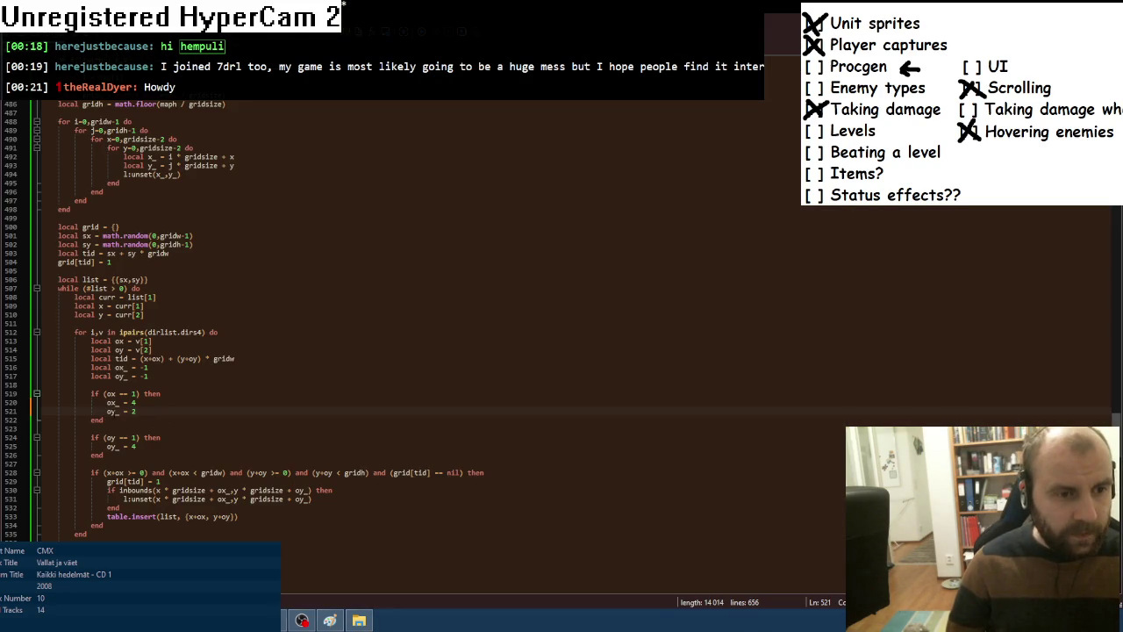
left_click(175, 437)
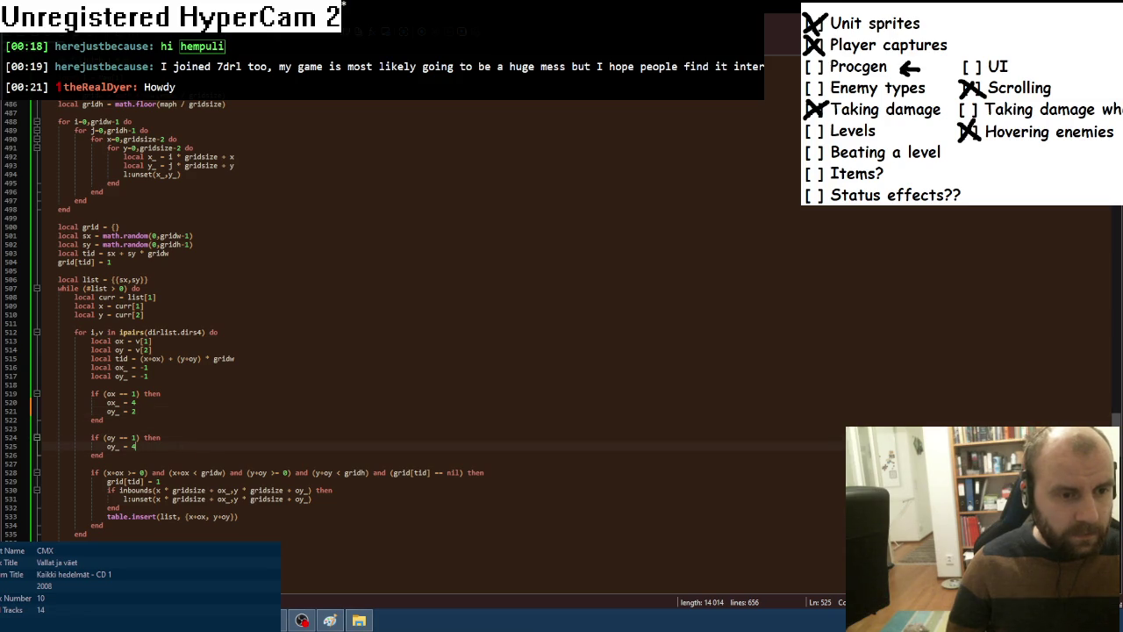
key("Return")
type("ox")
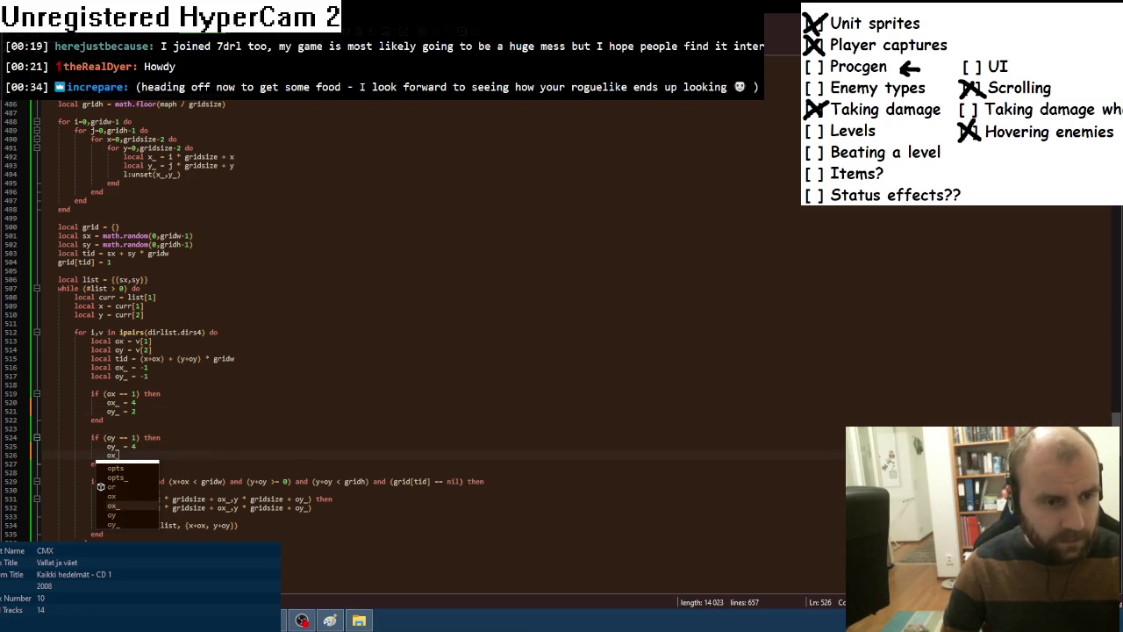
type("_ = 2")
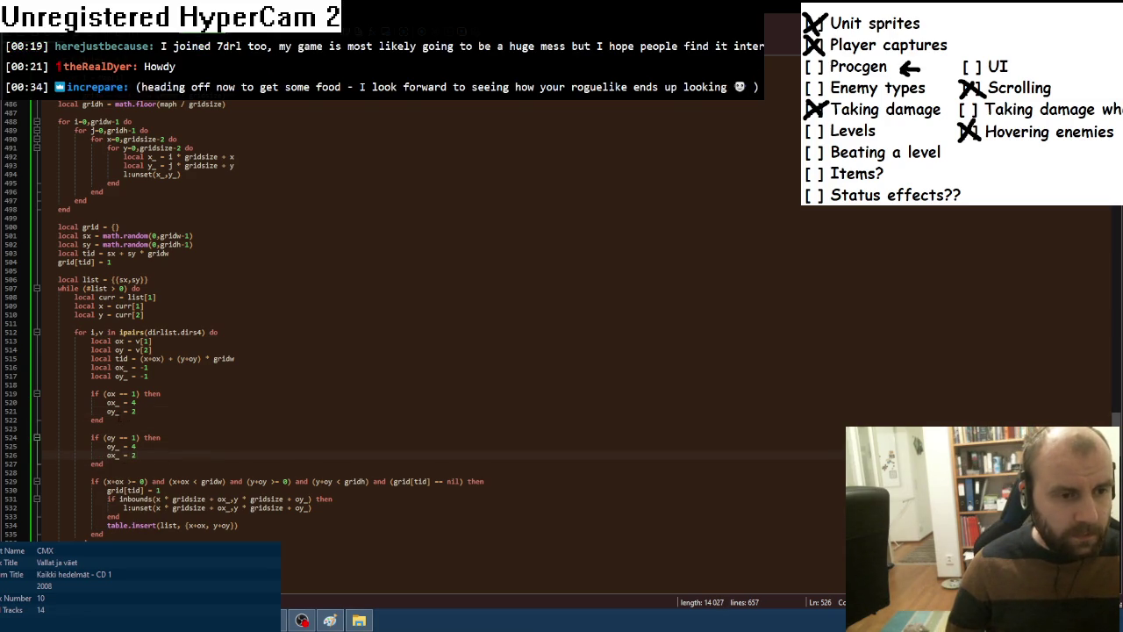
Test-run the chess game in Fusion to check the maze, then close it.
key("alt+Tab")
key("F8")
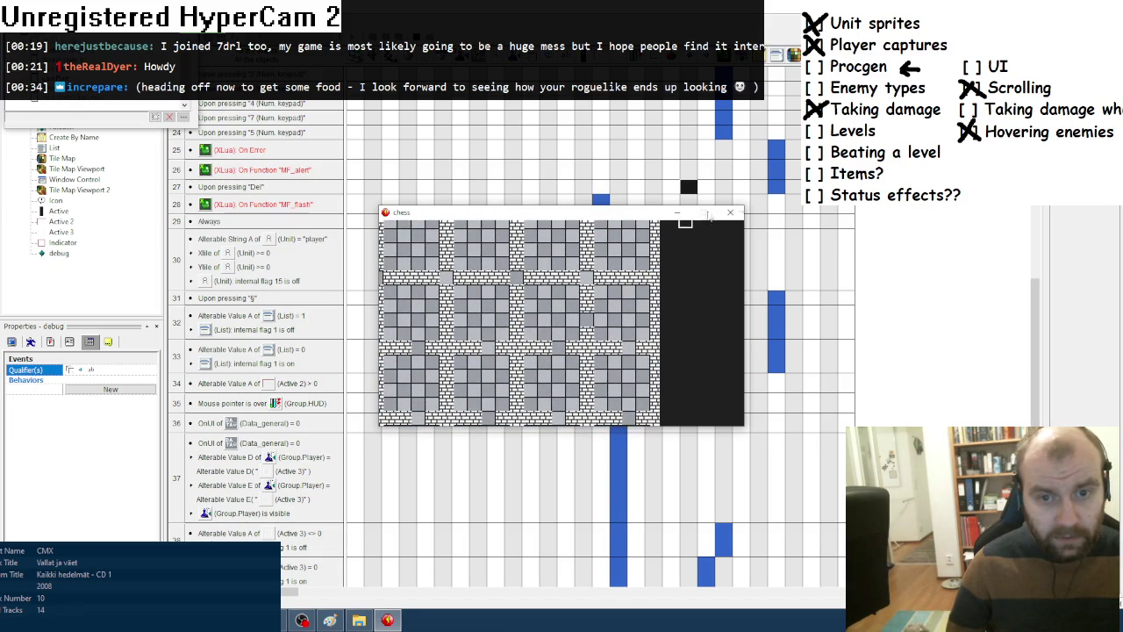
left_click(730, 211)
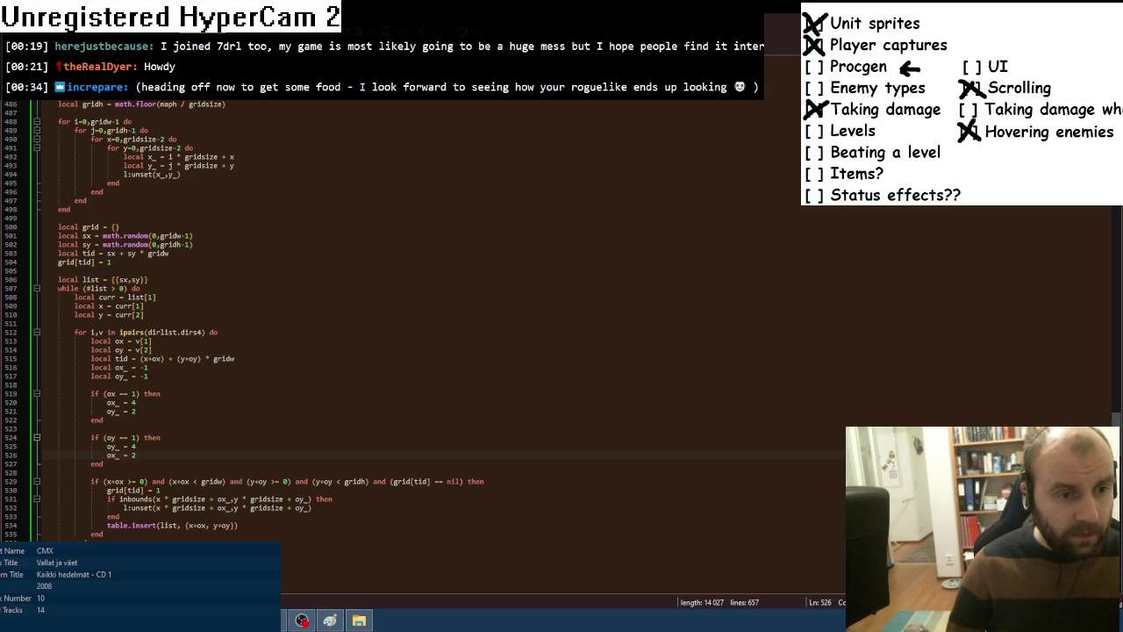
Add an 'if (ox == 0) then ox_ = 2 end' block above the ox == 1 check.
left_click(91, 393)
type("if (ox == 0")
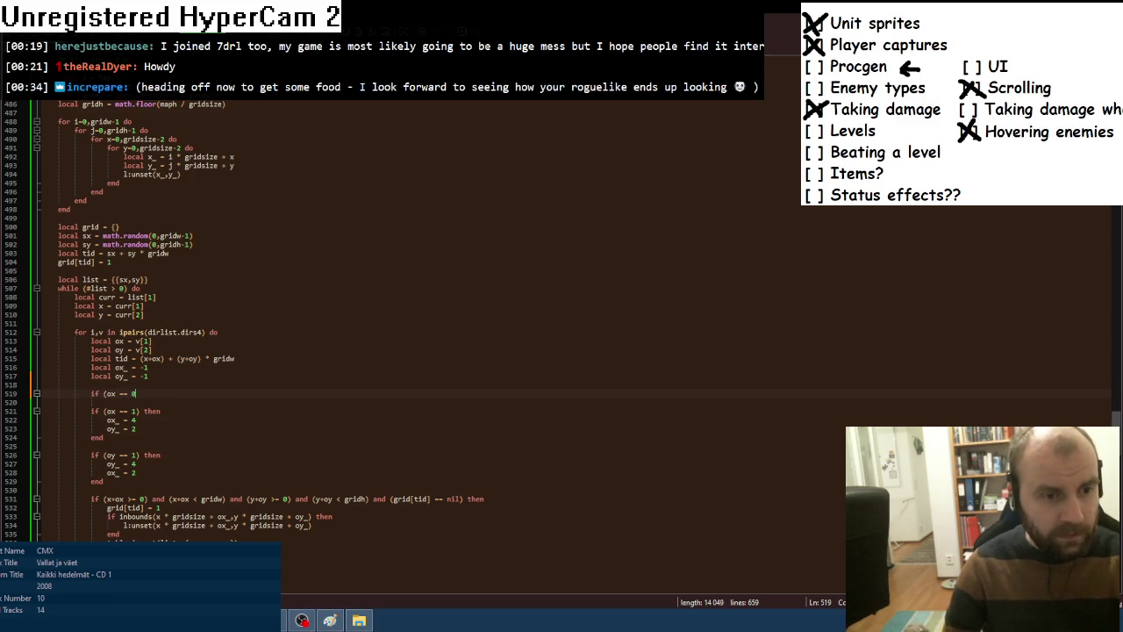
type(") then")
key("Return")
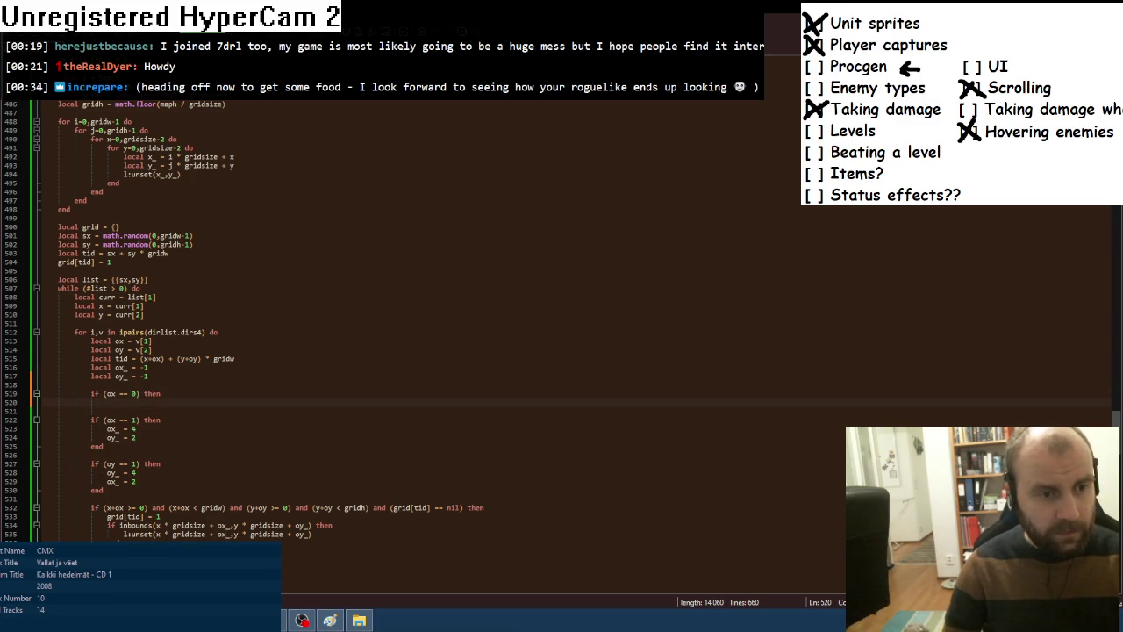
type("ox_")
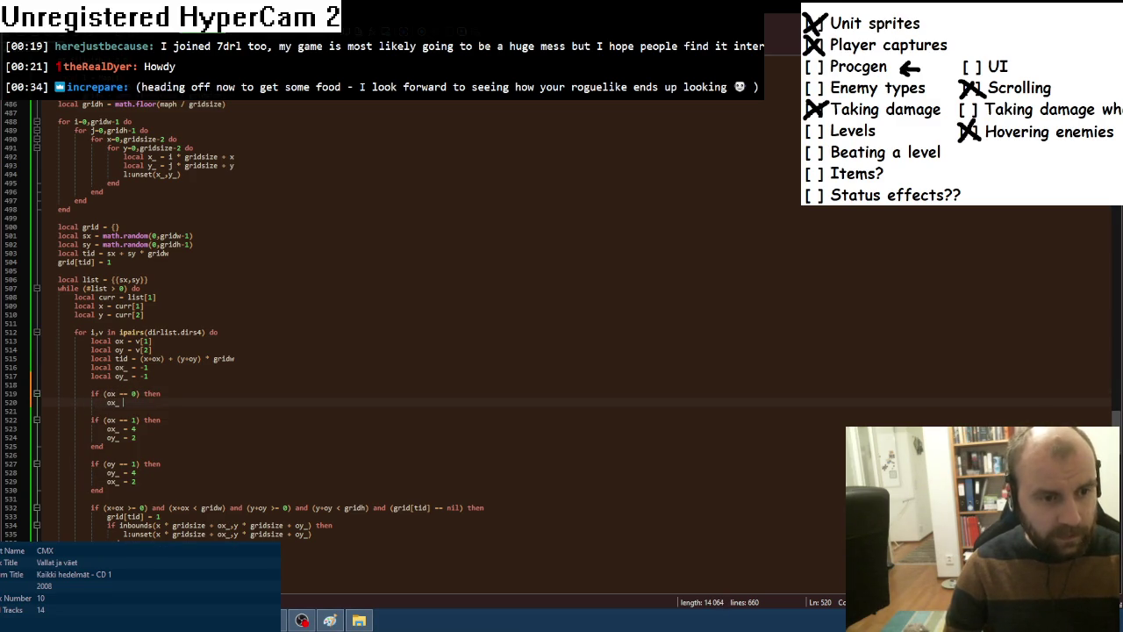
type(" = 2")
key("Return")
type("end")
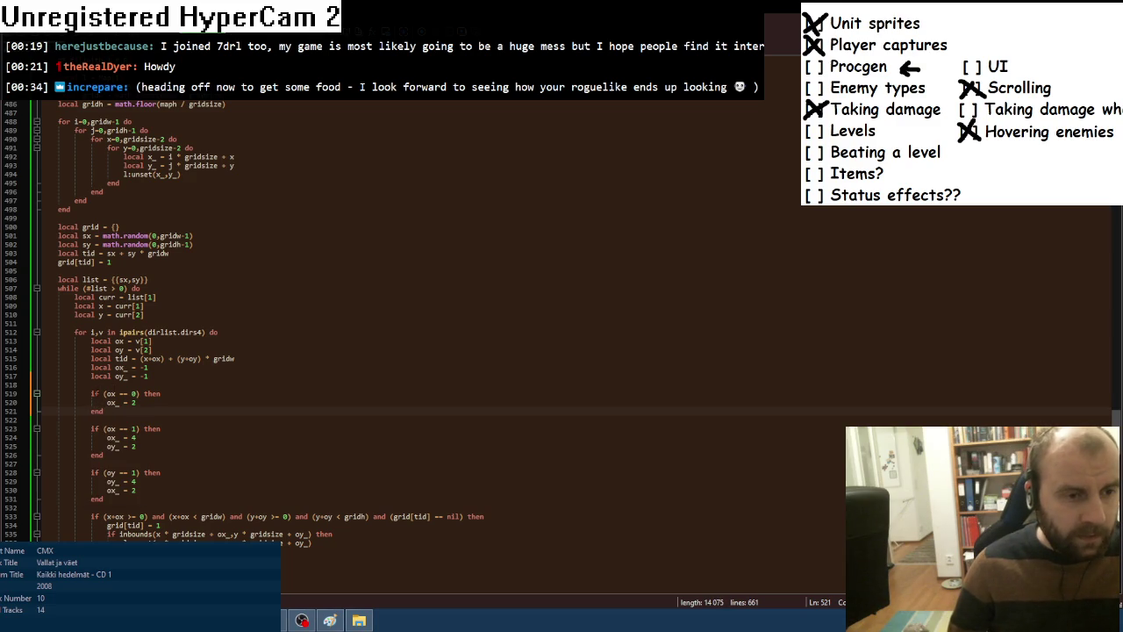
Copy it into an oy == 0 block setting oy_ = 2, delete the stray line, and test-run.
key("ctrl+v")
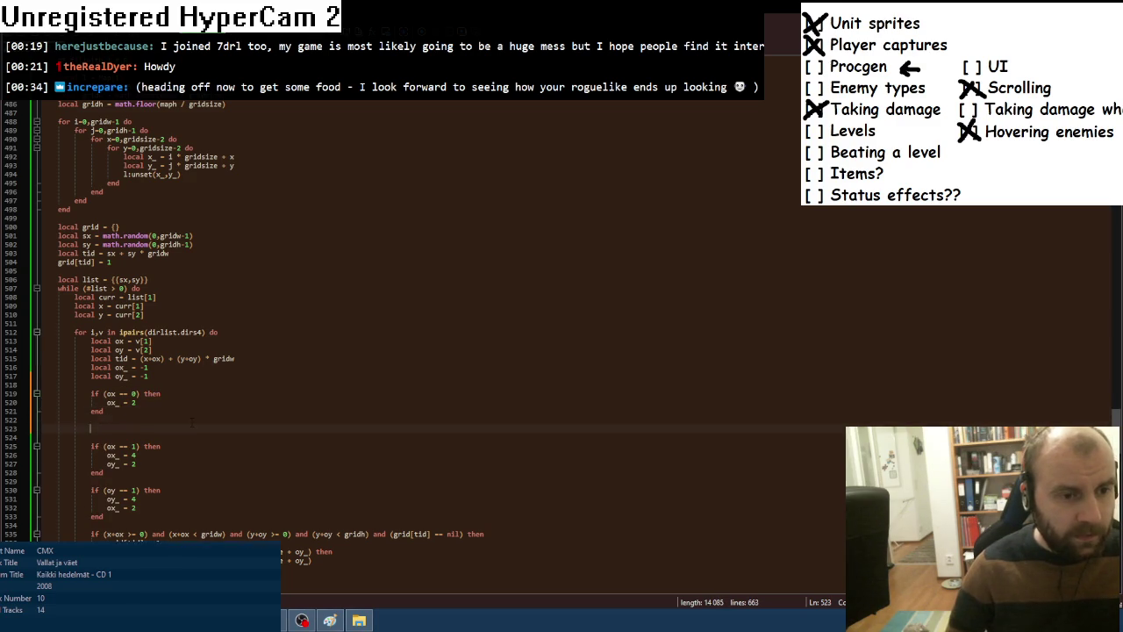
left_click(112, 428)
key("Delete")
type("y")
key("Delete")
type("y")
key("Down")
key("Down")
key("Down")
key("End")
key("shift+Home")
key("shift+Home")
key("BackSpace")
key("BackSpace")
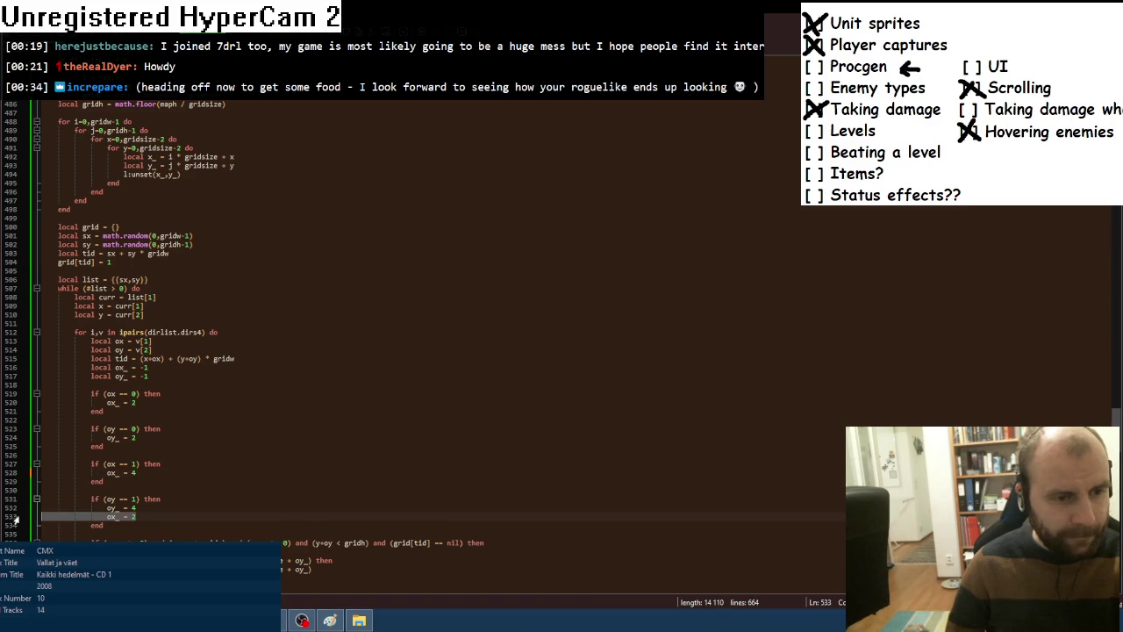
key("alt+Tab")
key("F8")
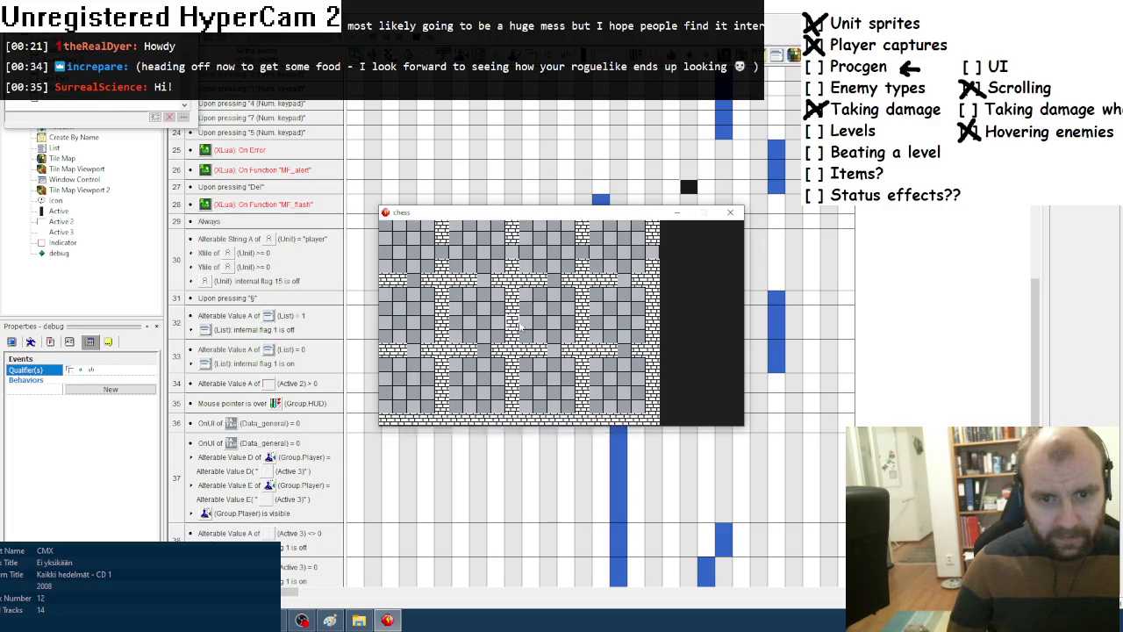
Close the chess test window showing walled rooms and switch back to Notepad++.
left_click(730, 212)
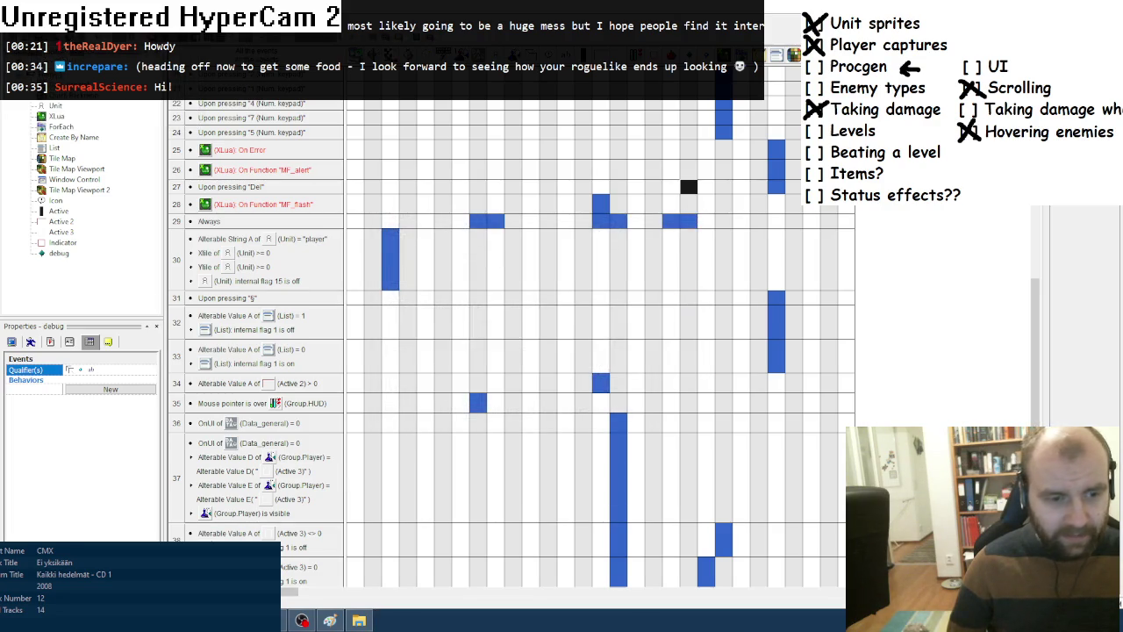
key("alt+Tab")
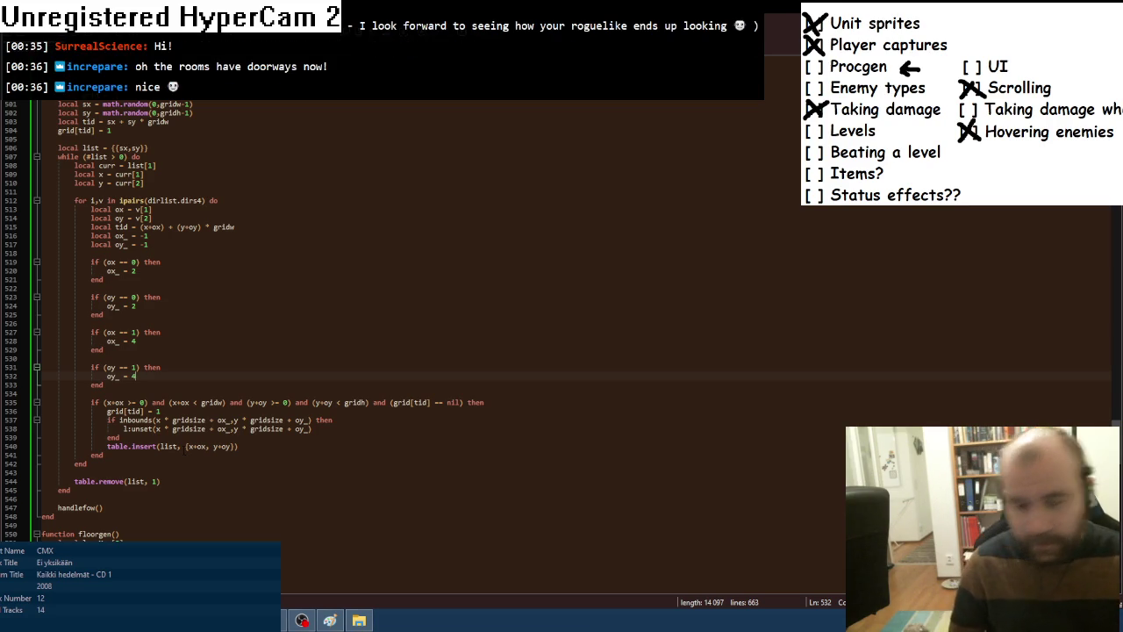
Insert cells at position math.random(1,#list), wrapped in 'if (#list > 1) then' with an else branch.
left_click(180, 445)
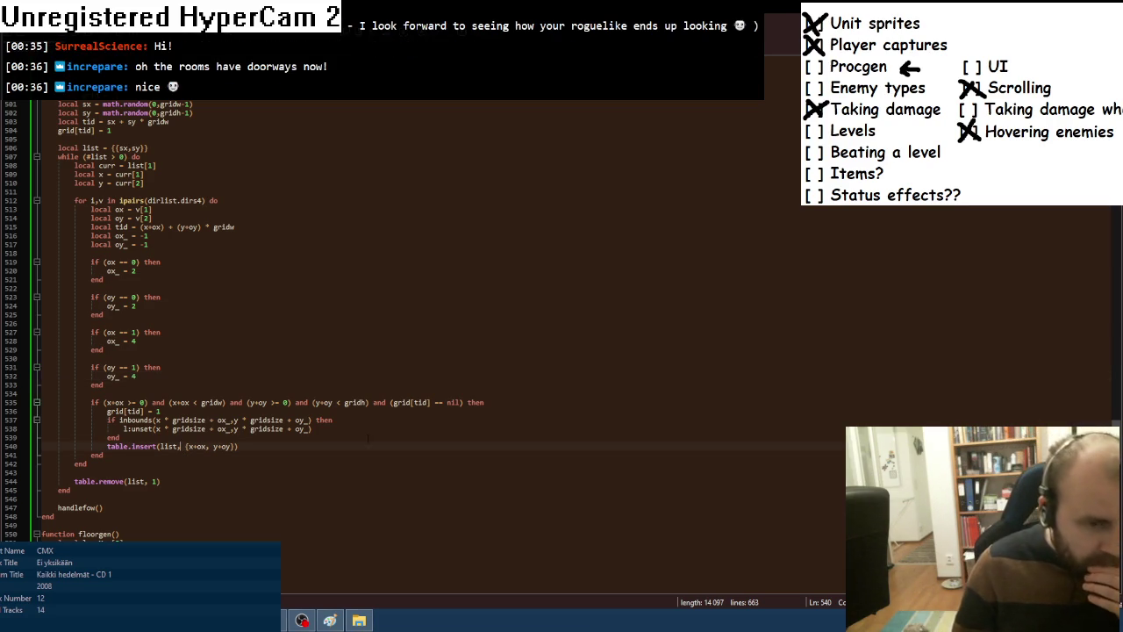
type("math.rando")
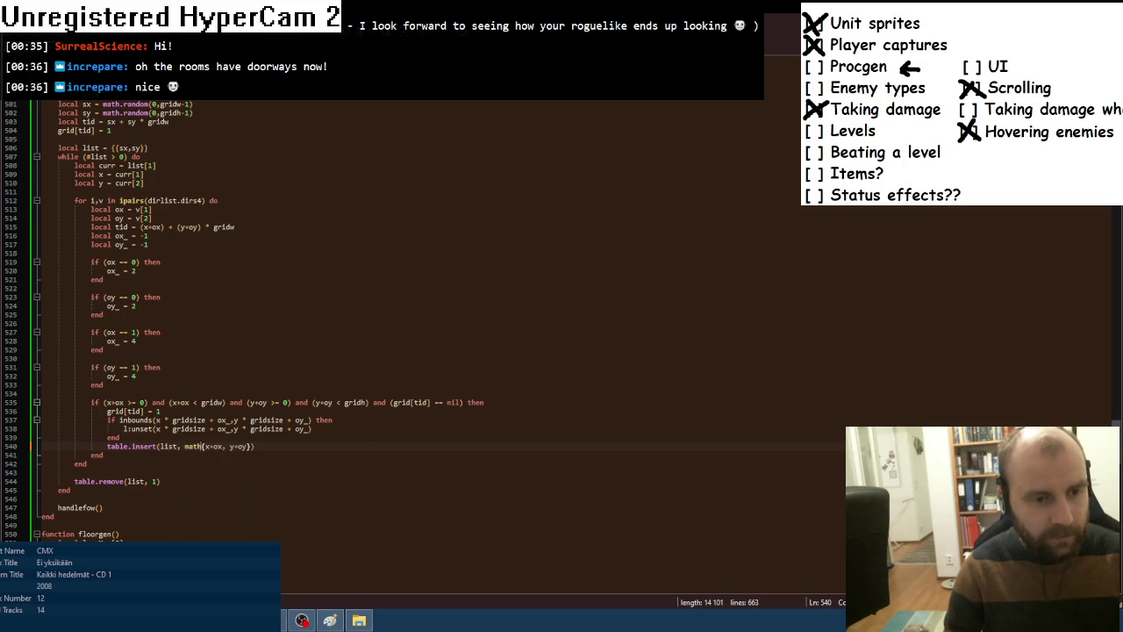
type("m(1,#")
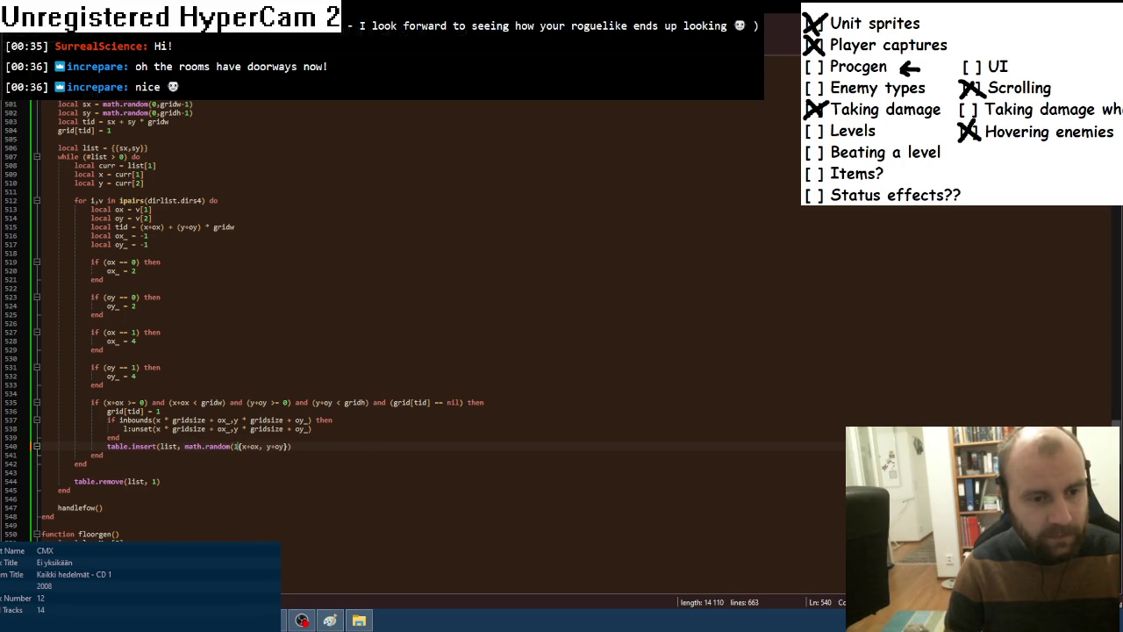
type("list), {x+ox")
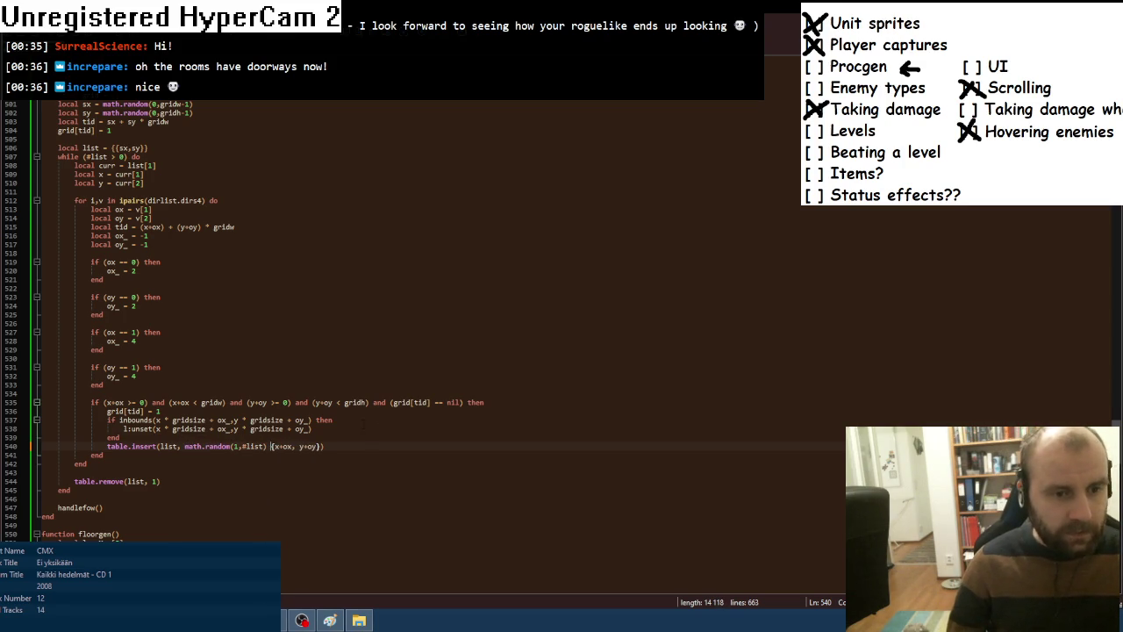
type(",")
left_click(120, 437)
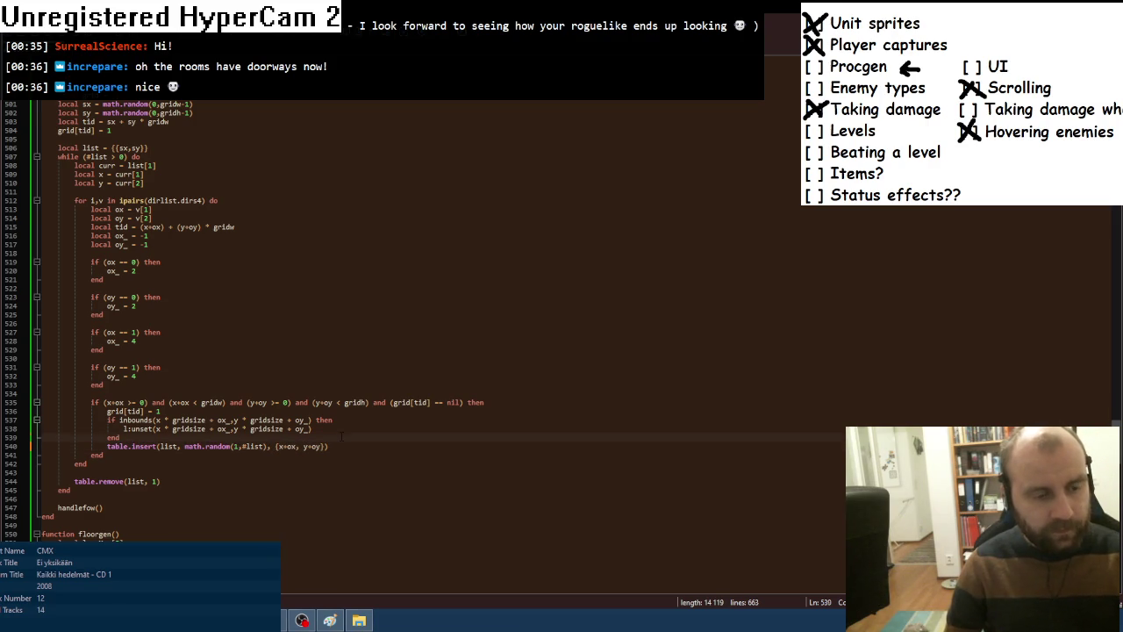
key("Return")
key("Return")
type("if (#list > 1) ")
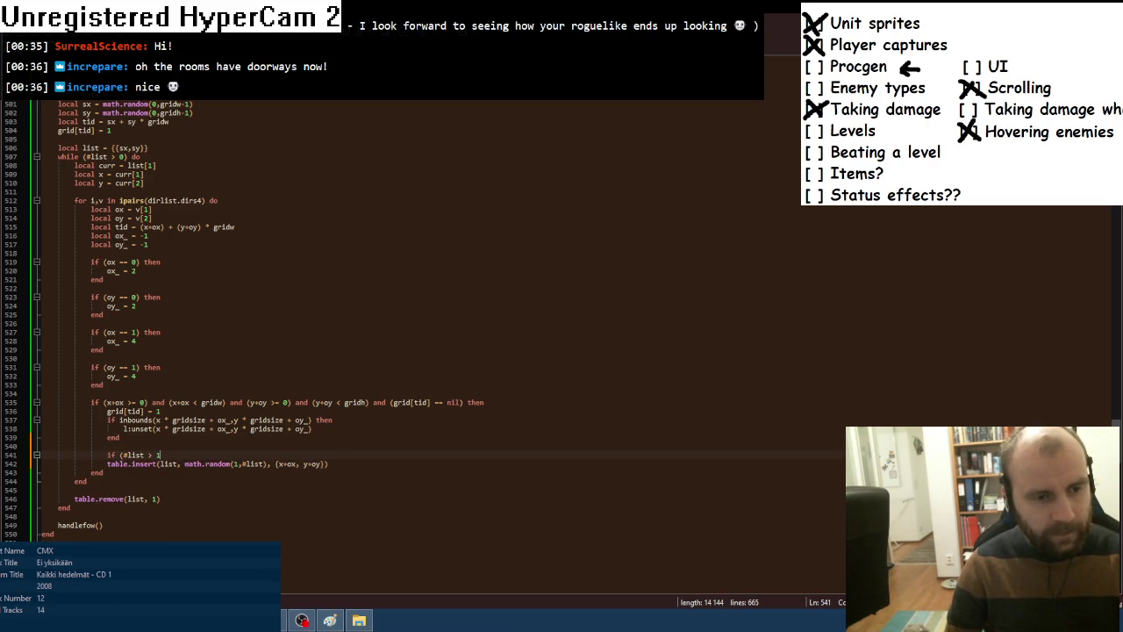
type("then")
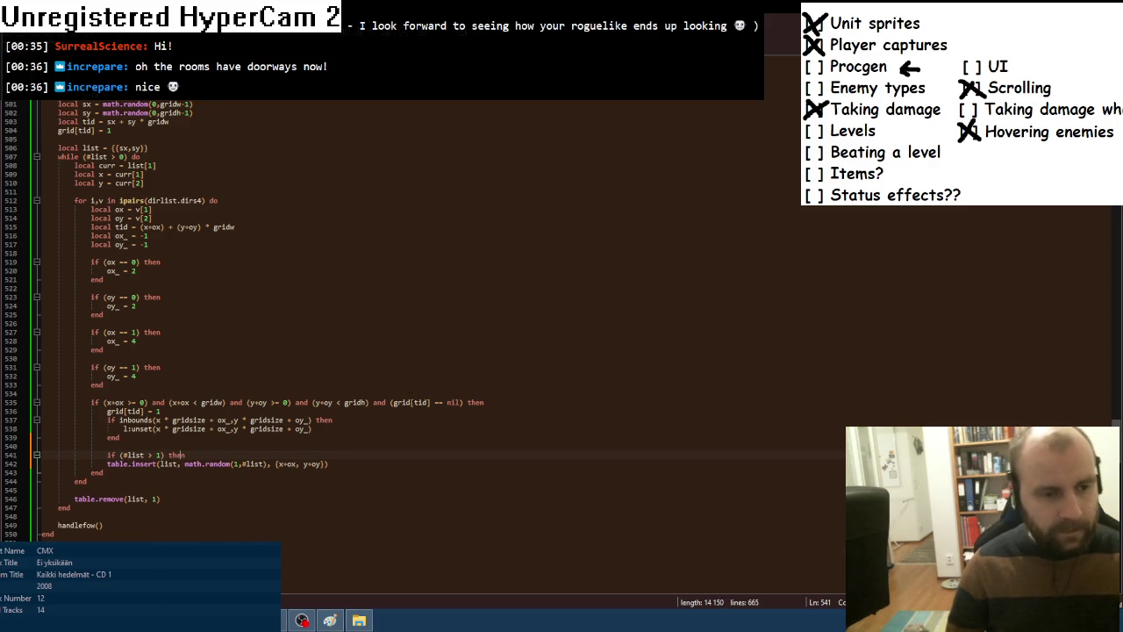
key("Tab")
key("End")
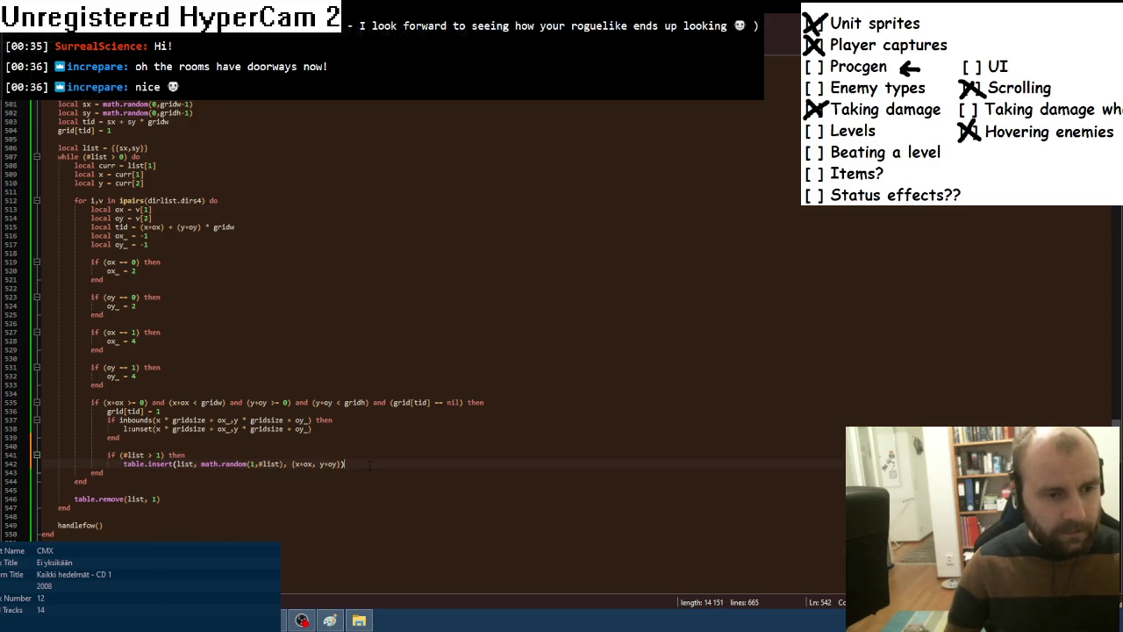
key("Return")
type("else")
key("Return")
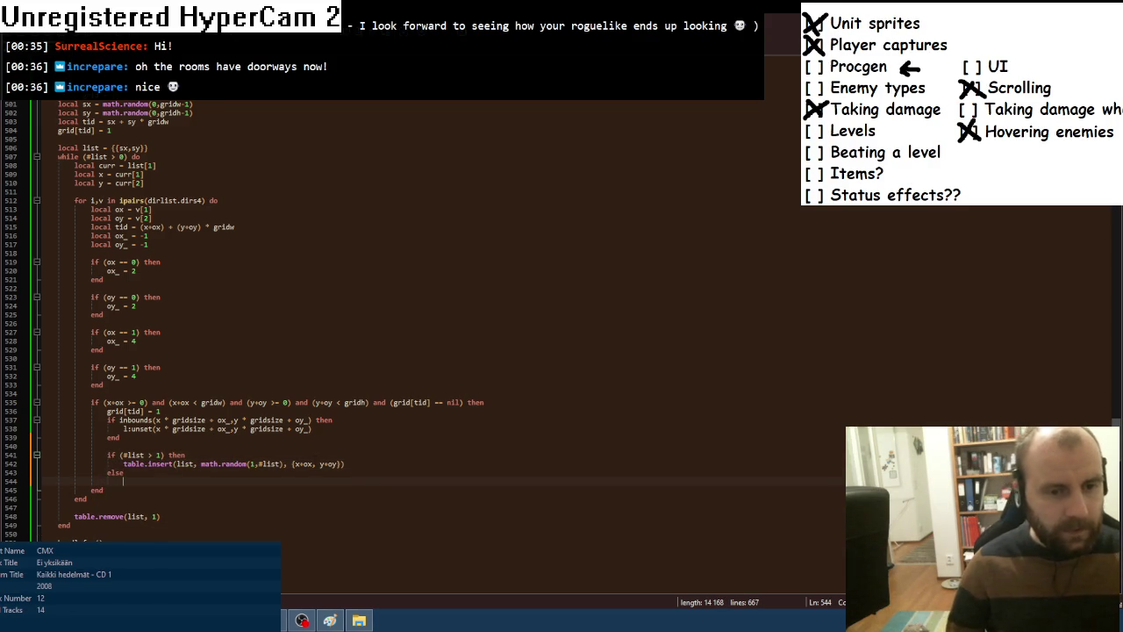
Under else, add a plain table.insert without the random position, close with 'end', and test-run.
double_click(134, 464)
key("shift+End")
key("ctrl+c")
left_click(157, 480)
key("ctrl+v")
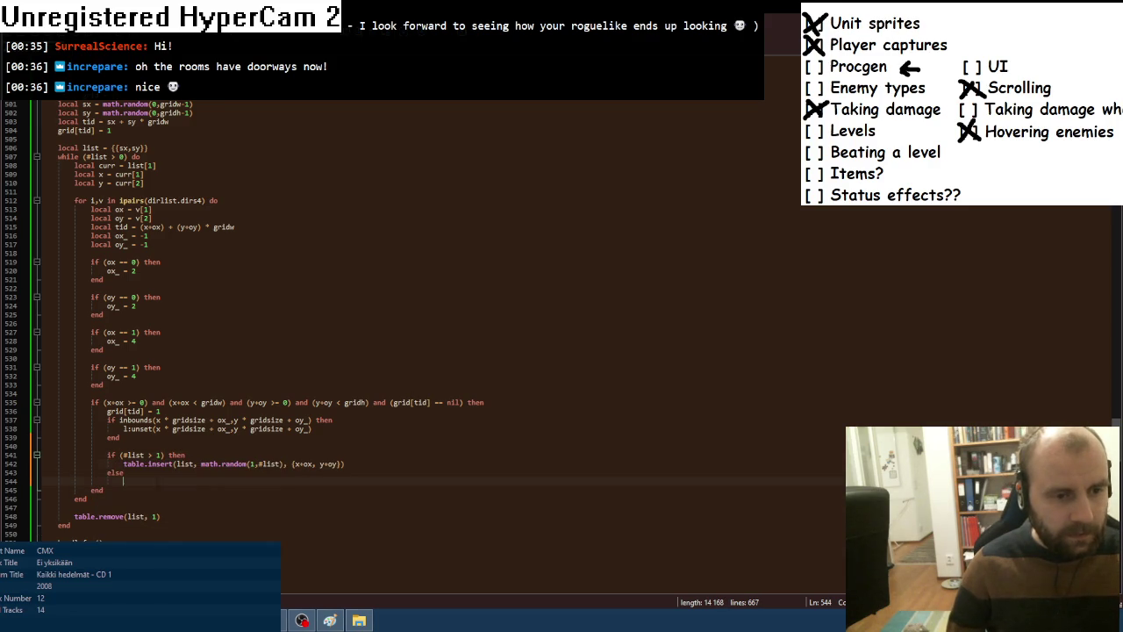
left_click_drag(201, 481, 292, 480)
key("BackSpace")
left_click(317, 481)
key("Return")
type("end")
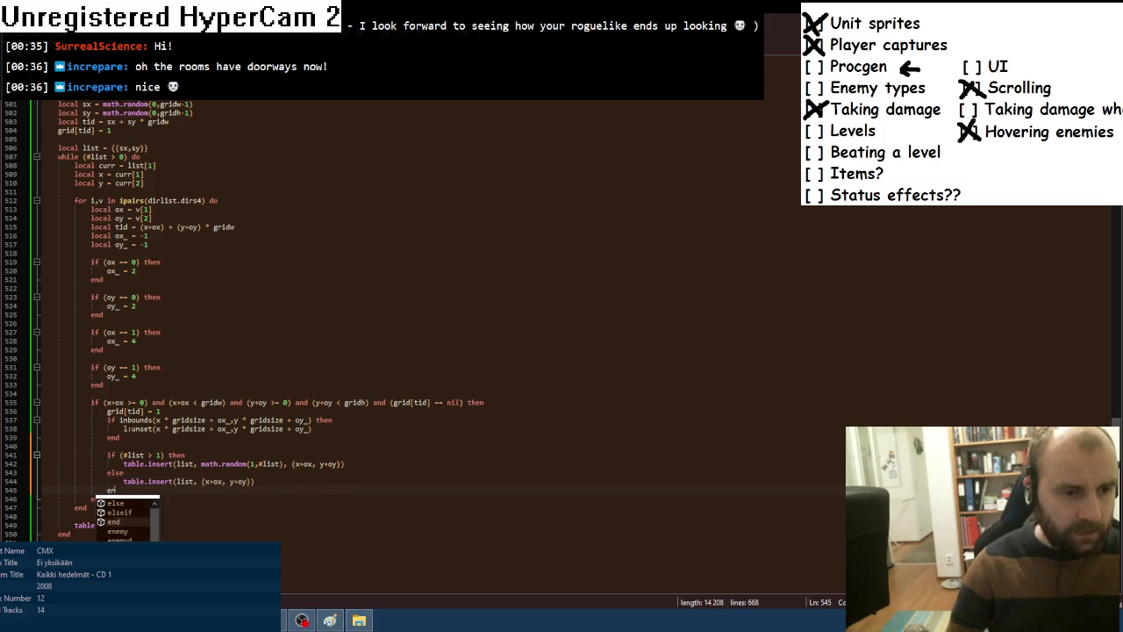
key("alt+Tab")
key("F8")
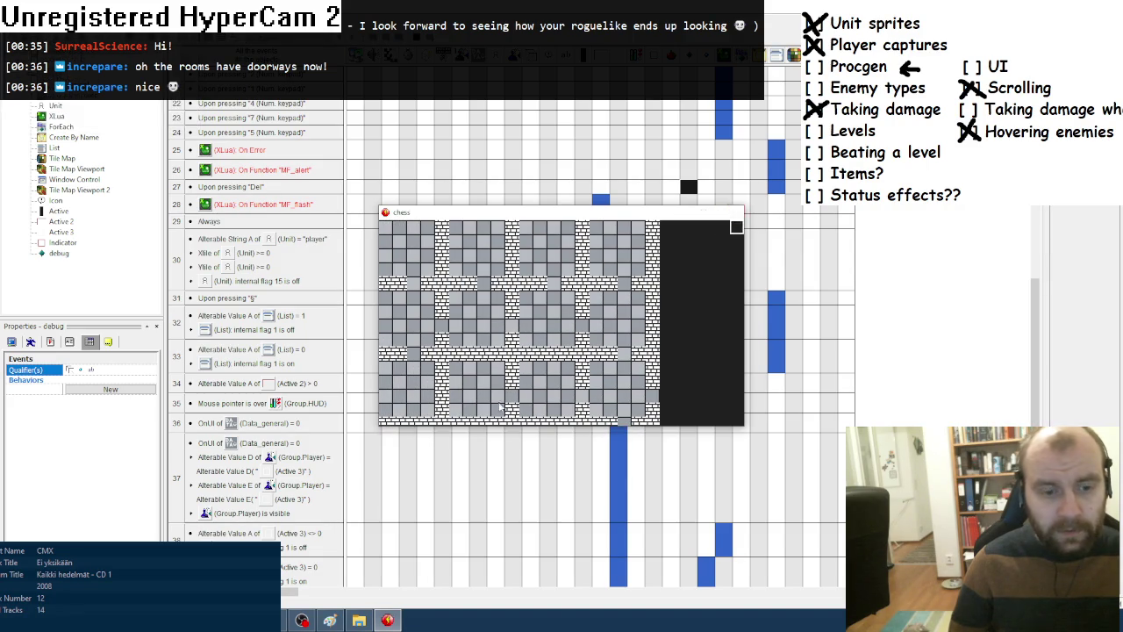
Close the running chess game with Escape and scroll back through the Lua code.
key("Escape")
key("alt+Tab")
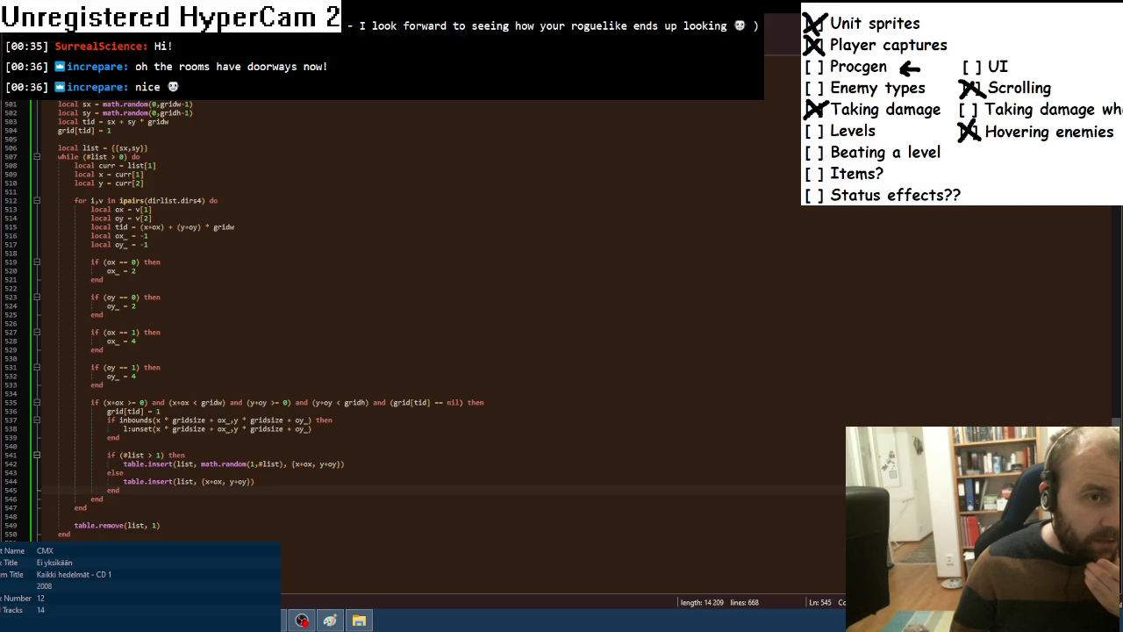
scroll(246, 319, "down", 1)
Below the maze loop, begin create("player",sx * gridsize + 2, for the x coordinate.
left_click(106, 508)
key("Return")
key("Return")
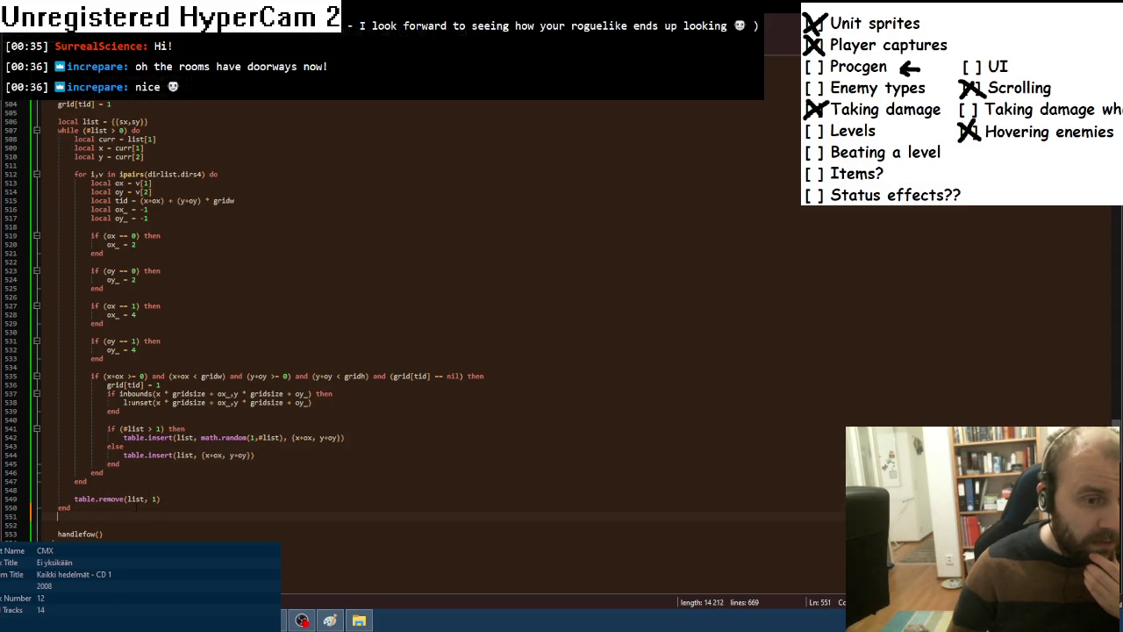
type("create")
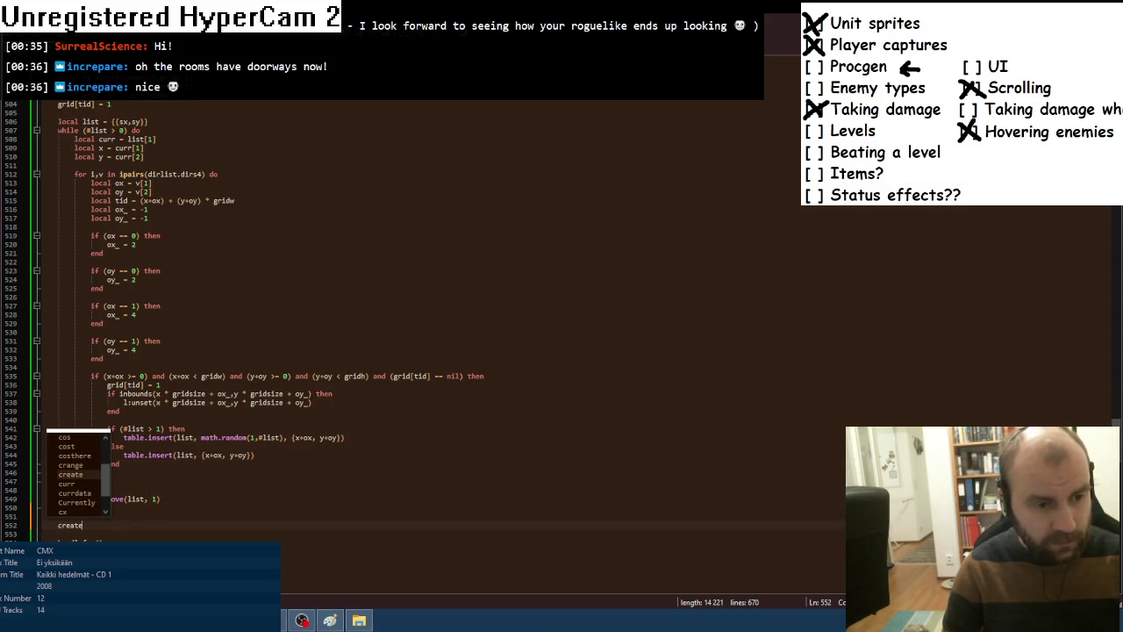
type("(")
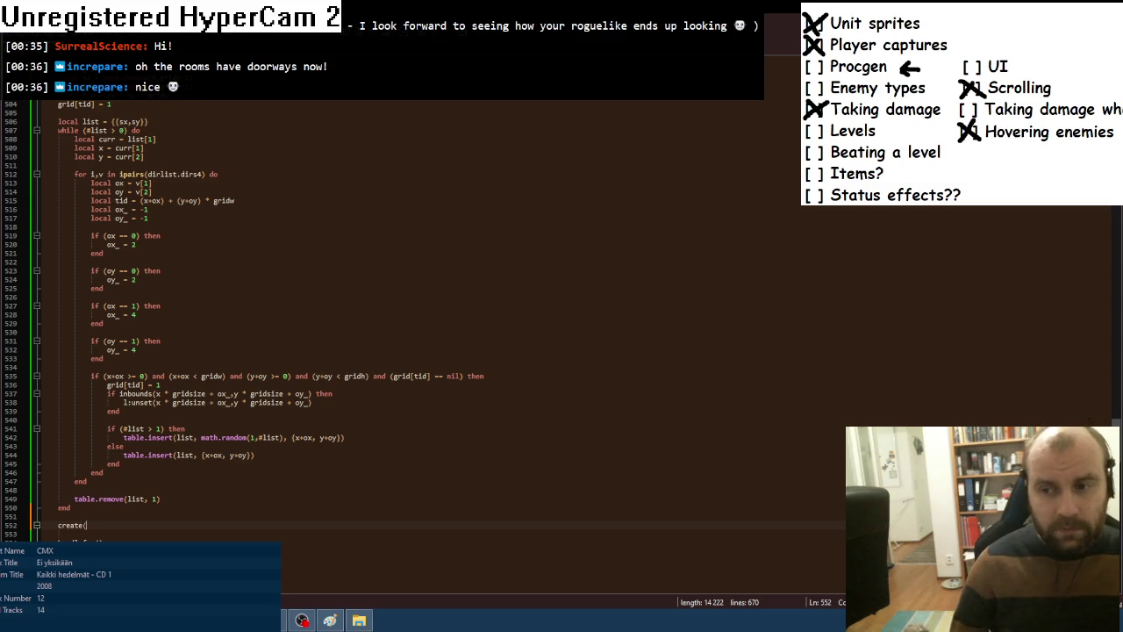
scroll(264, 316, "up", 20)
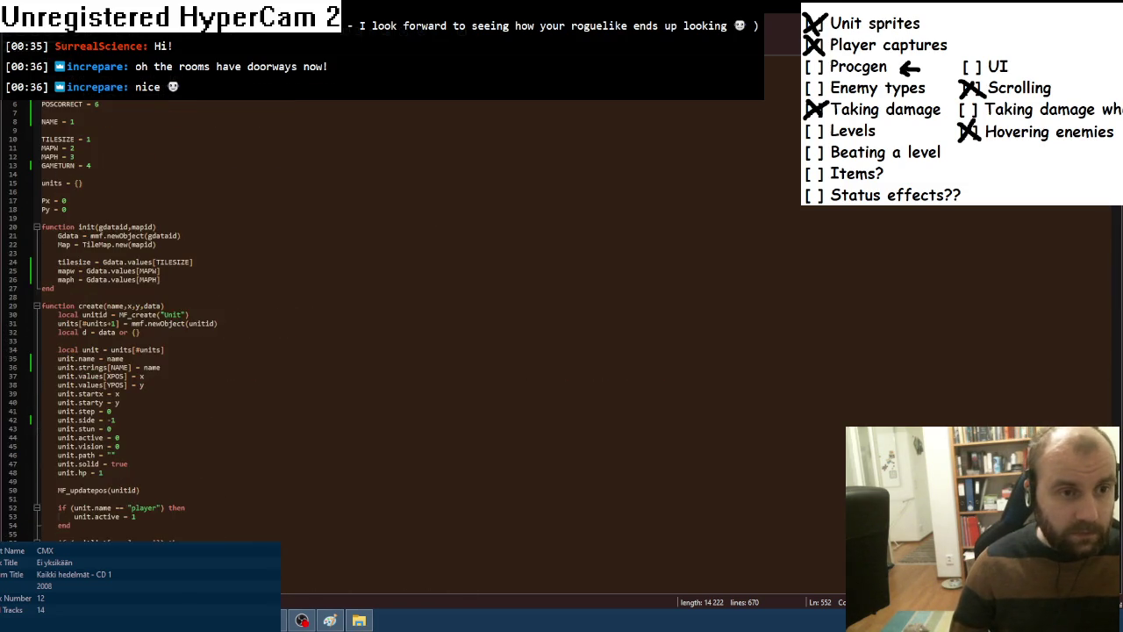
scroll(264, 316, "down", 10)
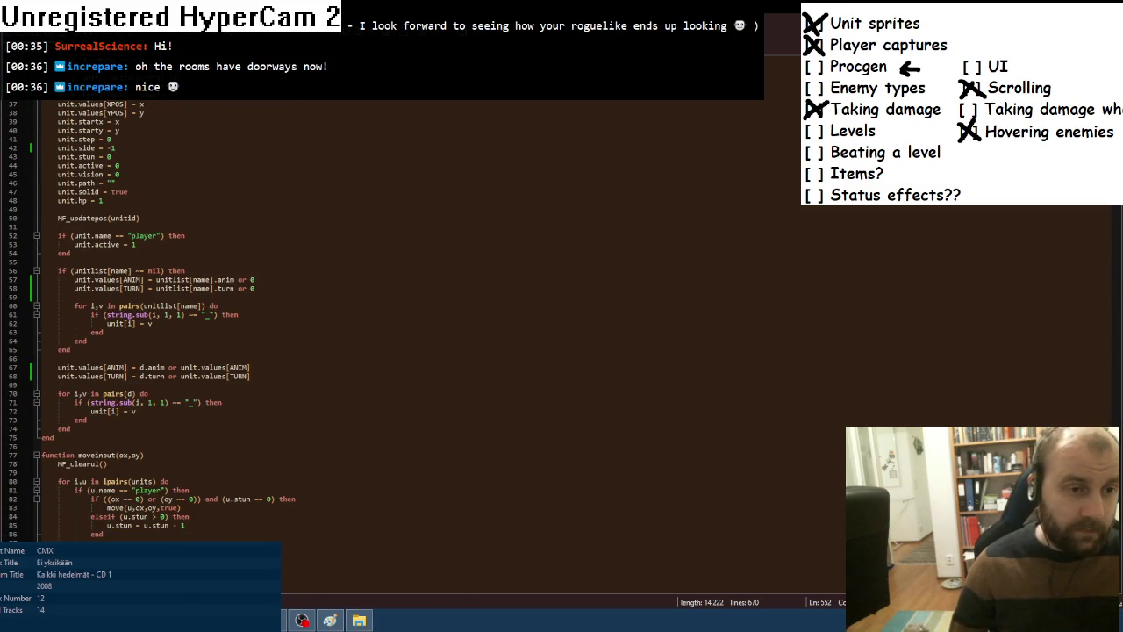
type("x, p")
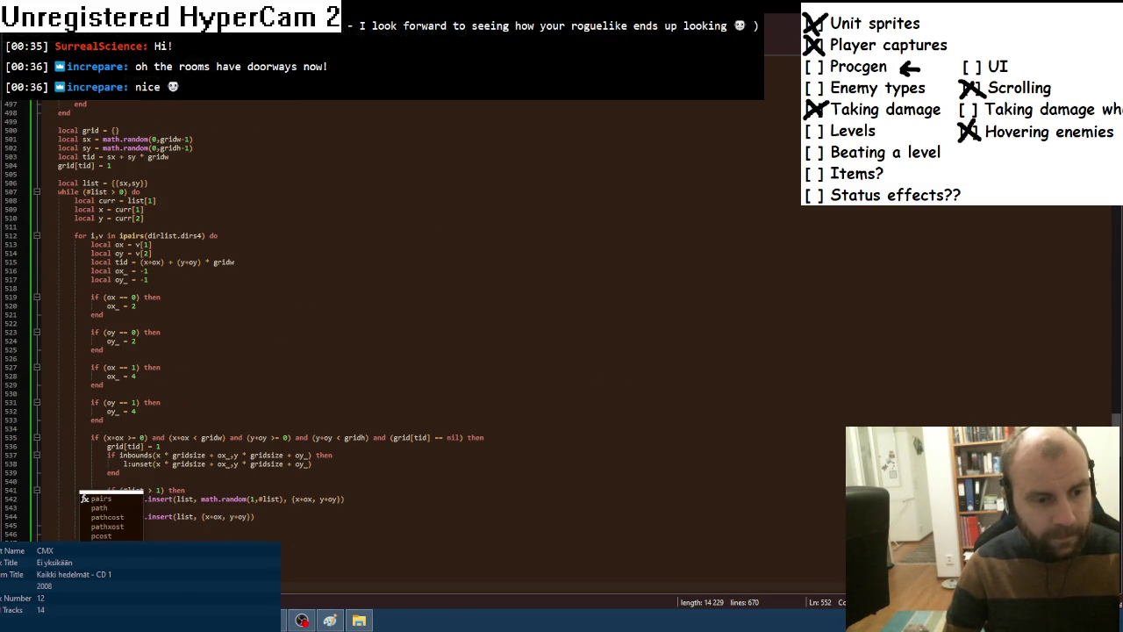
type("\",")
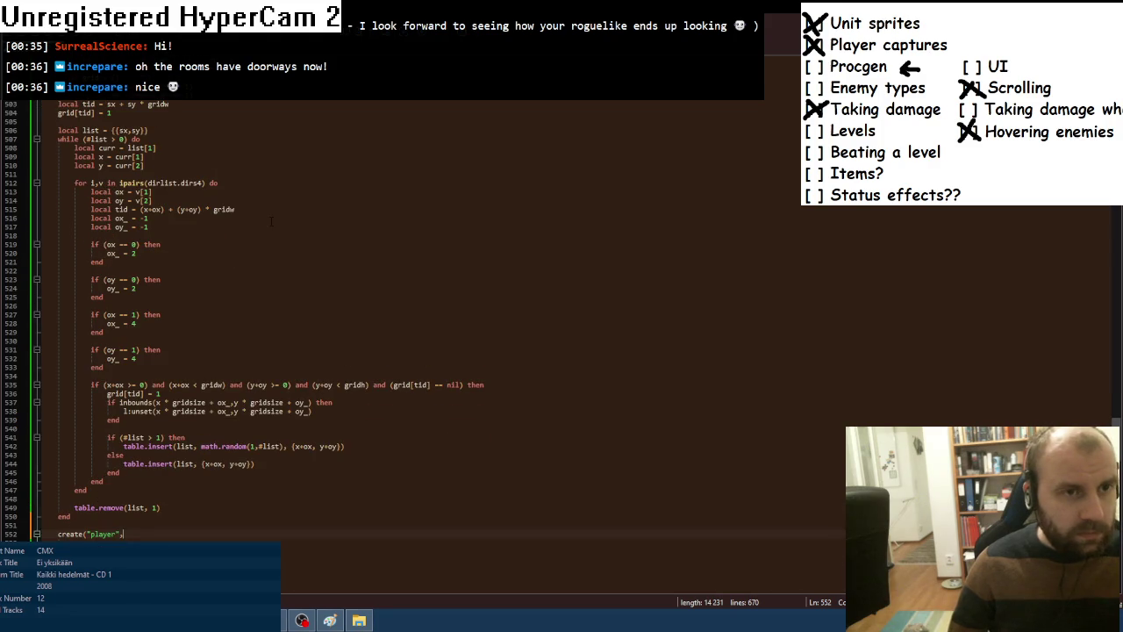
type("sx * ")
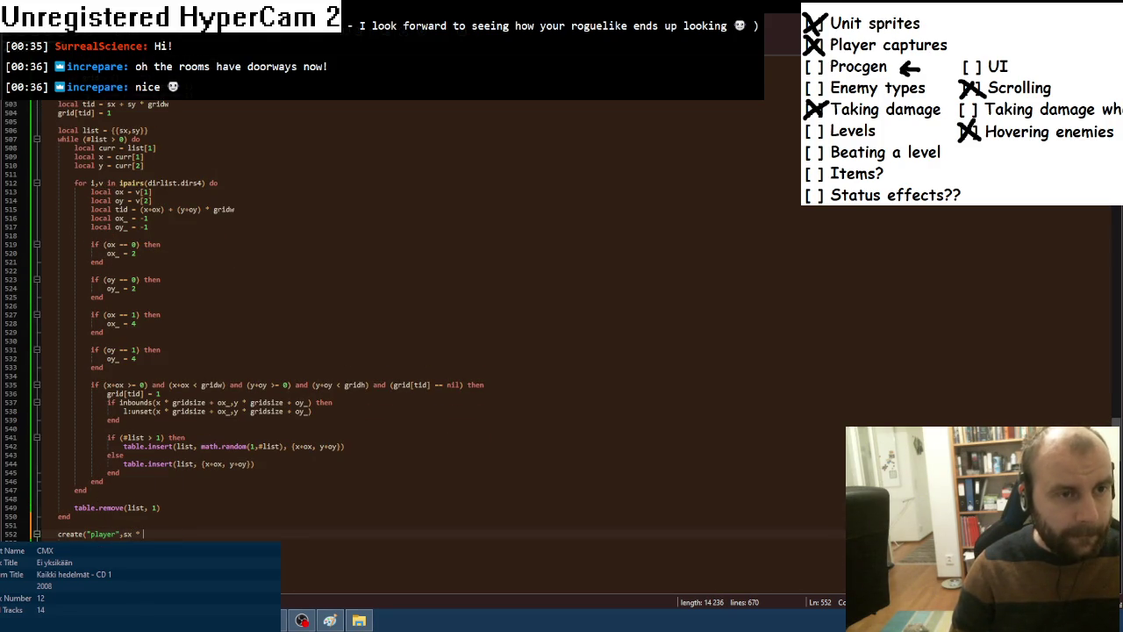
type("grid")
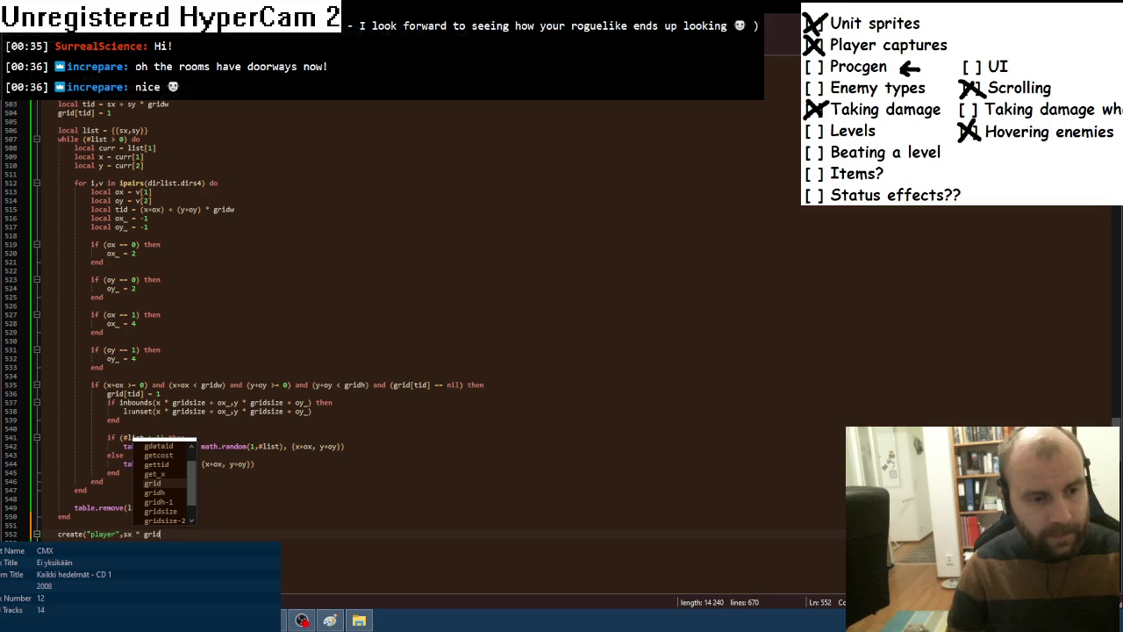
type("size + 2,")
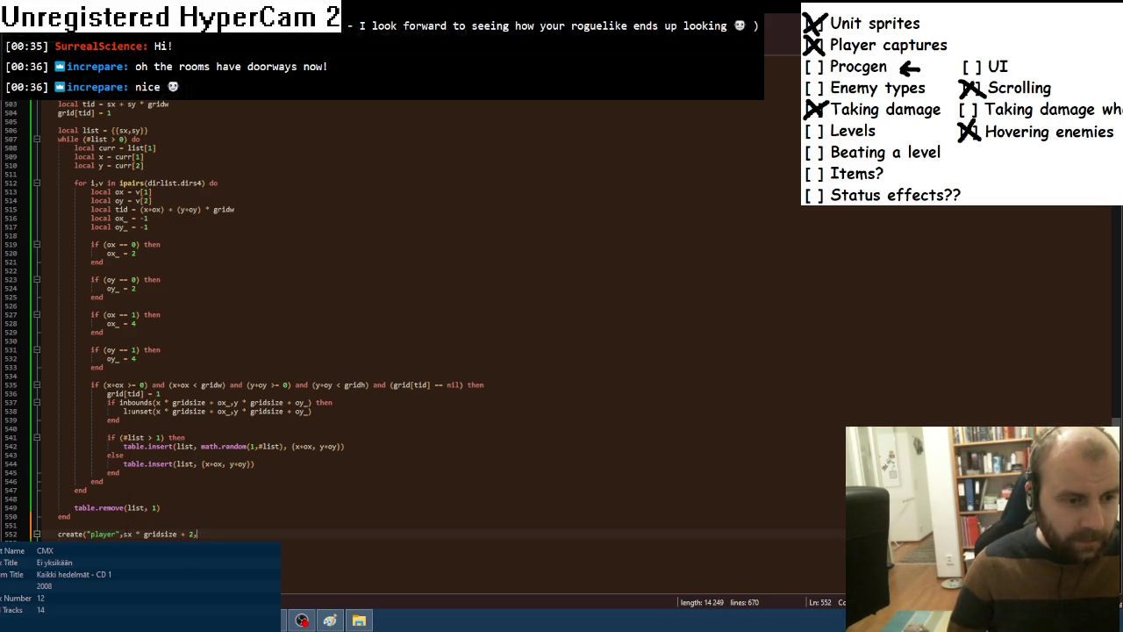
Add sy * gridsize + 2 as the y coordinate, close the call, and test-run in Fusion.
left_click_drag(123, 533, 195, 534)
key("ctrl+c")
key("End")
key("ctrl+v")
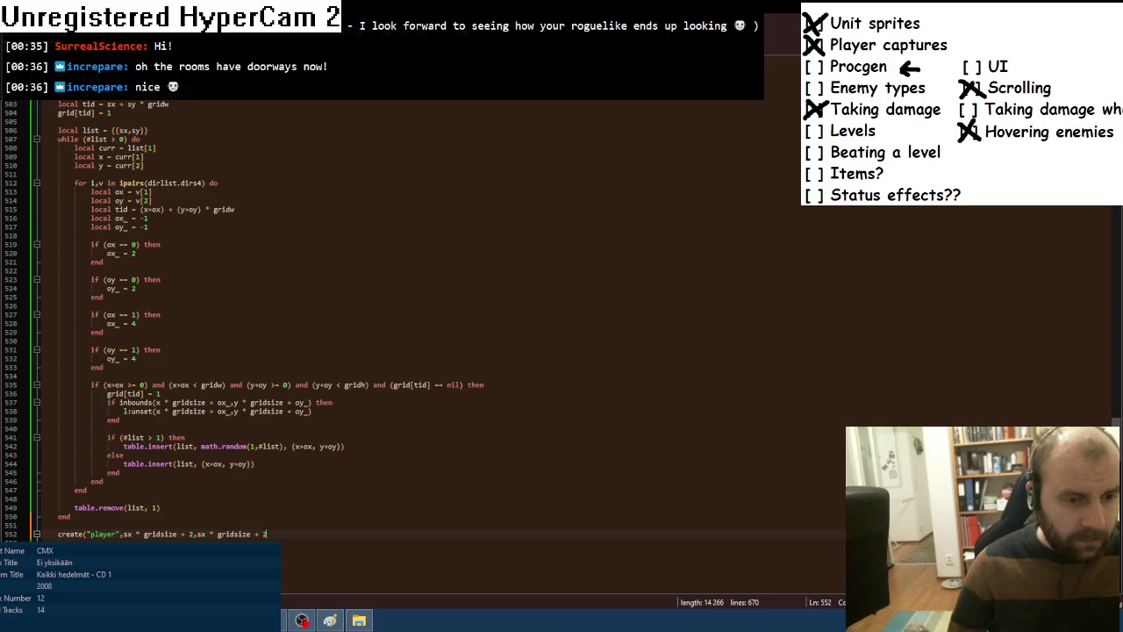
key("BackSpace")
type("y")
key("End")
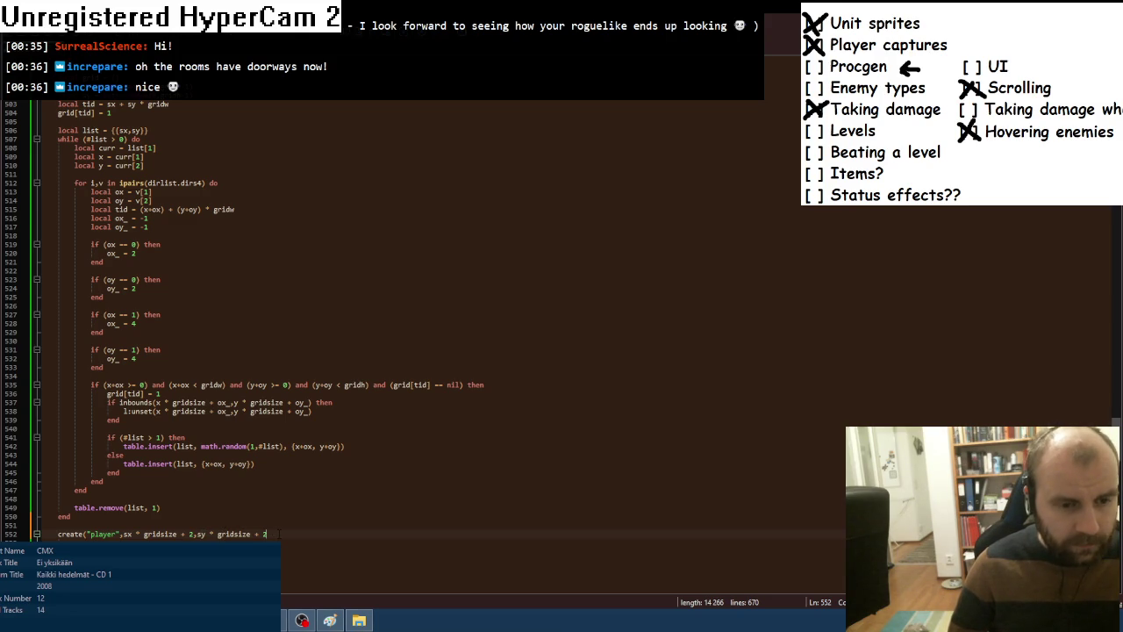
type(")")
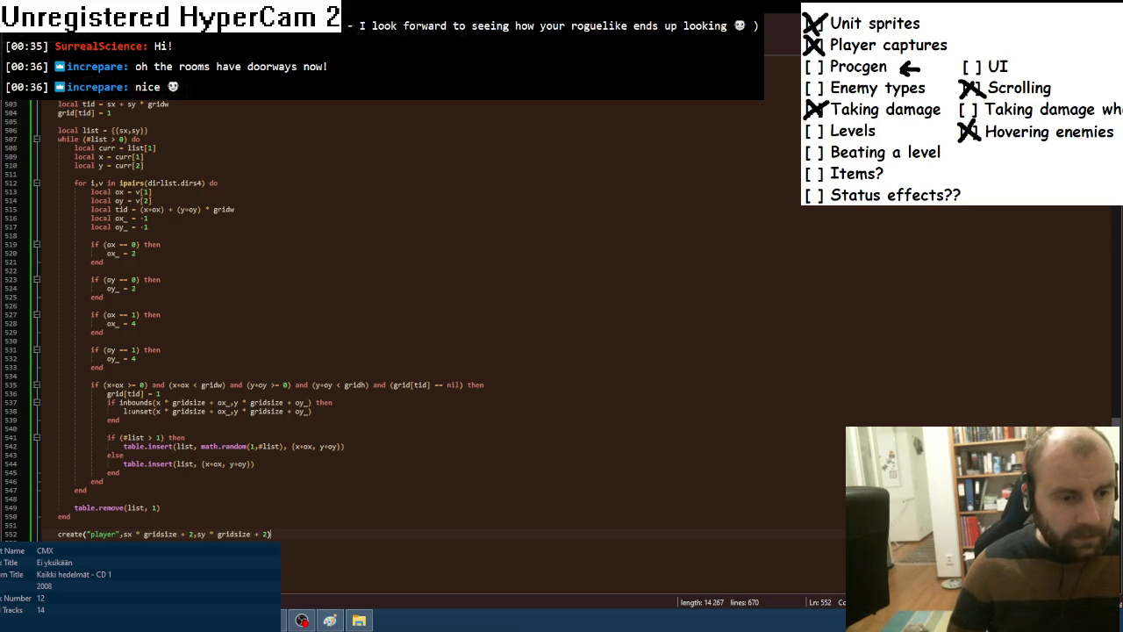
key("alt+Tab")
key("F8")
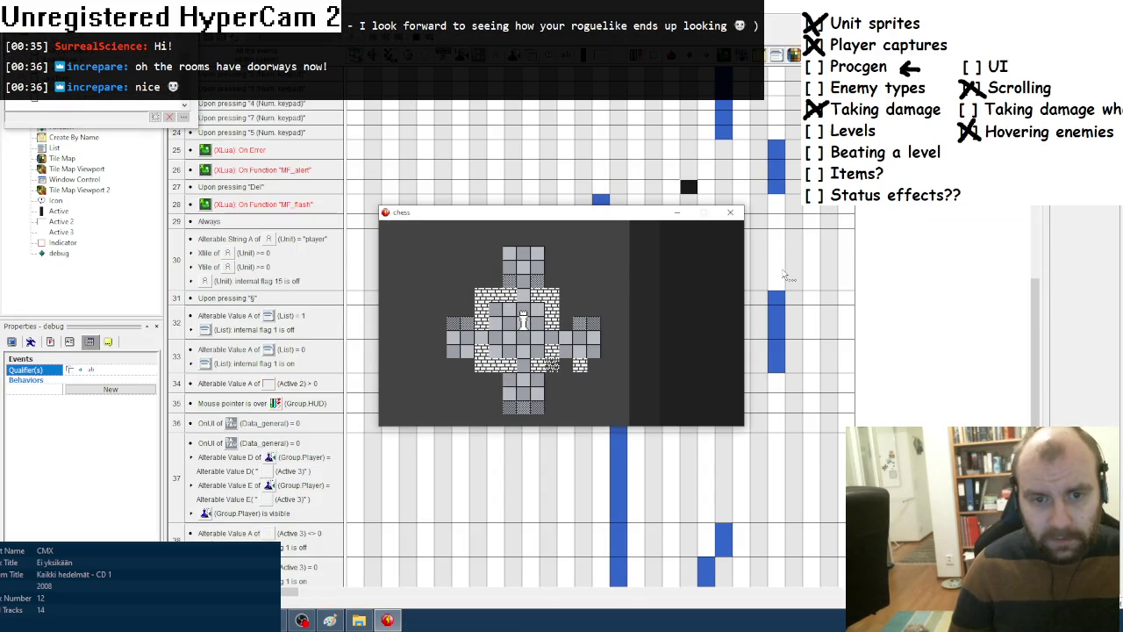
Walk the player through the maze's rooms and corridors with the numpad keys.
key("KP_8")
key("KP_2")
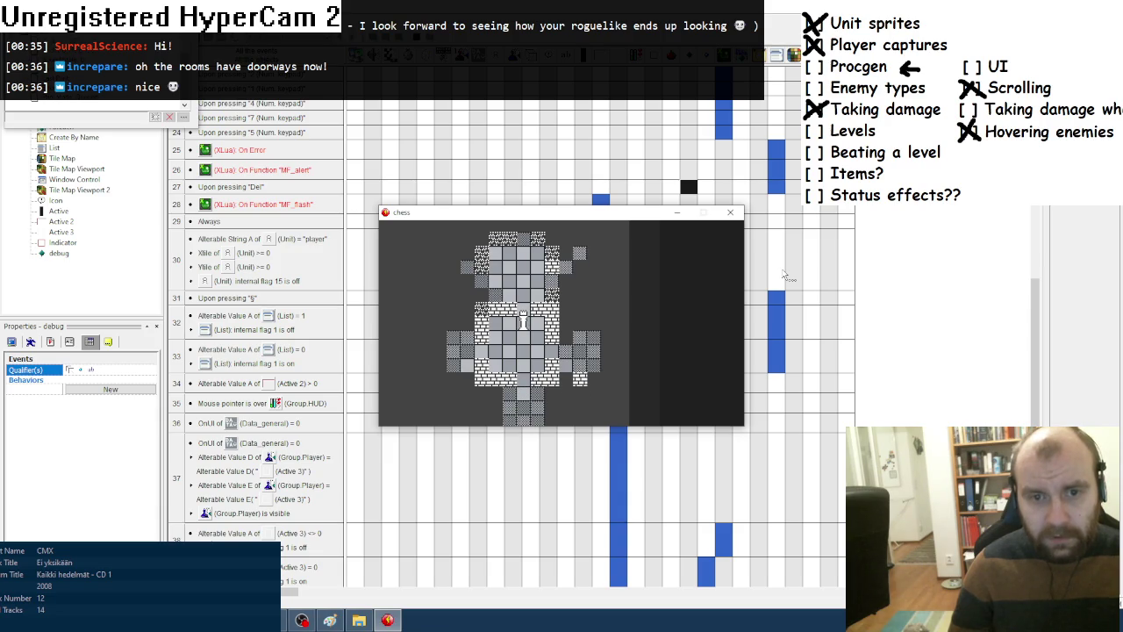
key("KP_2")
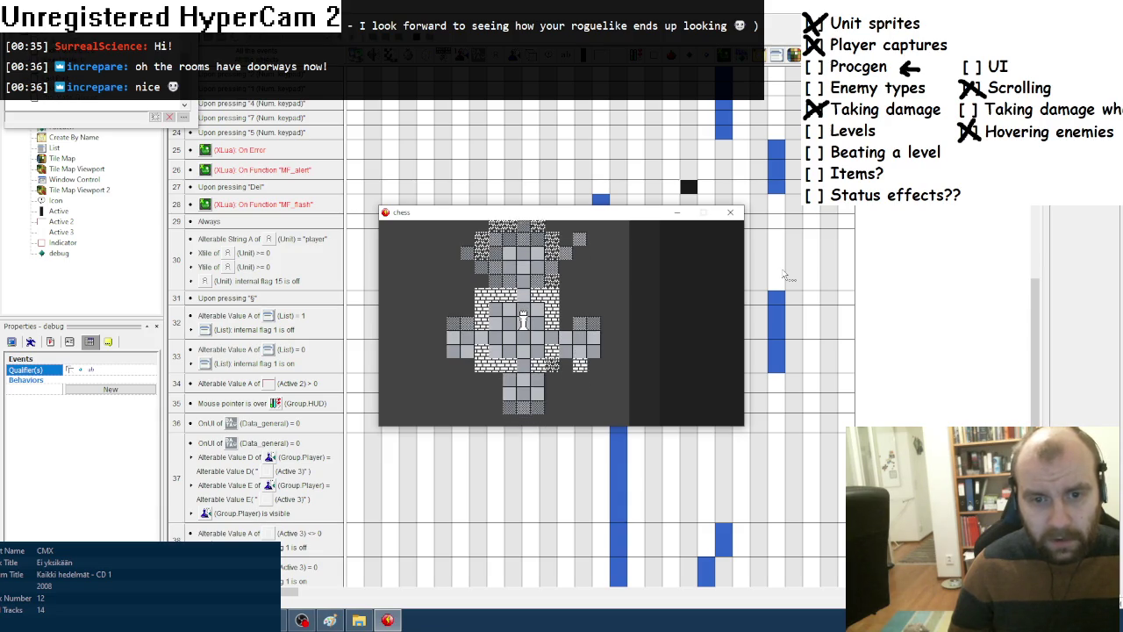
key("KP_2")
key("KP_6")
key("KP_6")
key("KP_6")
key("KP_4")
key("KP_4")
key("KP_4")
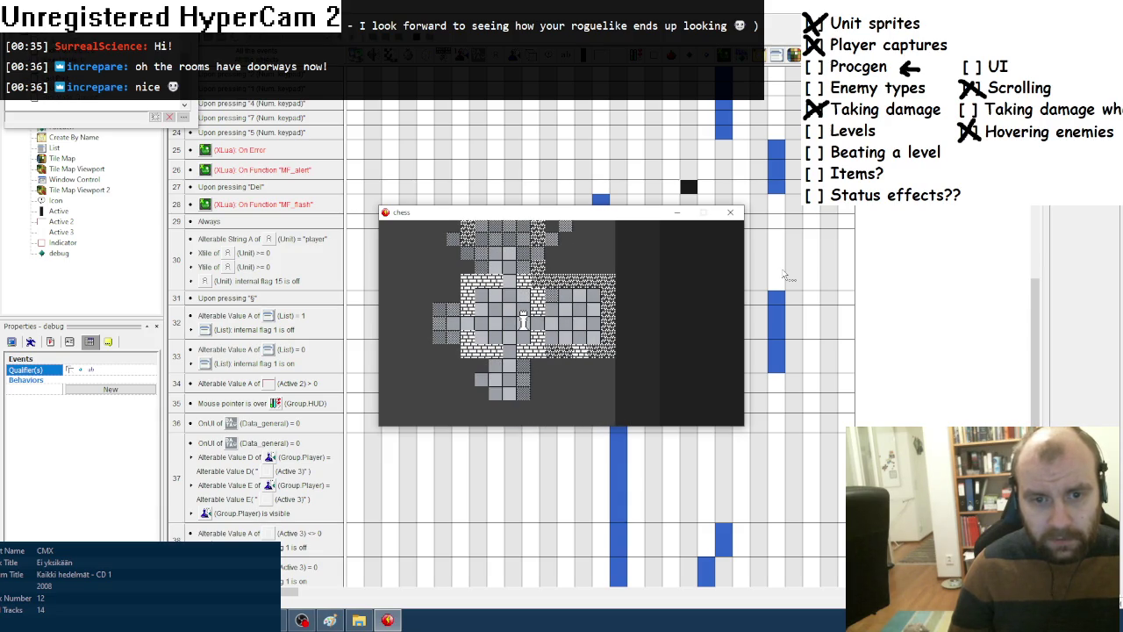
key("KP_2")
key("KP_2")
key("KP_2")
key("KP_8")
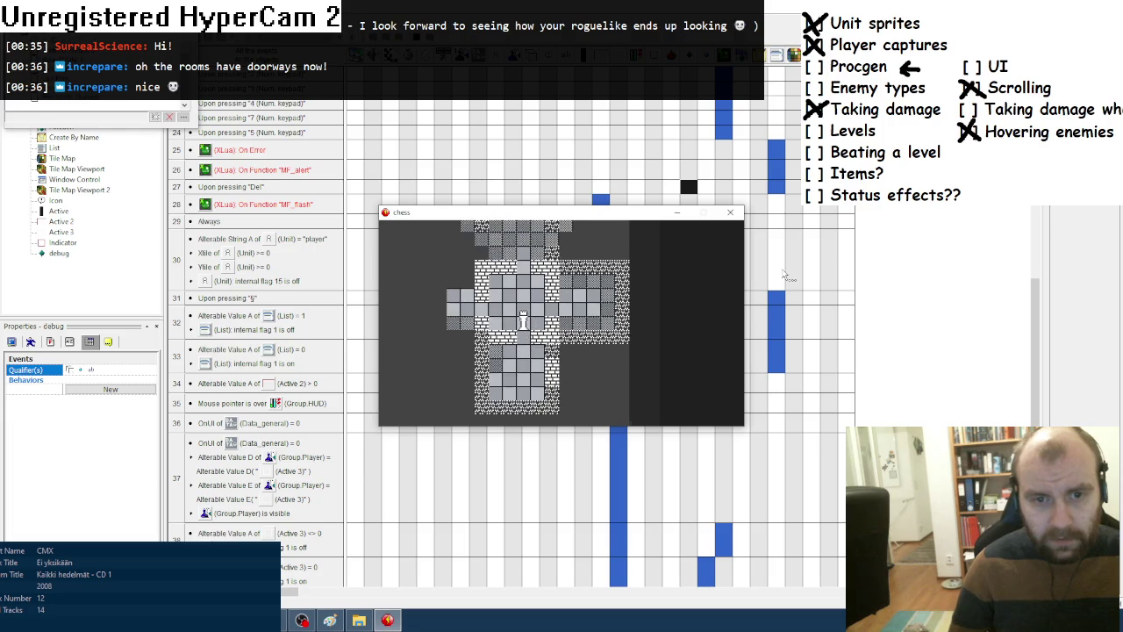
key("KP_4")
key("KP_4")
key("KP_4")
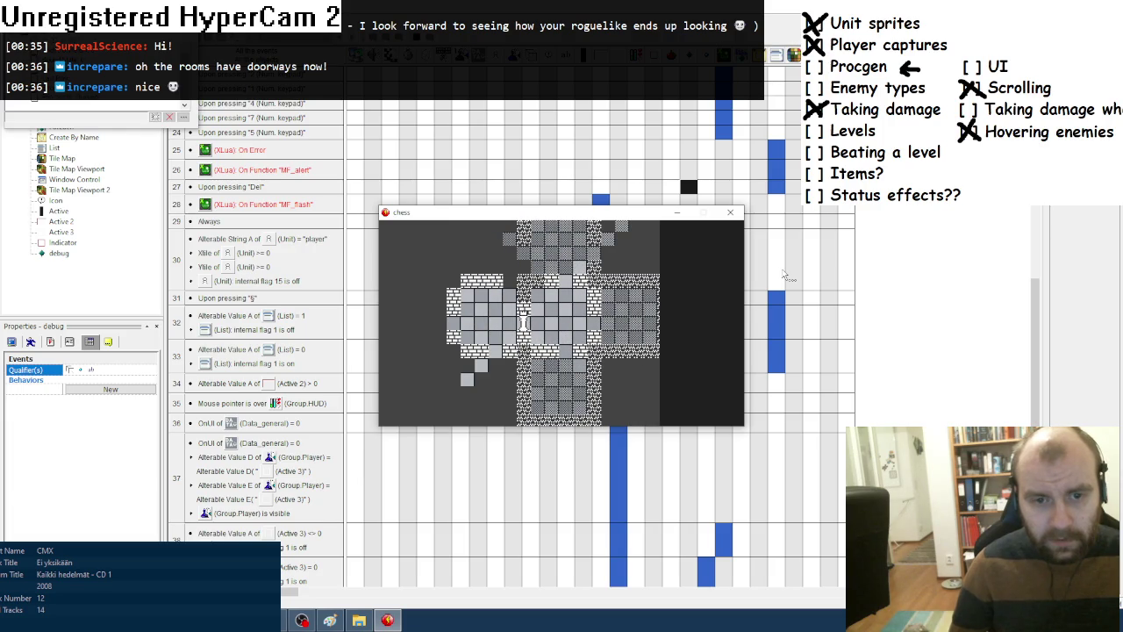
key("KP_4")
key("KP_4")
key("KP_2")
key("KP_8")
key("KP_8")
key("KP_4")
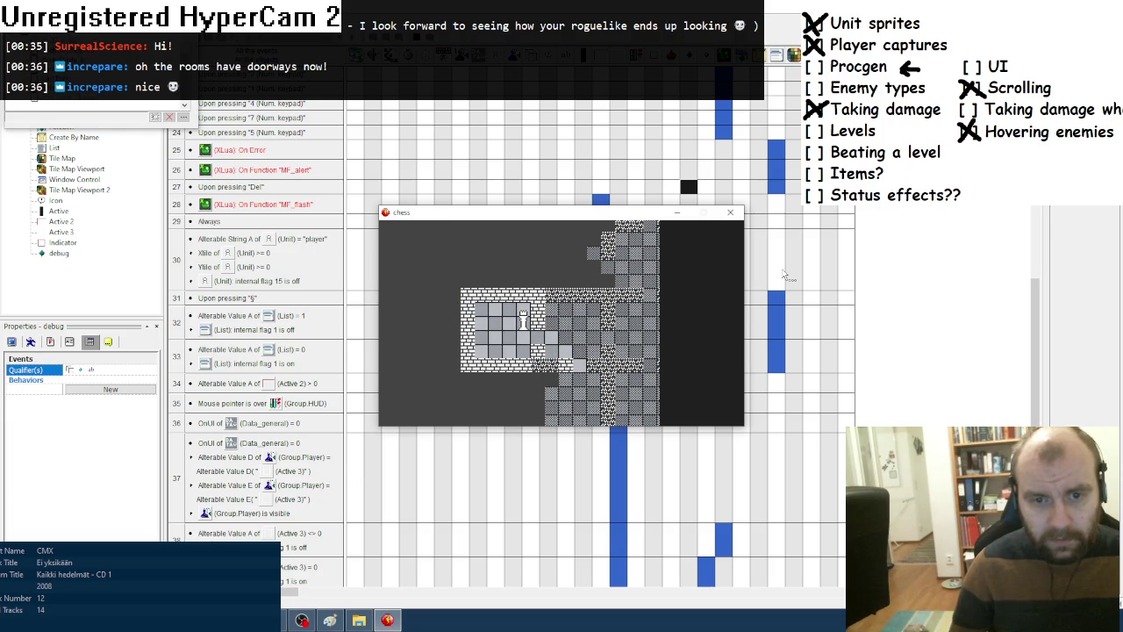
Regenerate the maze five times with Delete to view new layouts.
key("Delete")
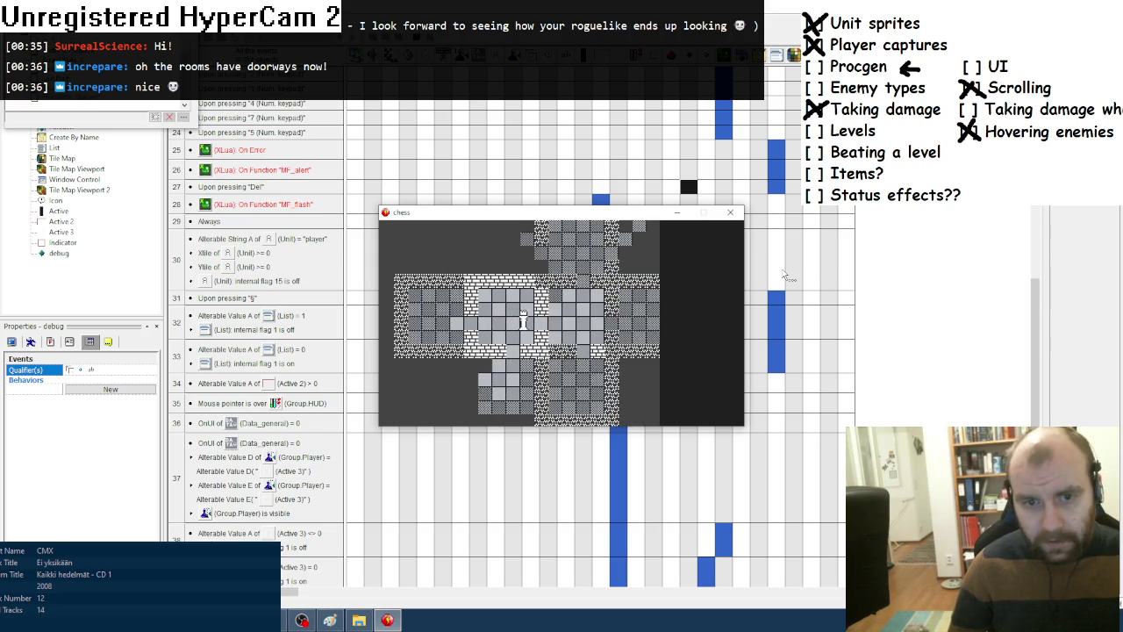
key("Delete")
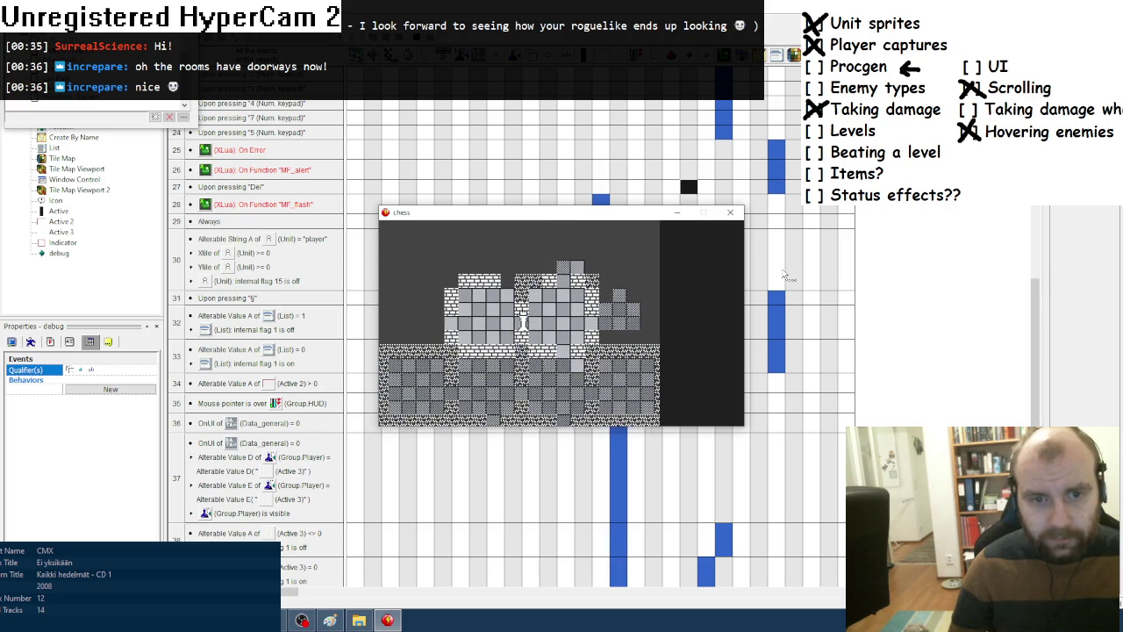
key("Delete")
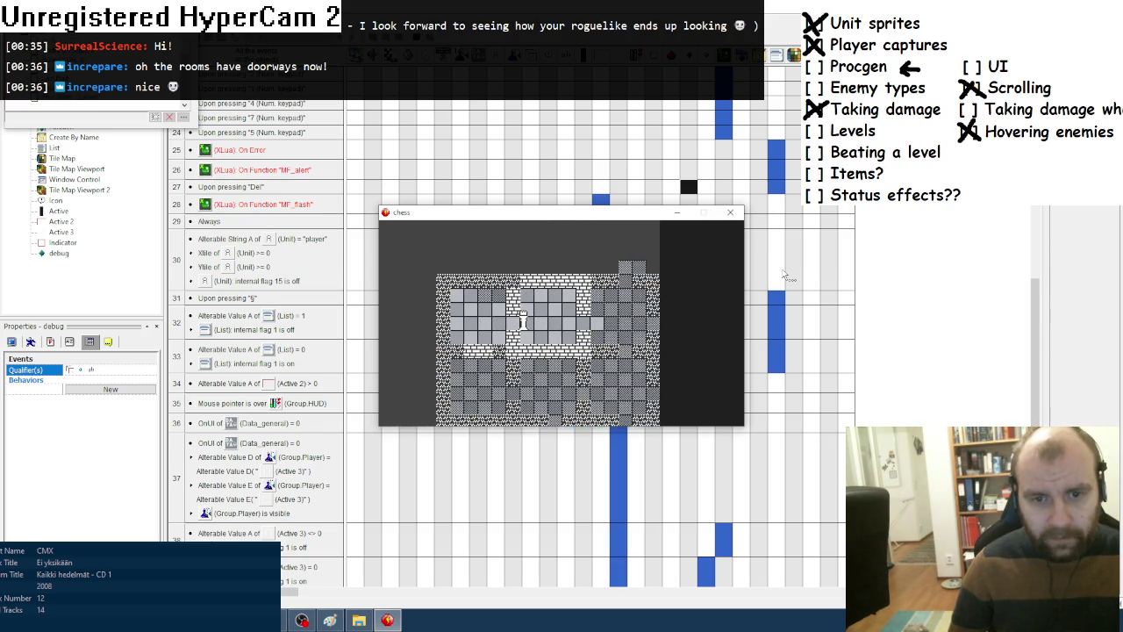
key("Delete")
key("Delete")
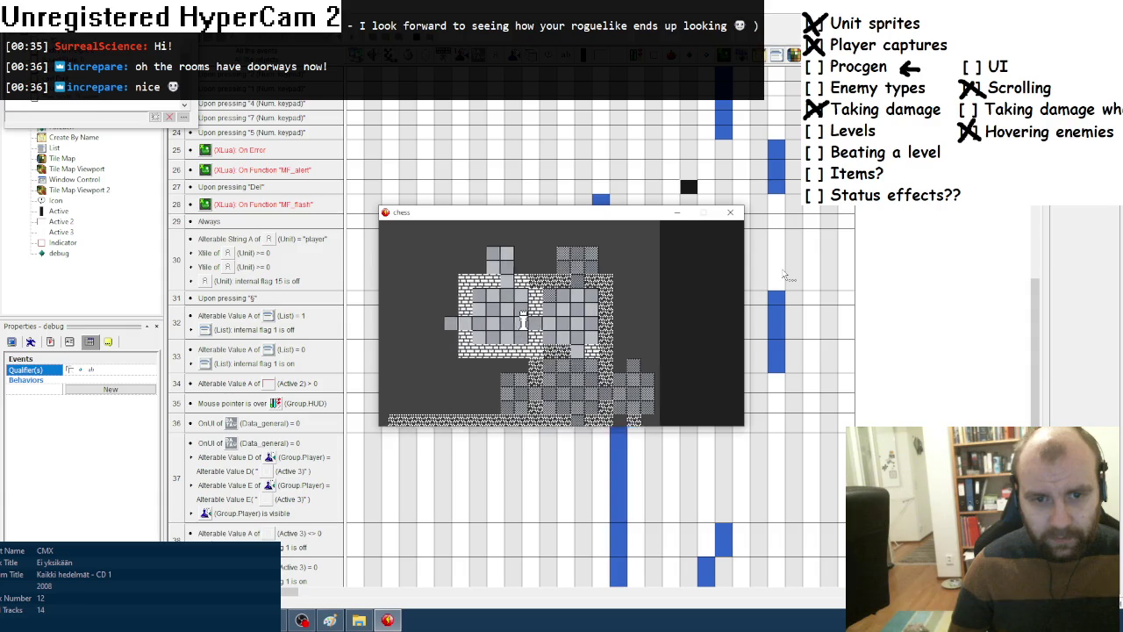
key("Delete")
Move the player through the new maze's doorways, then close the test window.
key("KP_1")
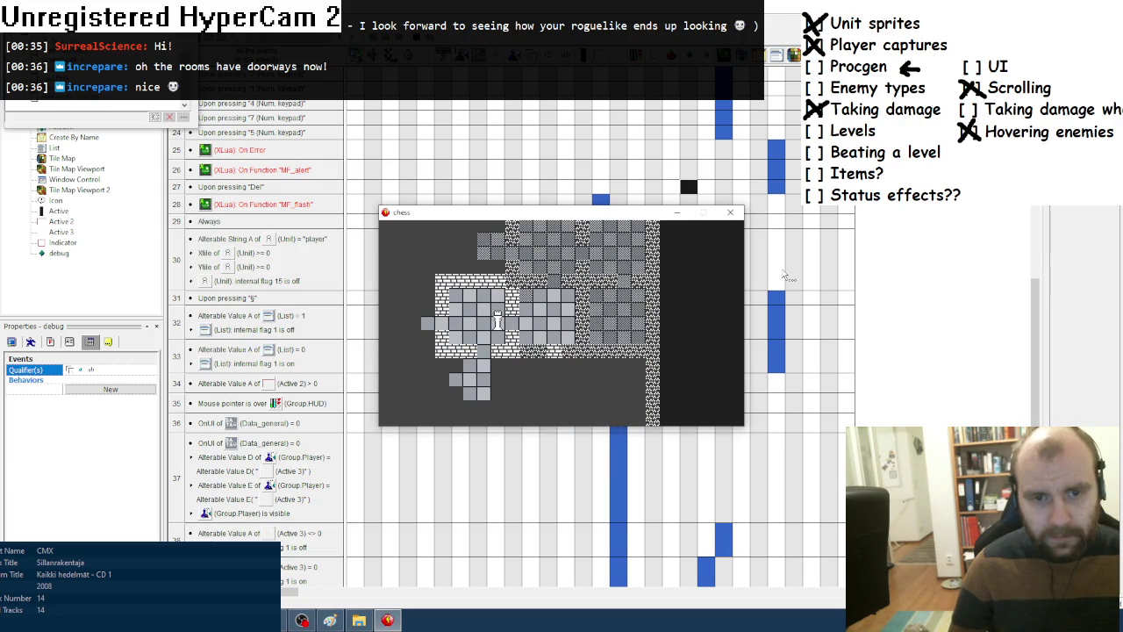
key("KP_8")
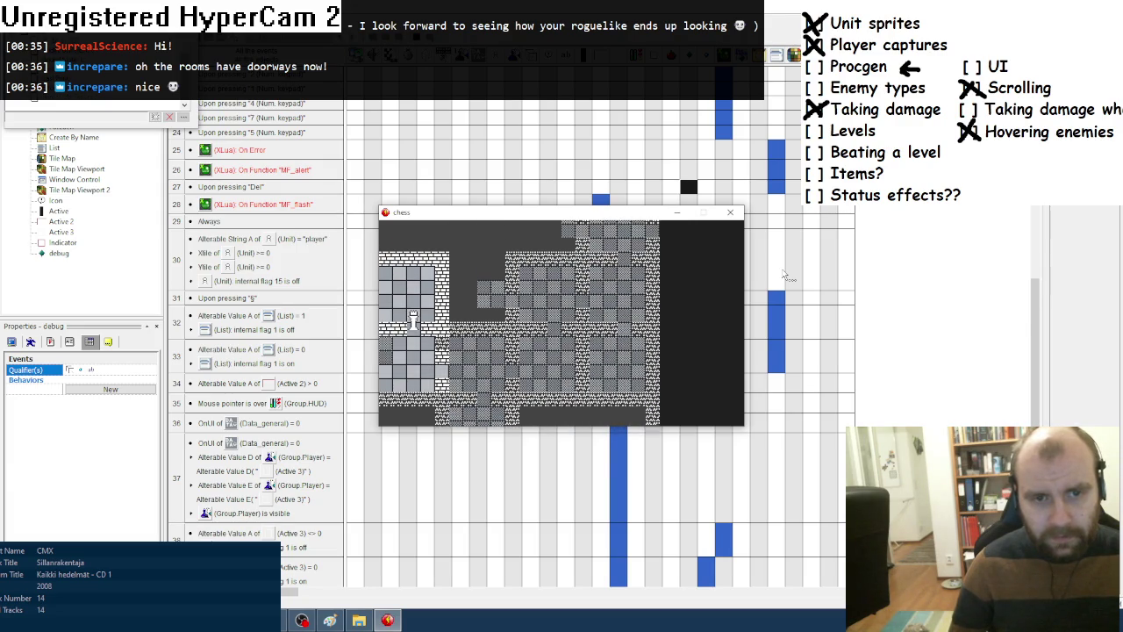
key("KP_6")
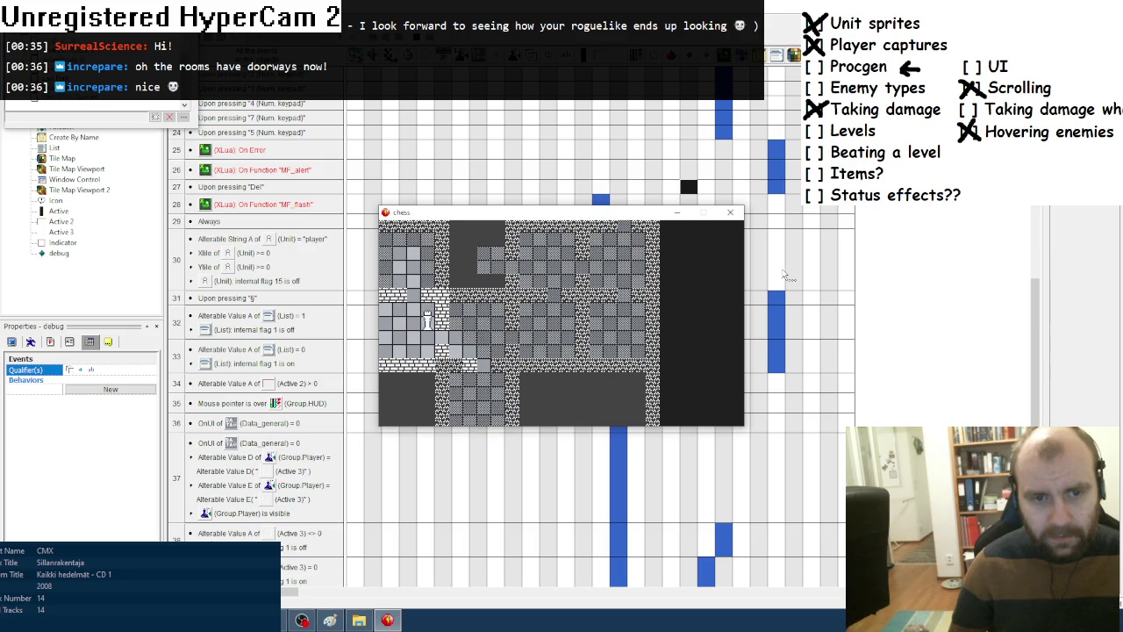
key("KP_6")
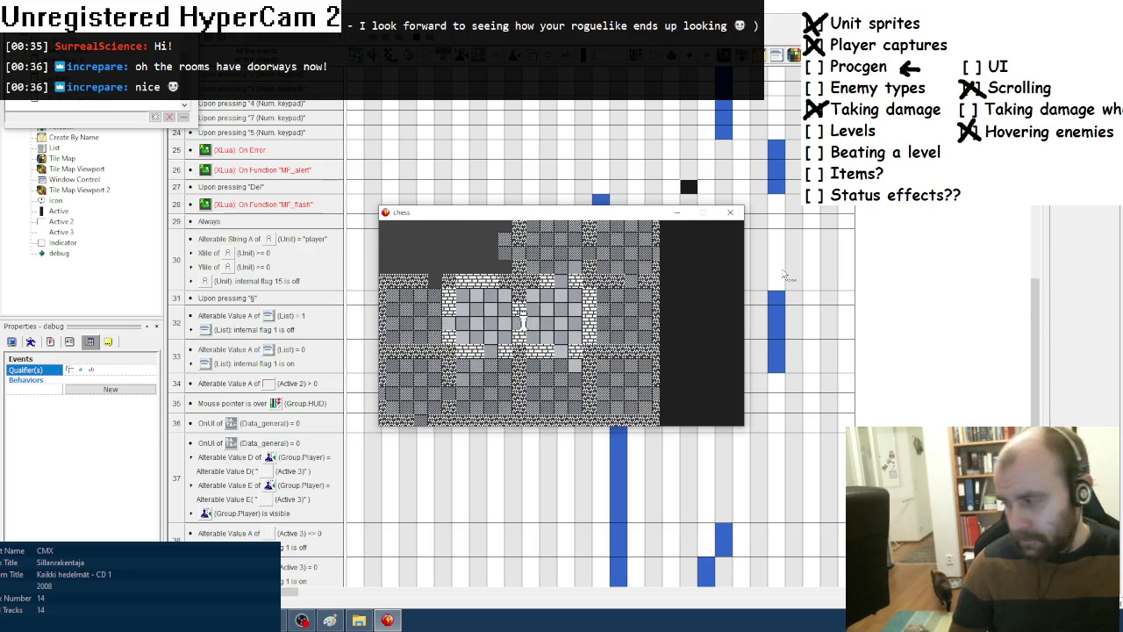
key("KP_4")
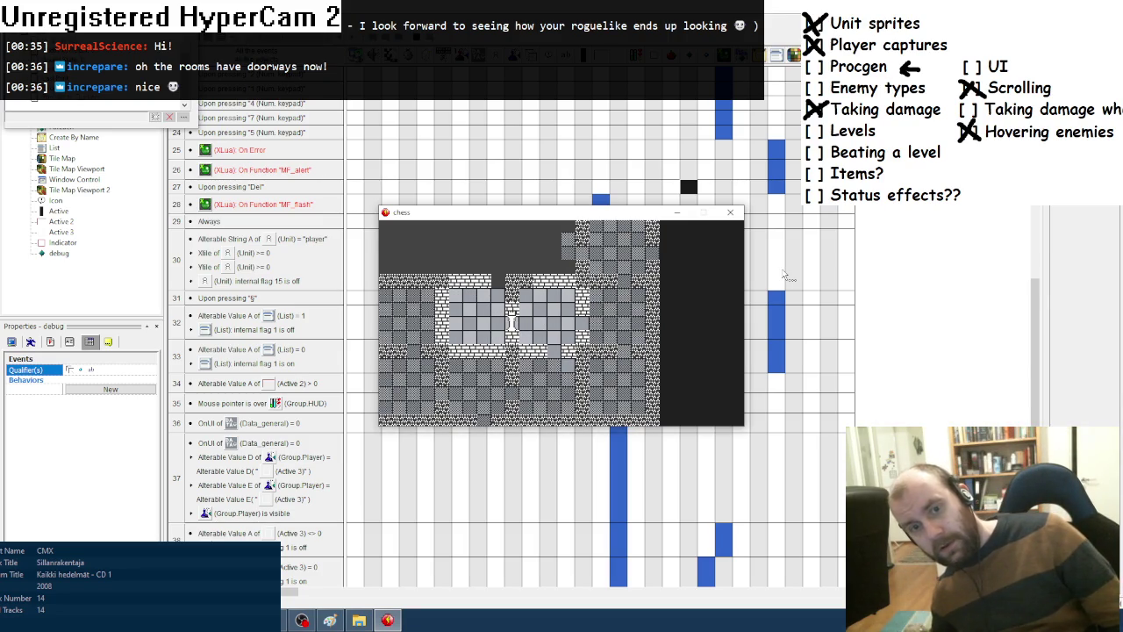
key("KP_6")
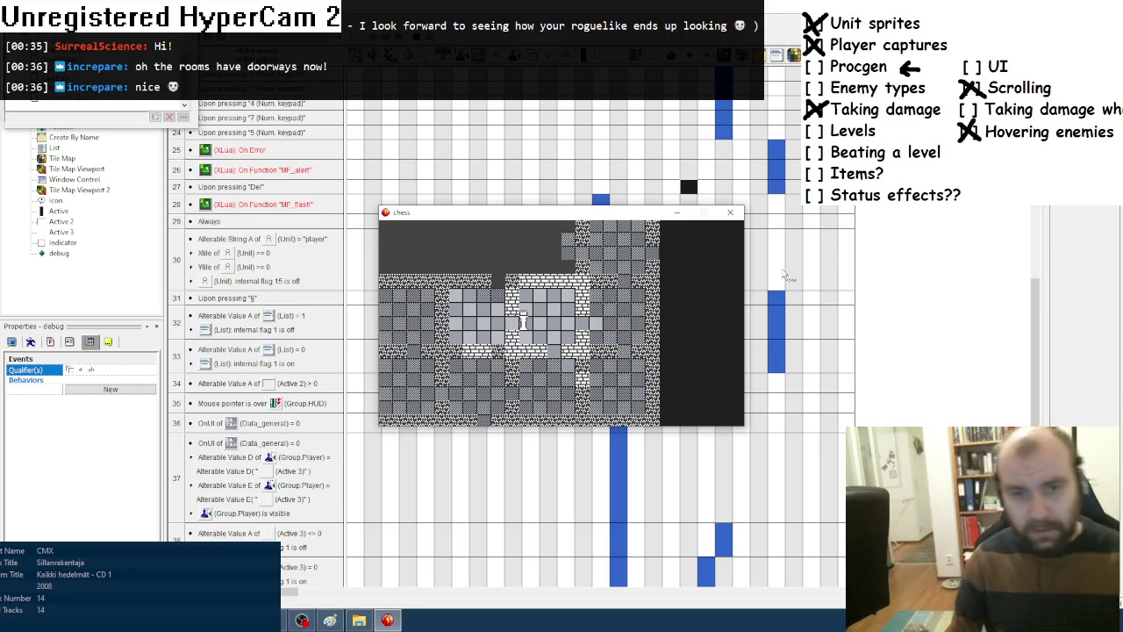
key("KP_2")
key("KP_7")
key("KP_3")
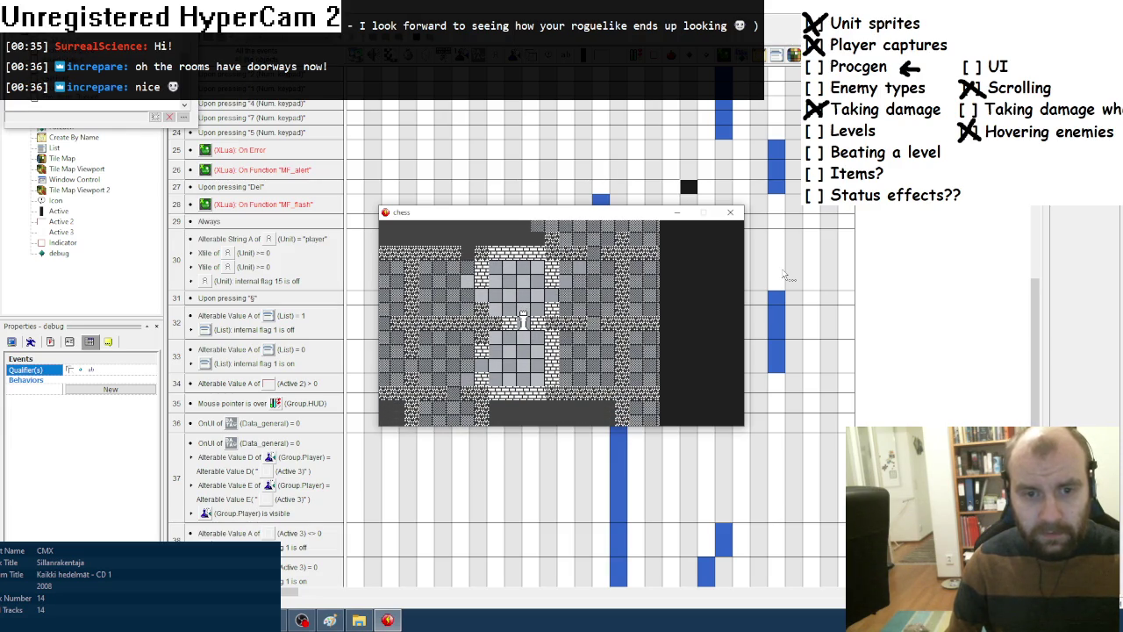
key("KP_2")
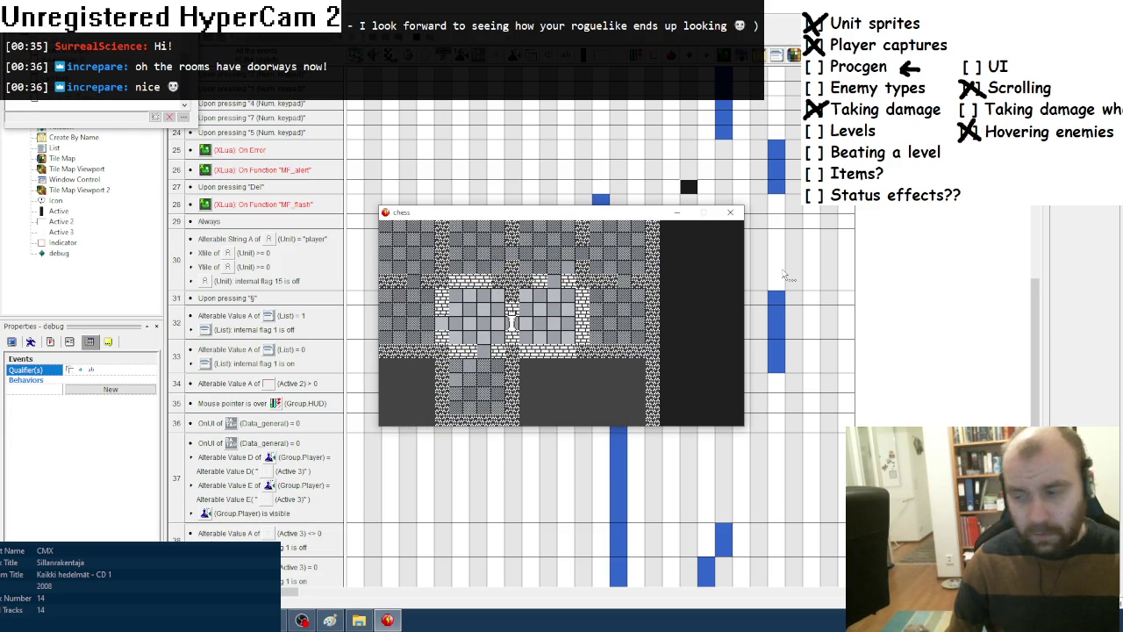
left_click(732, 214)
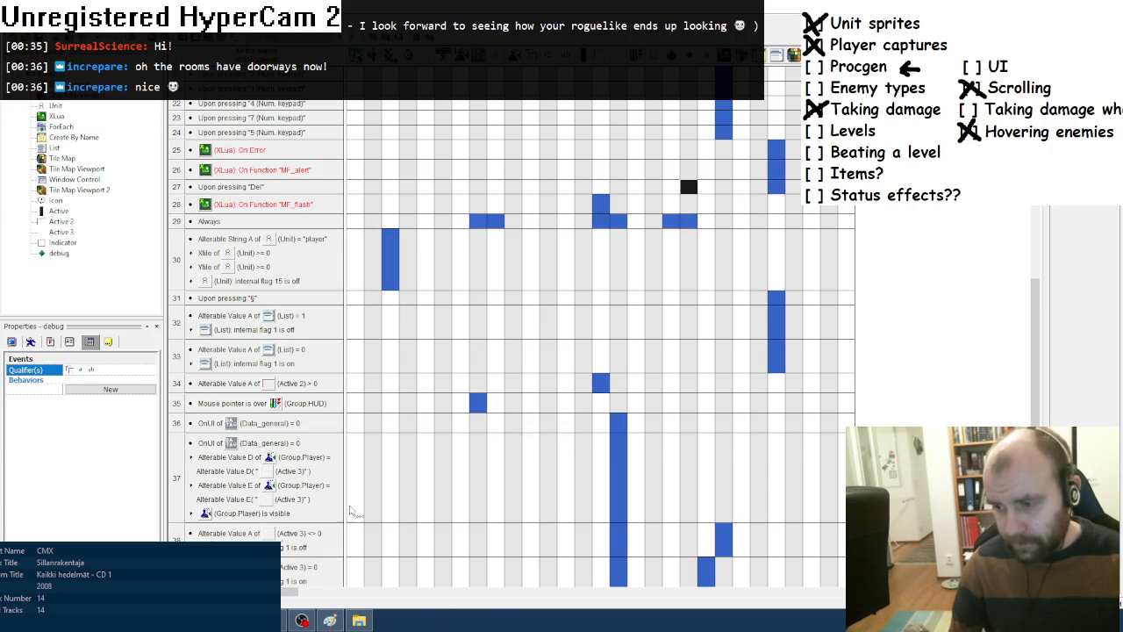
Replace the fixed 2 for ox_ on line 520 and oy_ on line 524 with math.random(1,3).
left_click(284, 620)
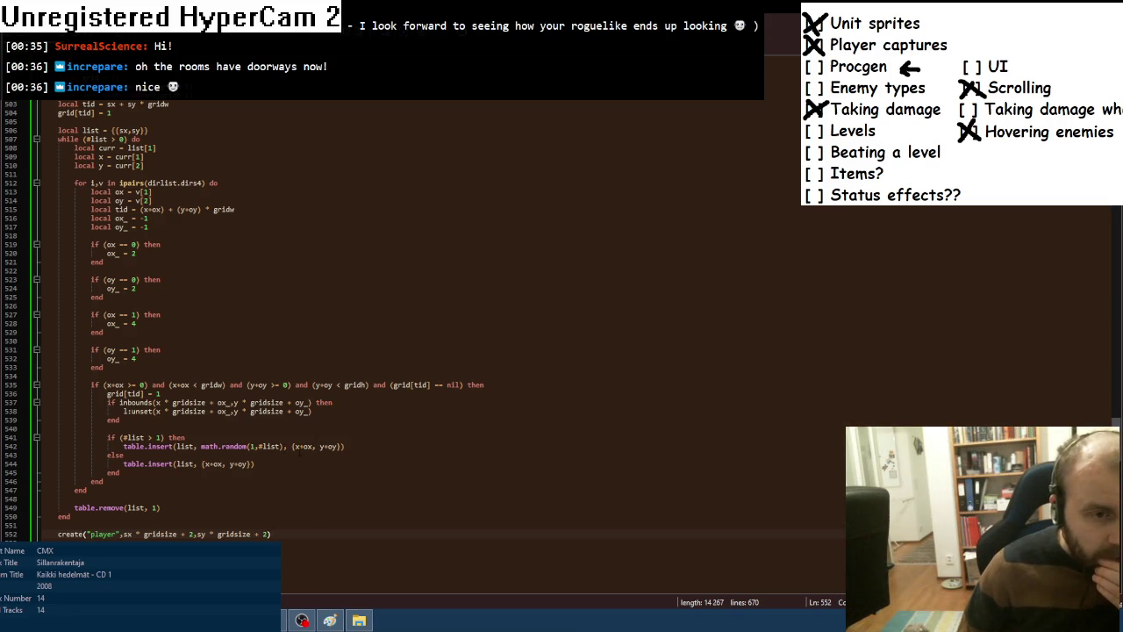
double_click(133, 252)
type("math.random(1")
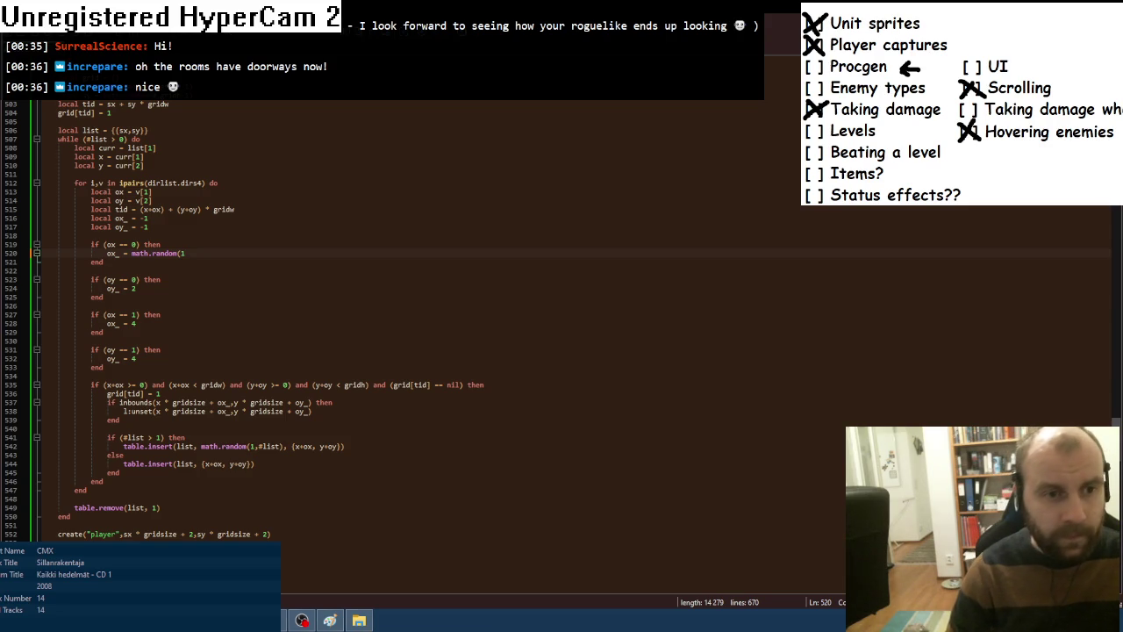
type(",")
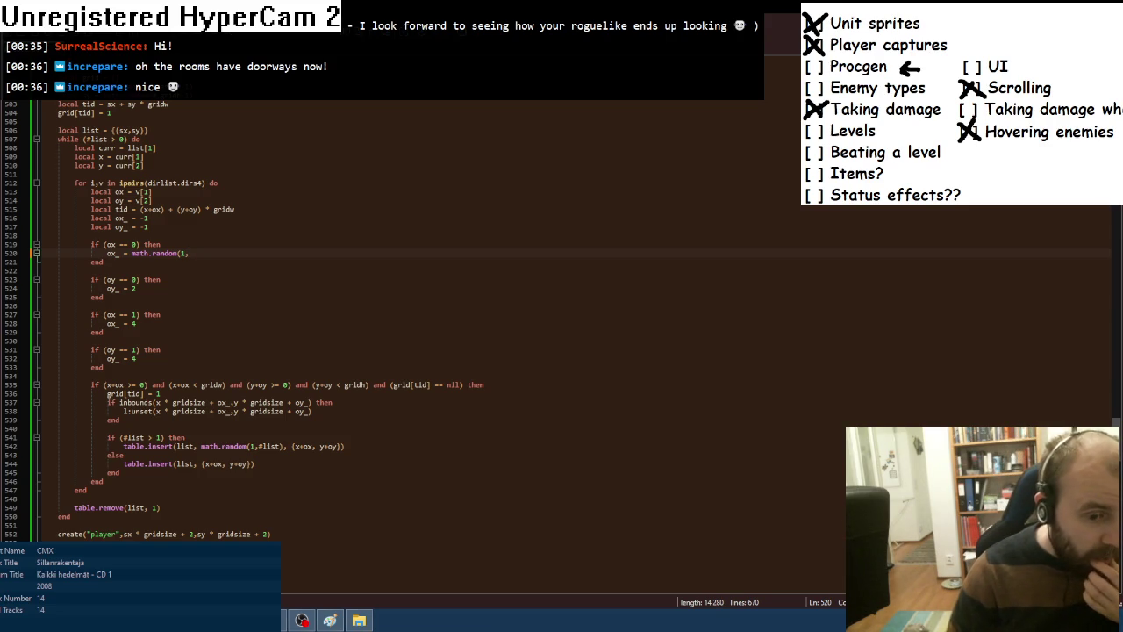
key("alt+Tab")
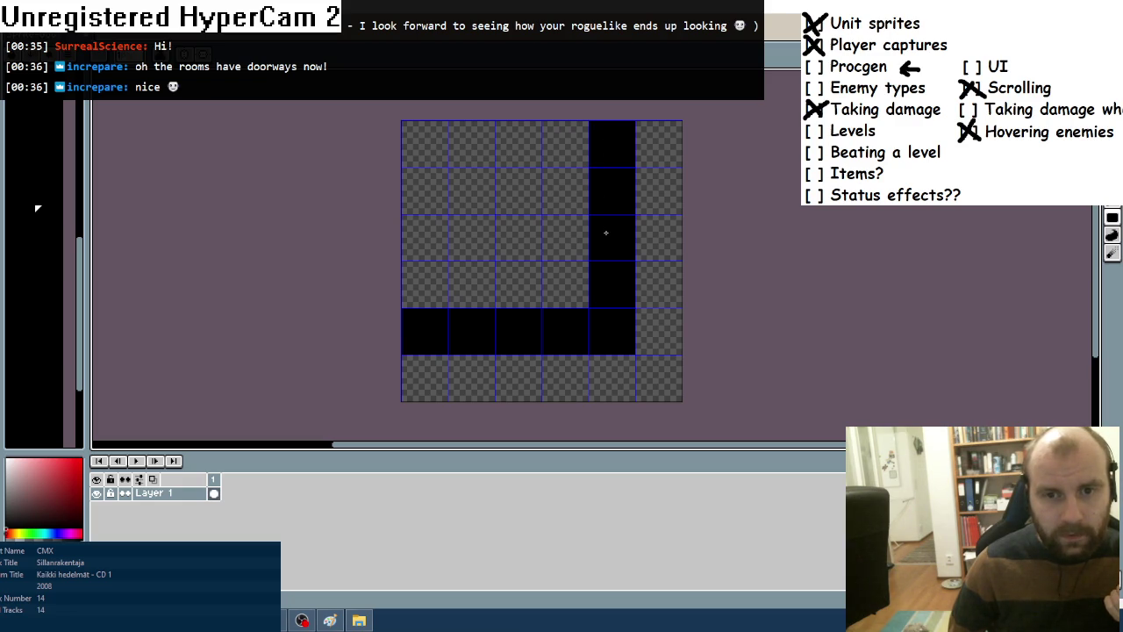
key("alt+Tab")
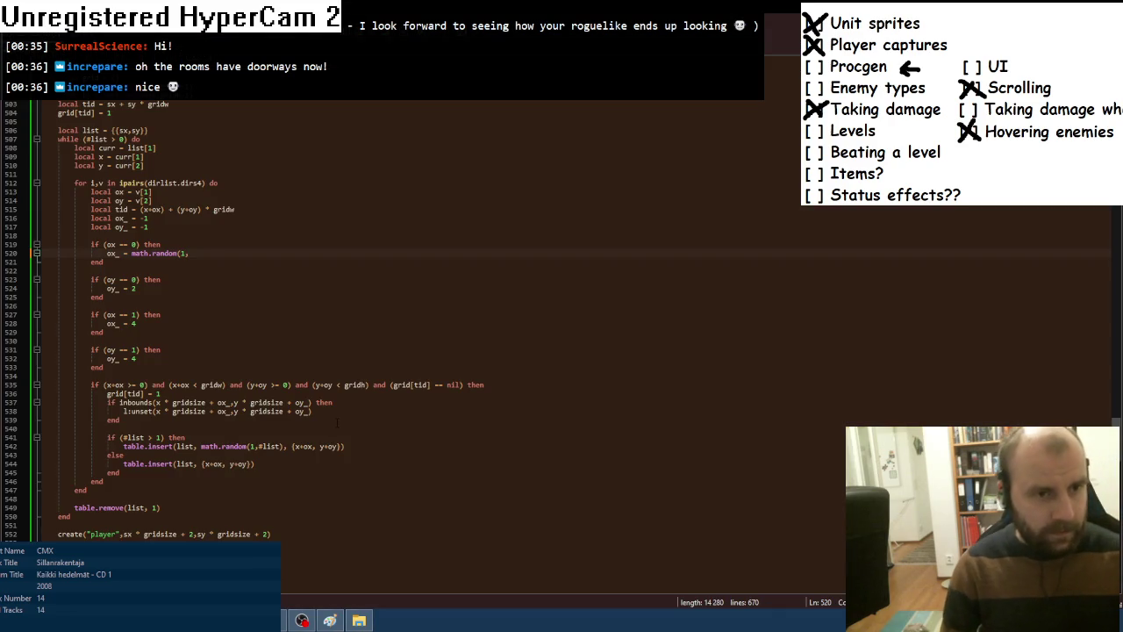
type("3)")
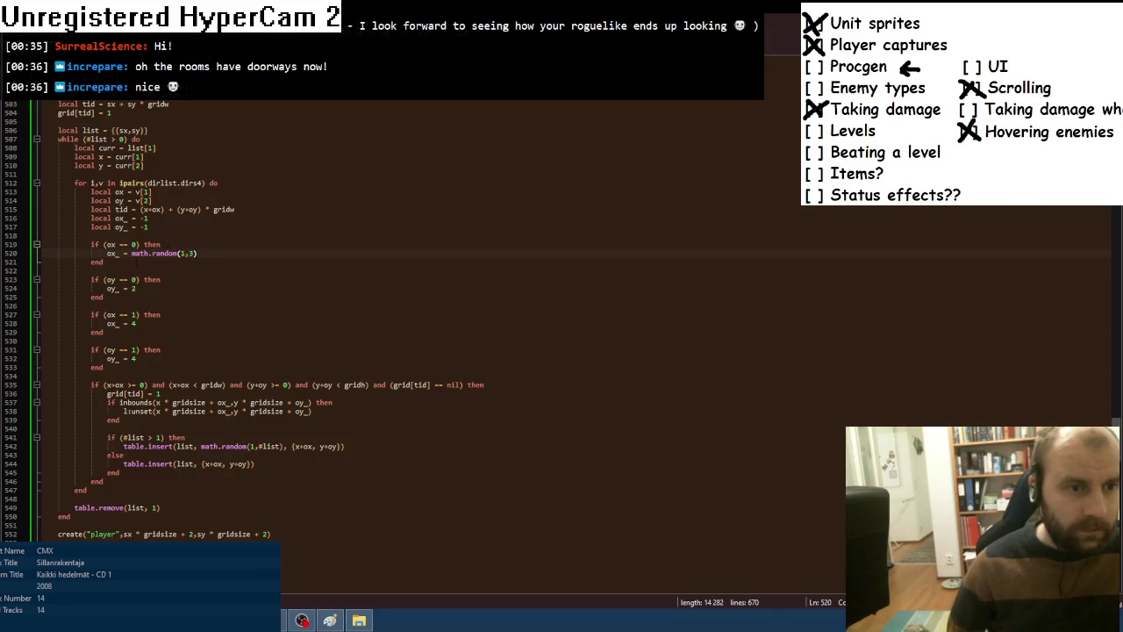
left_click_drag(131, 253, 241, 255)
key("ctrl+c")
left_click(137, 288)
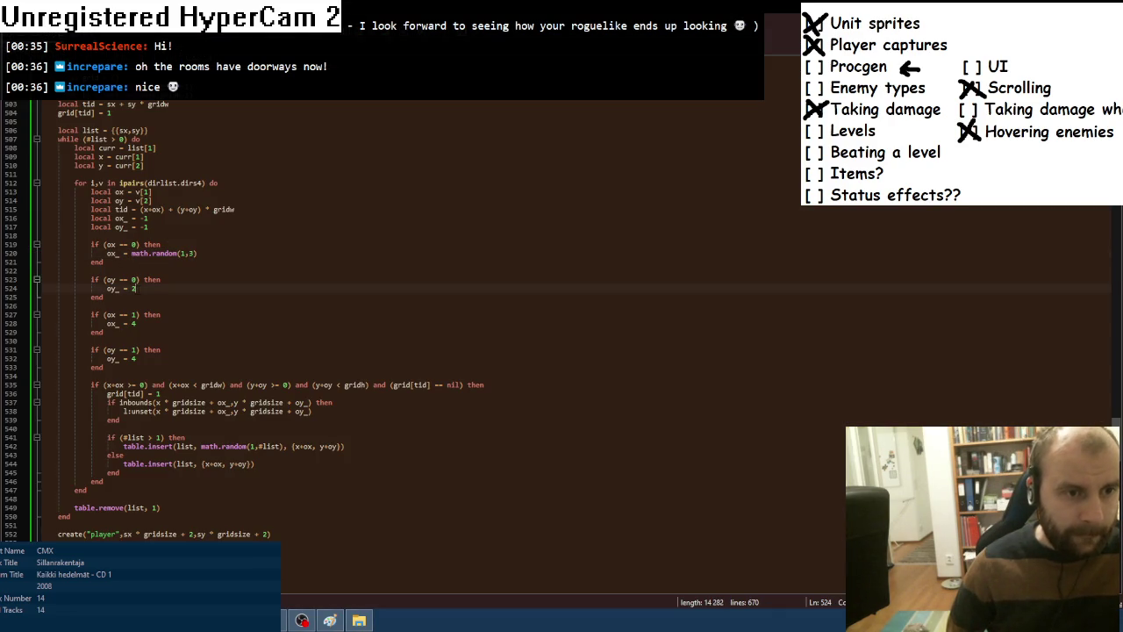
key("ctrl+v")
key("alt+Tab")
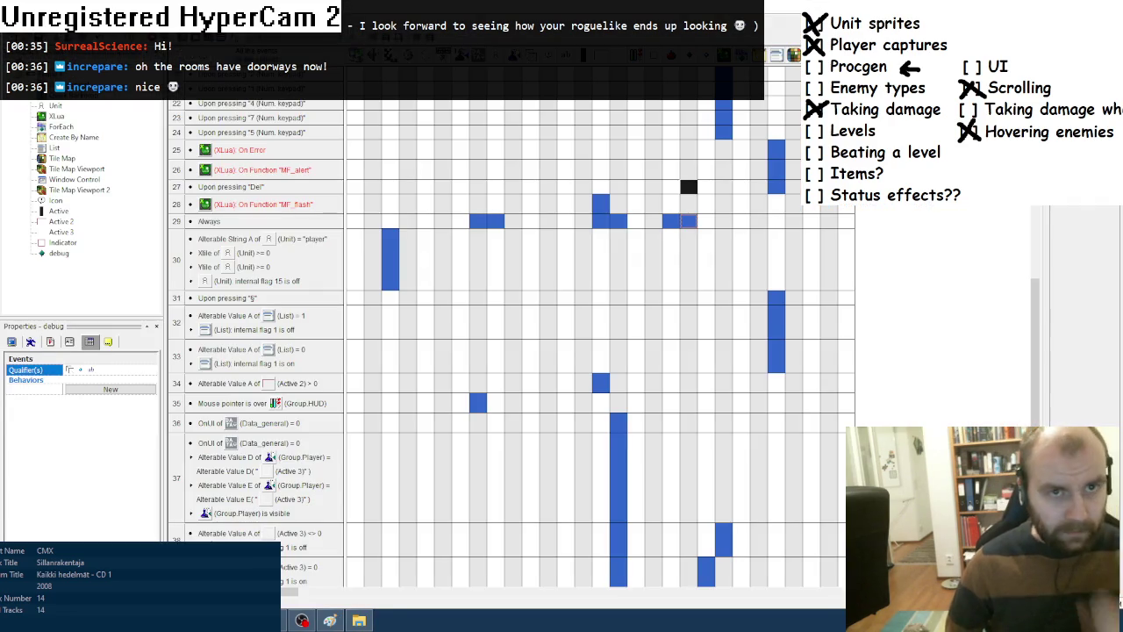
Run the chess game with F8 and press s to regenerate the maze with random doorways.
key("F8")
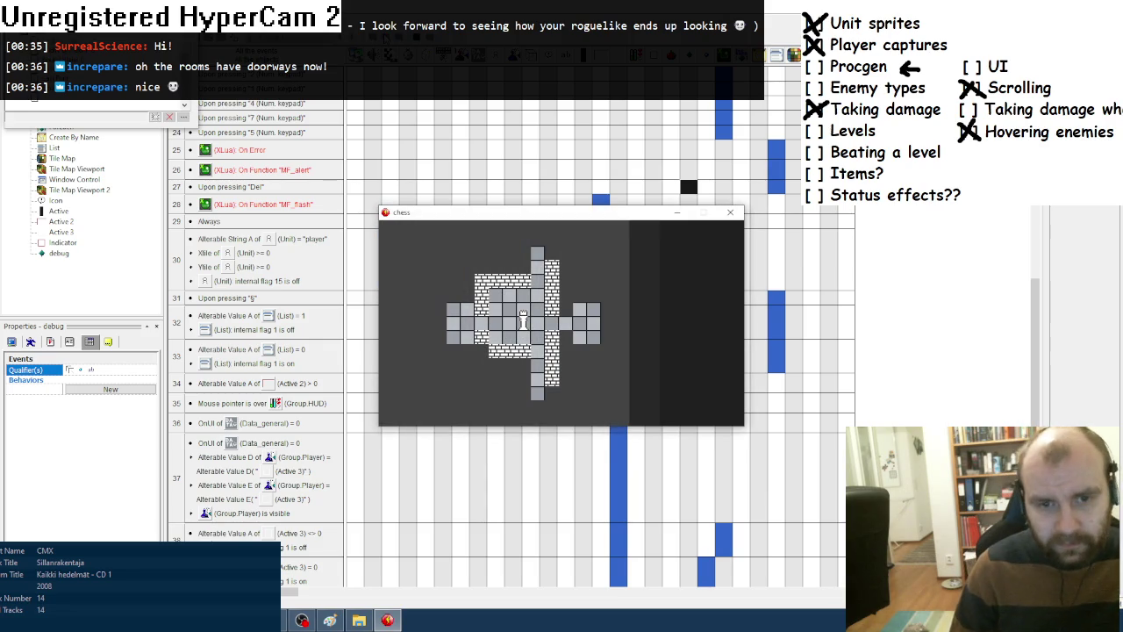
key("s")
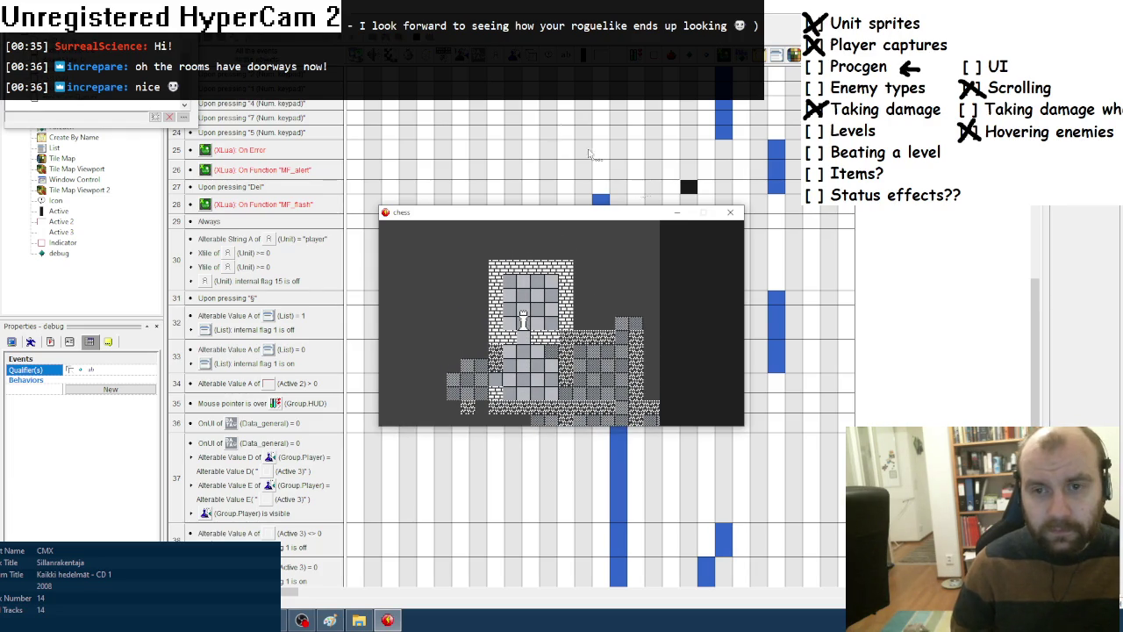
Close the game and change line 504's grid[tid] = 1 to grid[tid] = {}.
left_click(730, 212)
key("alt+Tab")
scroll(246, 319, "up", 1)
scroll(246, 320, "down", 1)
scroll(246, 319, "up", 1)
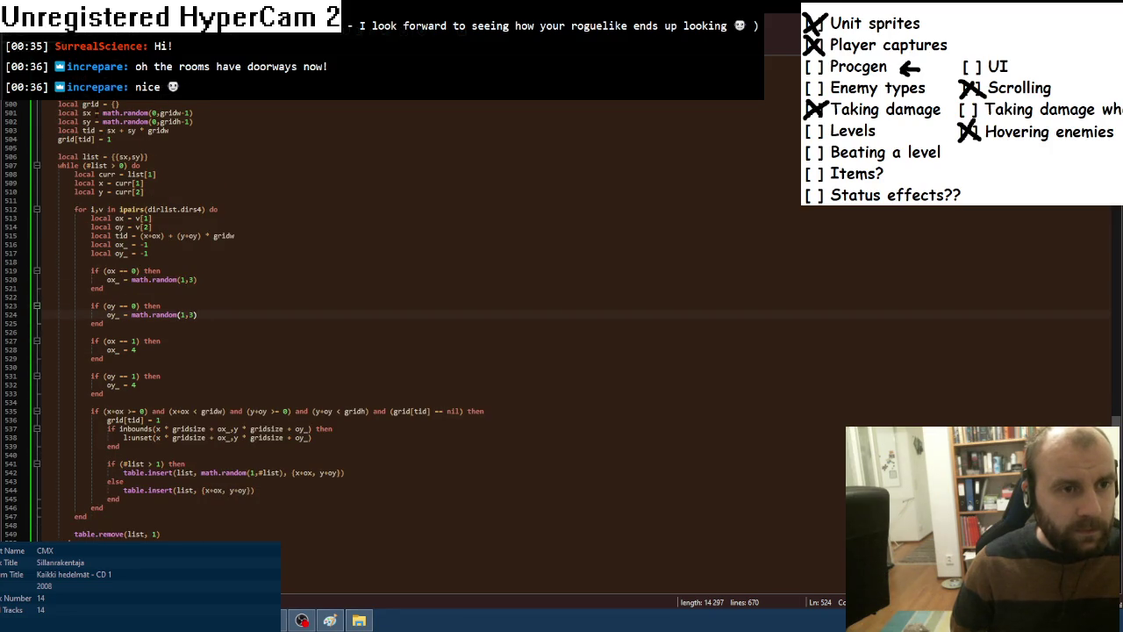
double_click(109, 138)
type("{}")
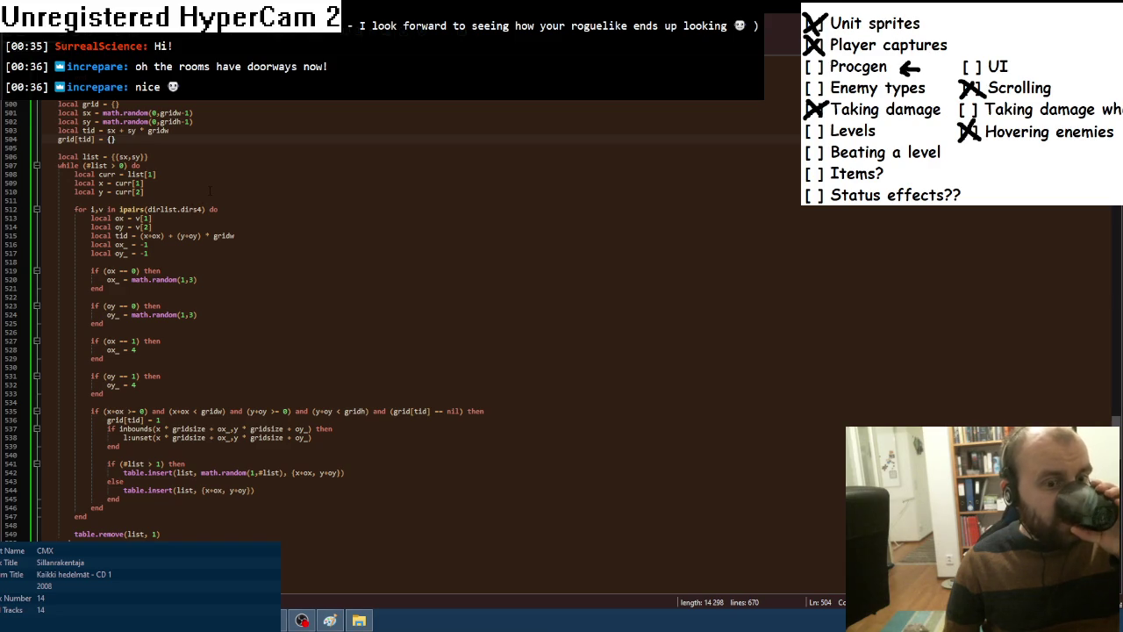
Add 'local tid = x + y * gridw' and 'local cell = grid[tid]' after line 510.
left_click(182, 191)
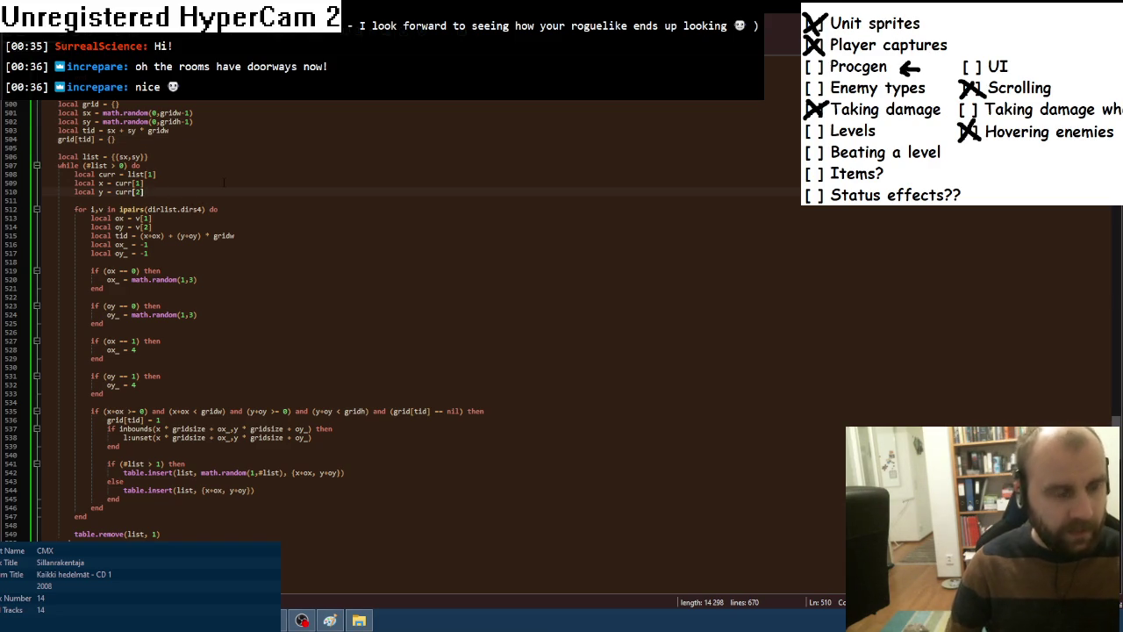
key("Return")
type("local tid")
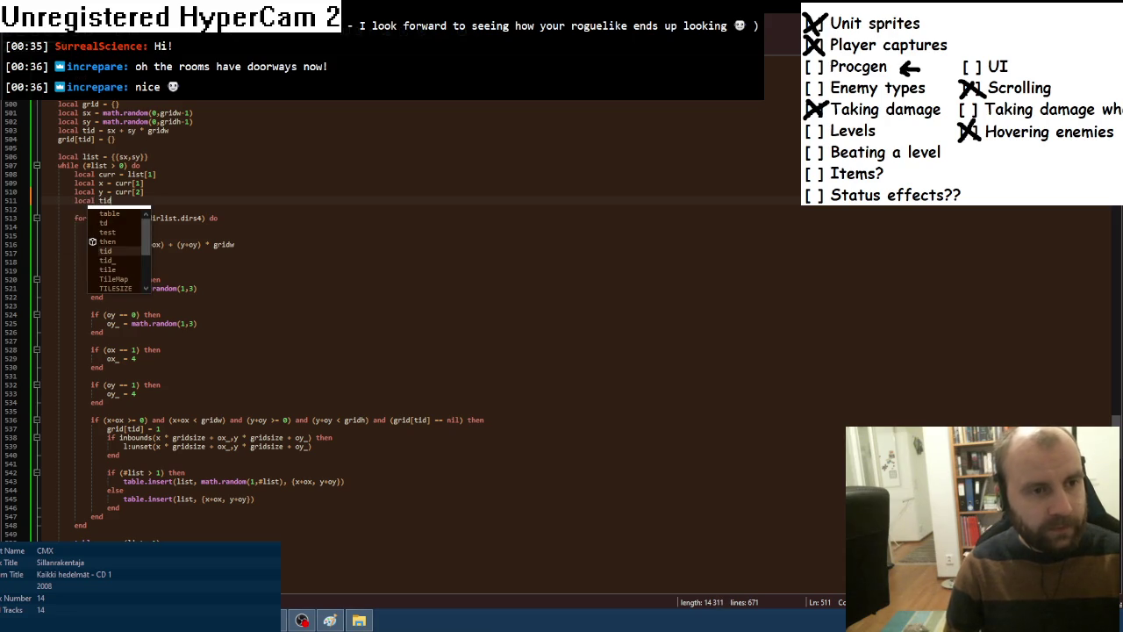
type("_ =")
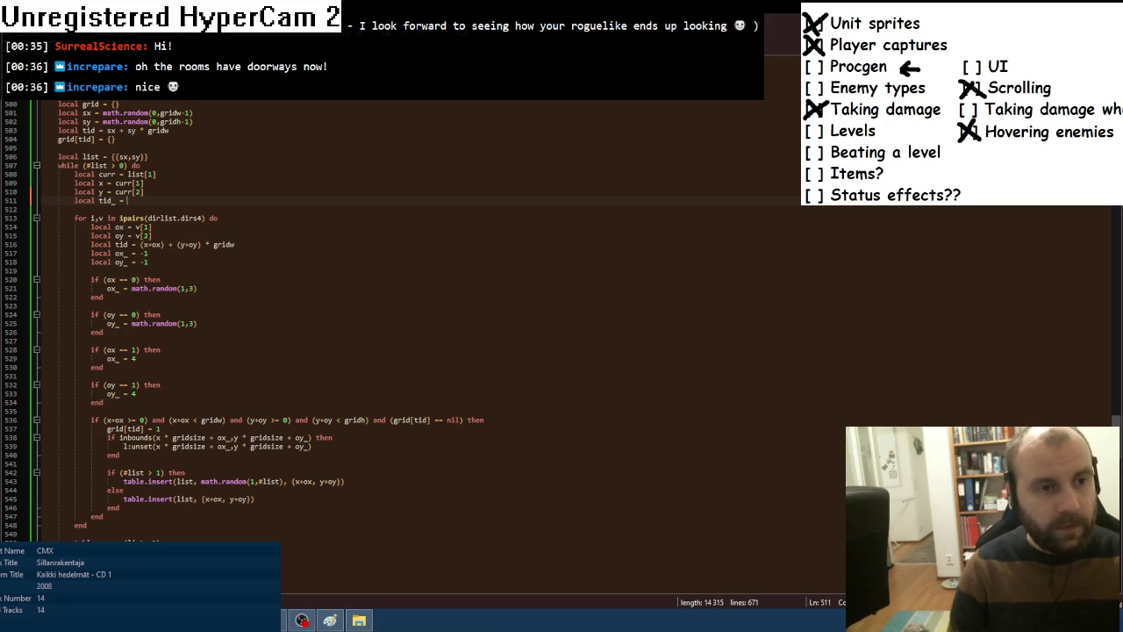
type("x + y * ")
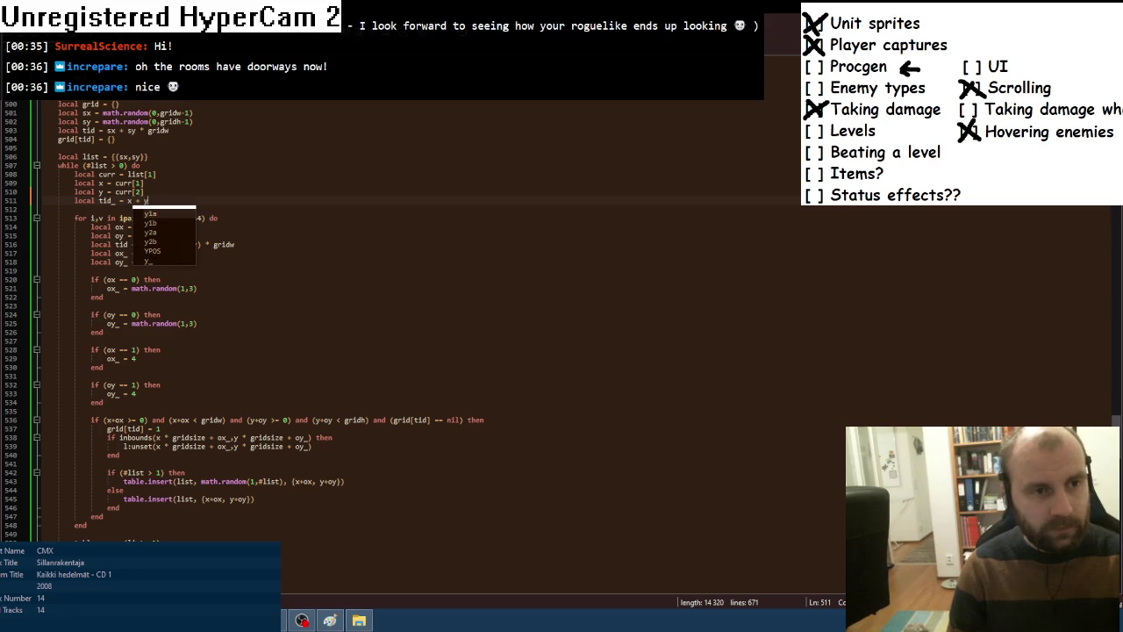
type("gr")
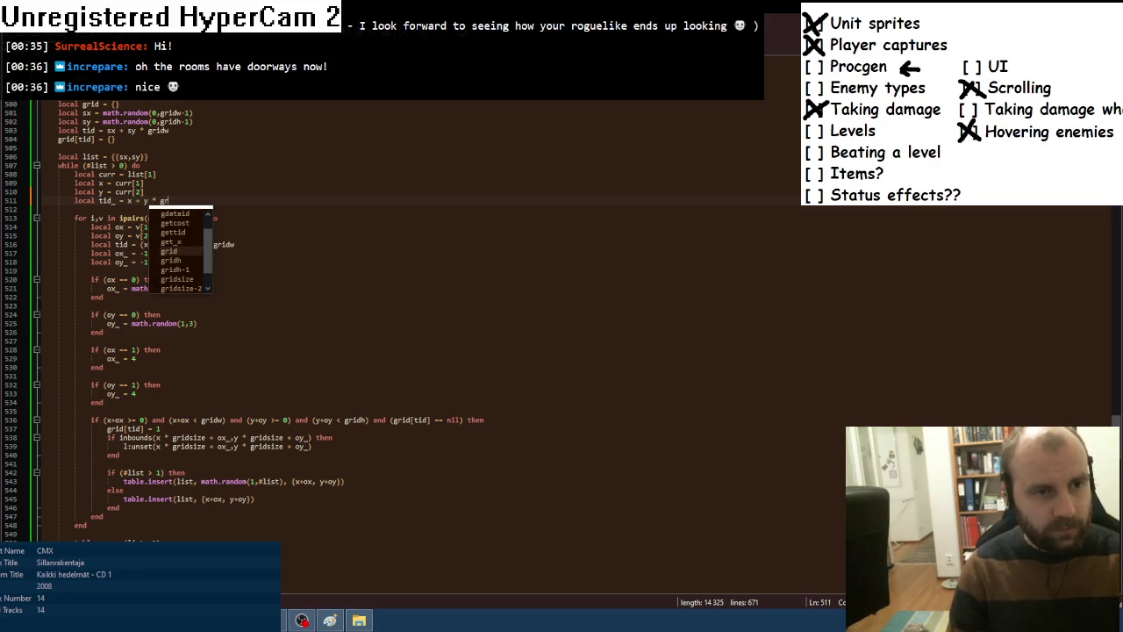
type("id")
key("BackSpace")
type("dw")
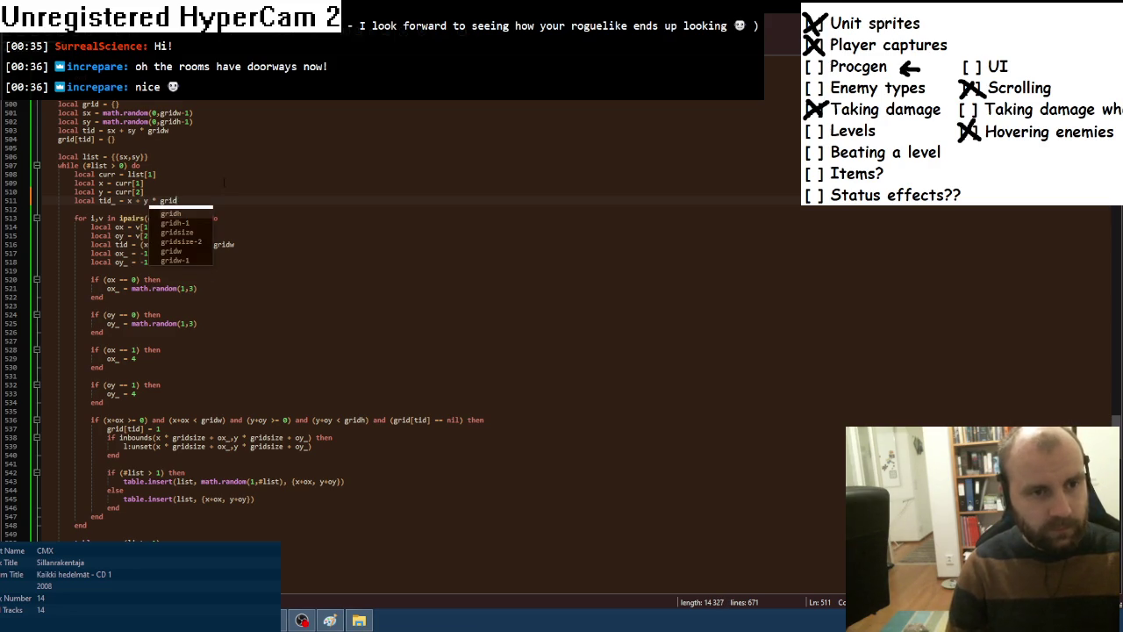
key("Return")
type("local cell = ")
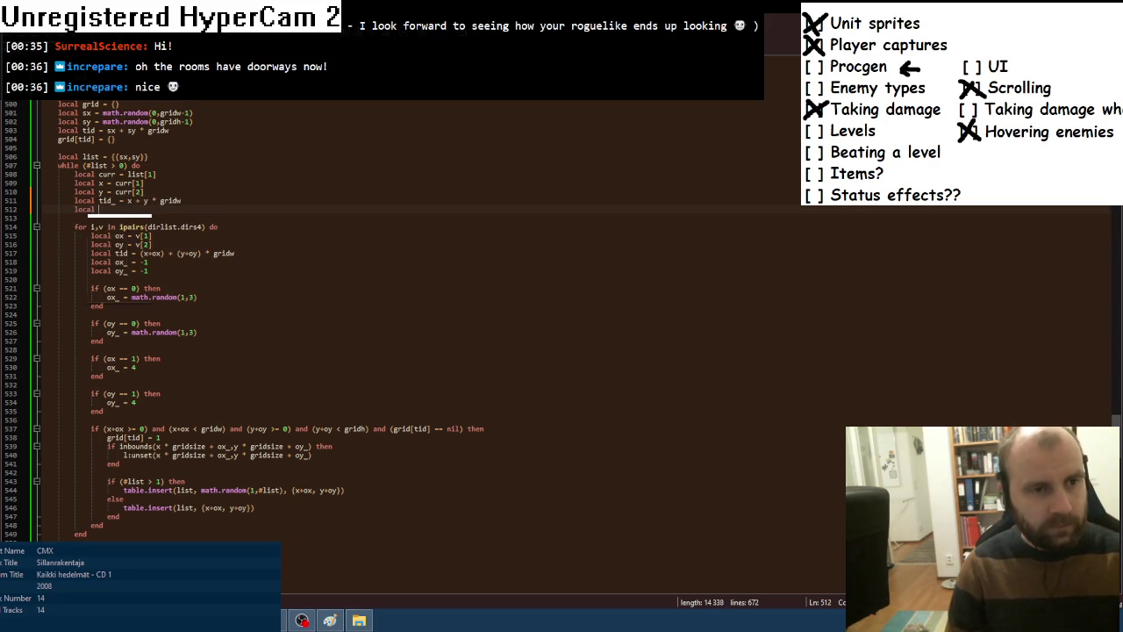
type("grid[tid]")
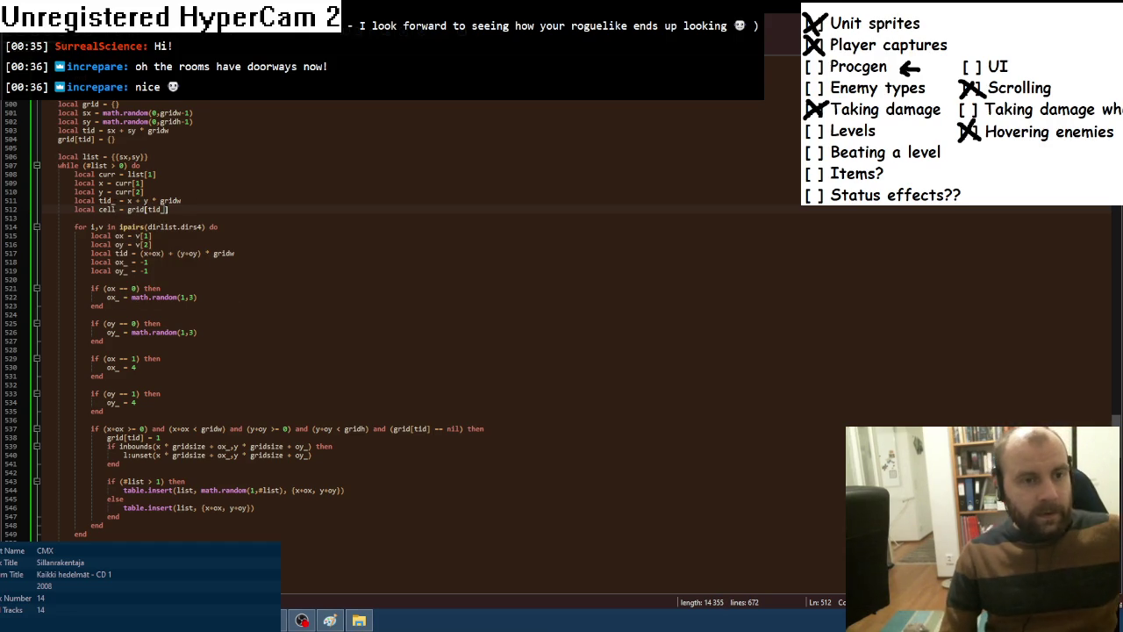
left_click(104, 200)
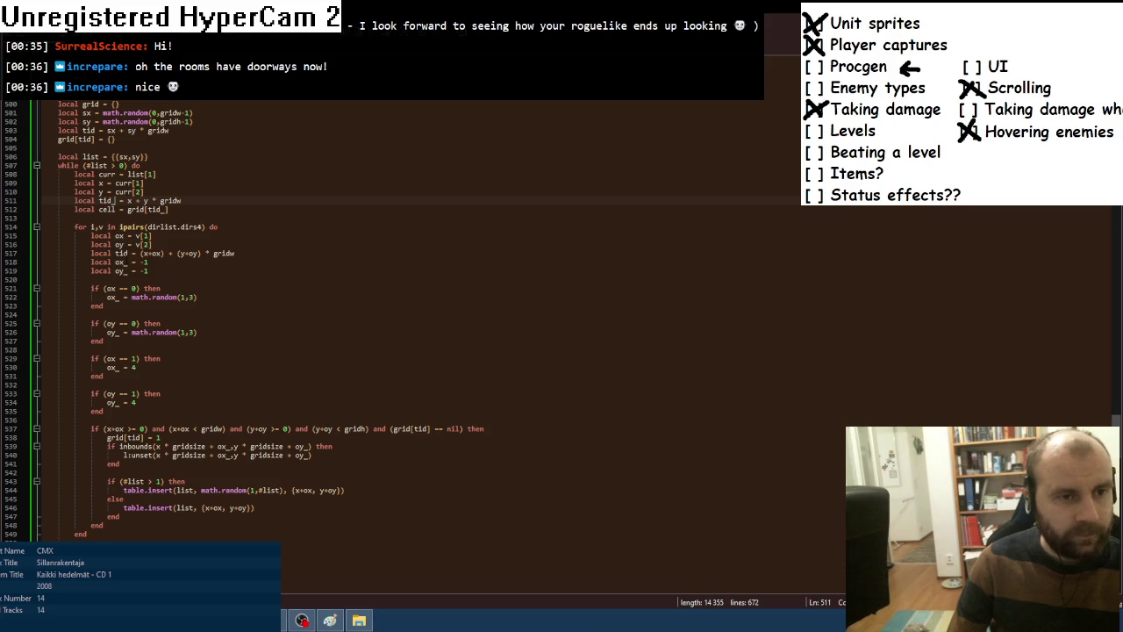
key("Delete")
Remove line 517's local keyword, add blank lines in the inbounds block, and set line 538's grid[tid] = {}.
left_click_drag(90, 252, 118, 252)
key("Delete")
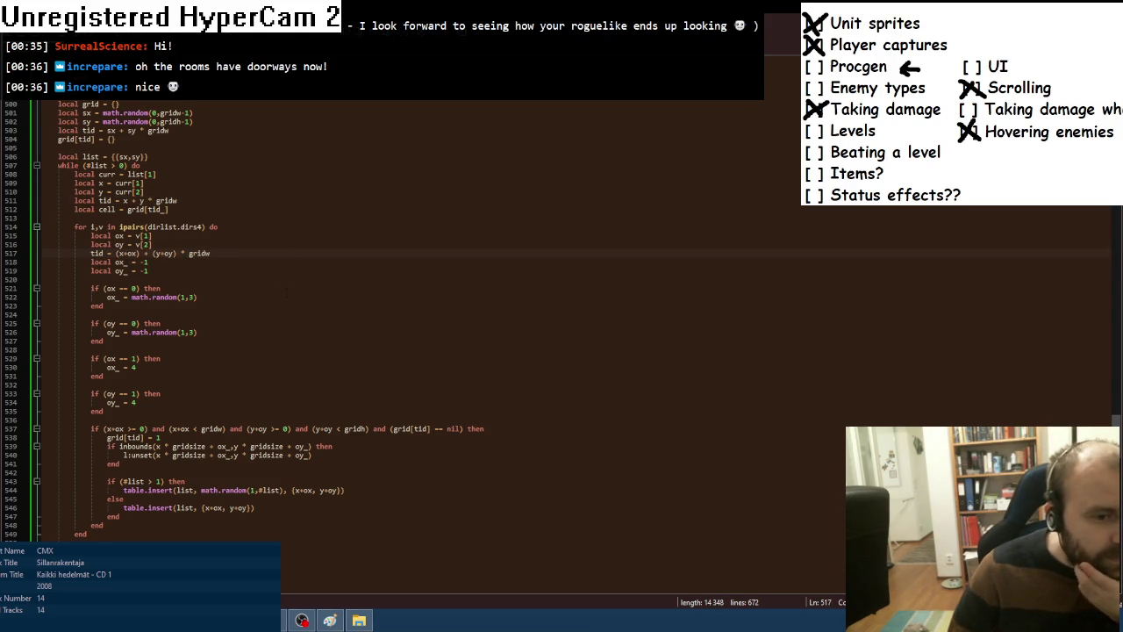
left_click(280, 465)
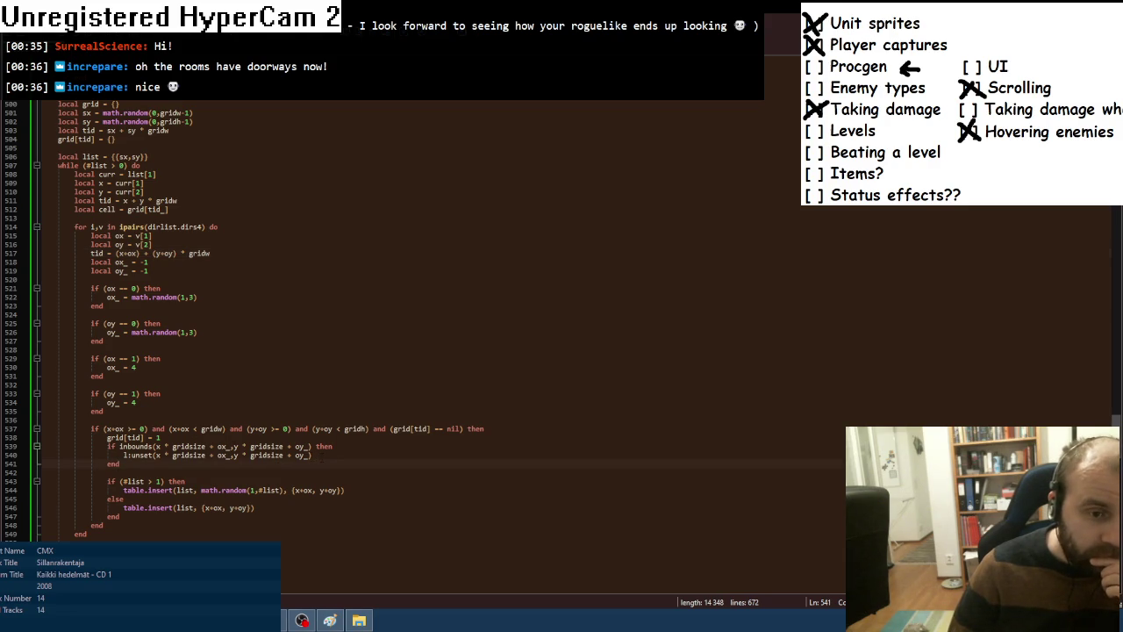
key("Return")
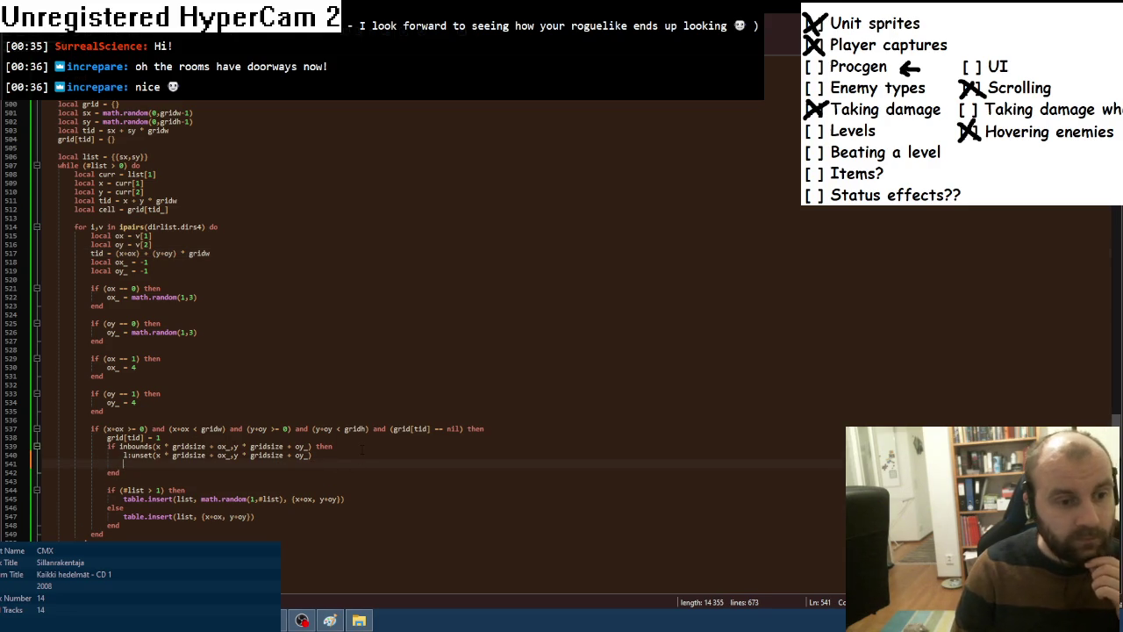
key("Return")
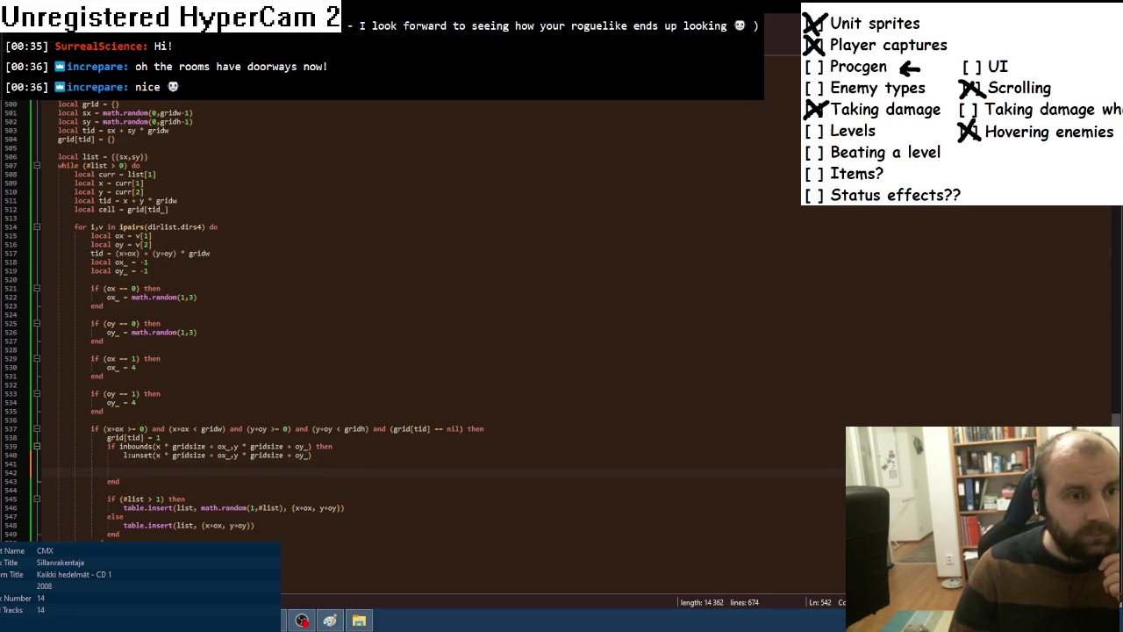
left_click(263, 210)
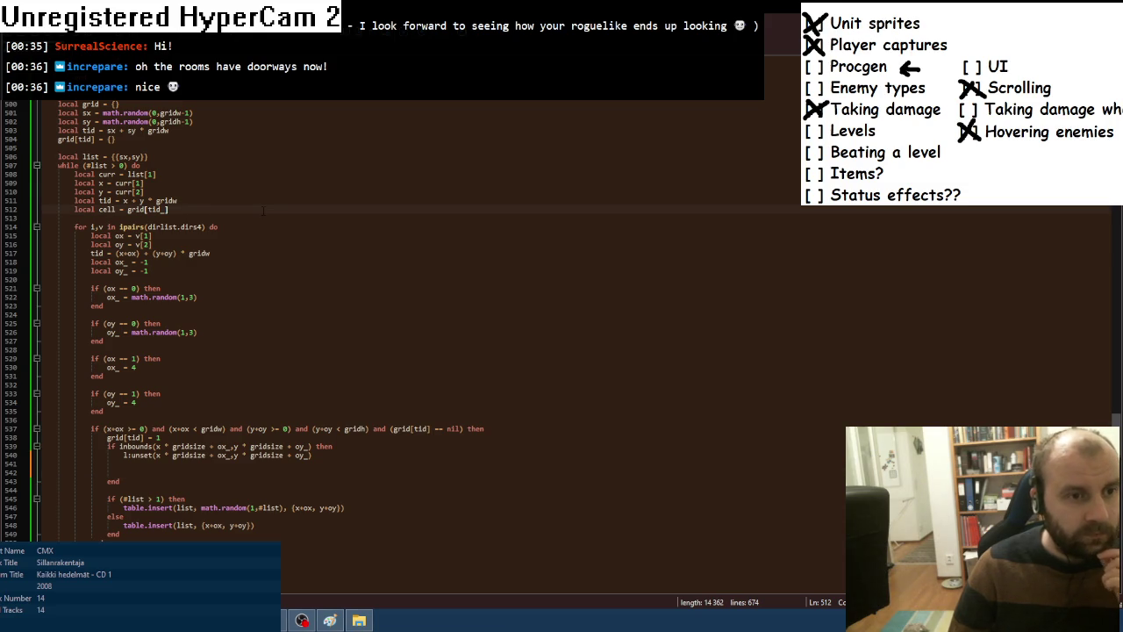
double_click(158, 437)
type("{}")
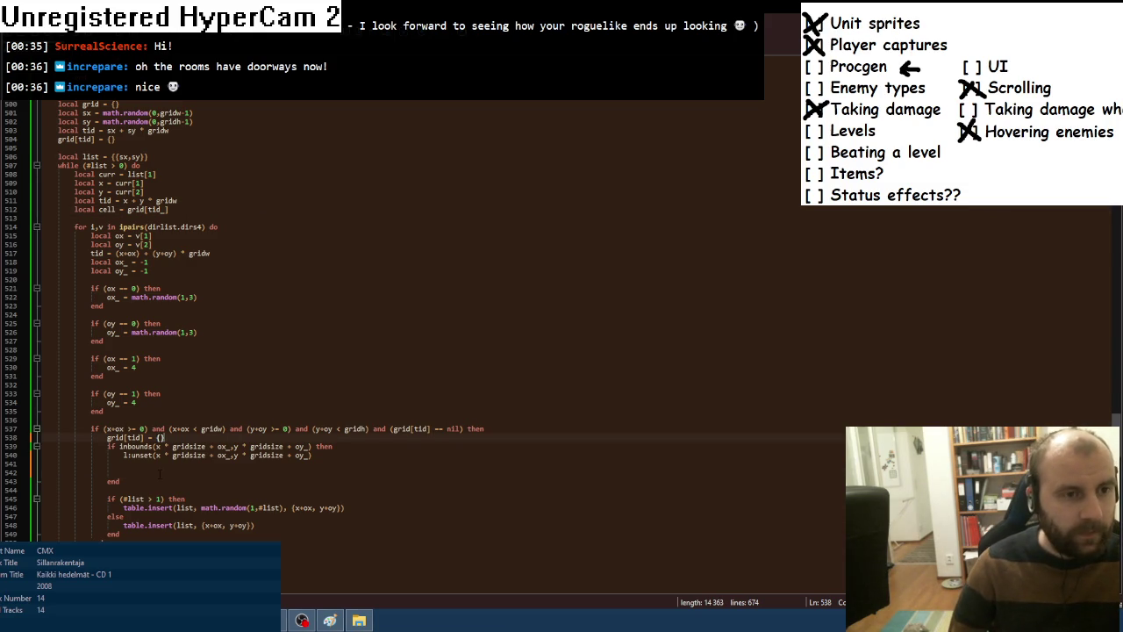
Below the cell lookup, add 'if (cell.conn == nil) then cell.conn = {} end'.
left_click(158, 471)
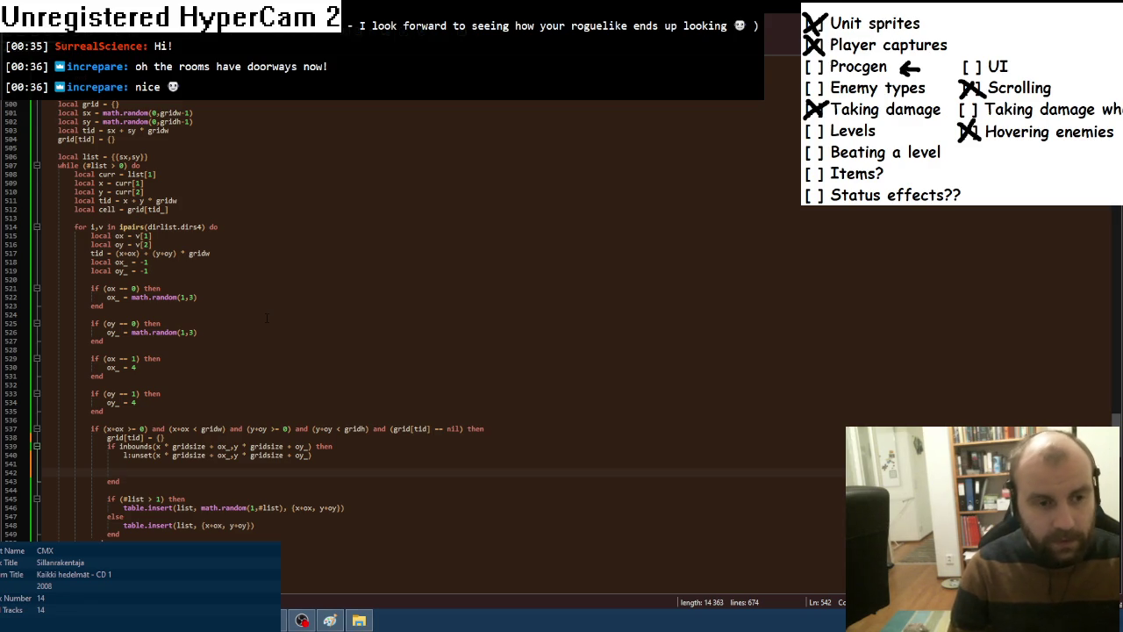
type("cell")
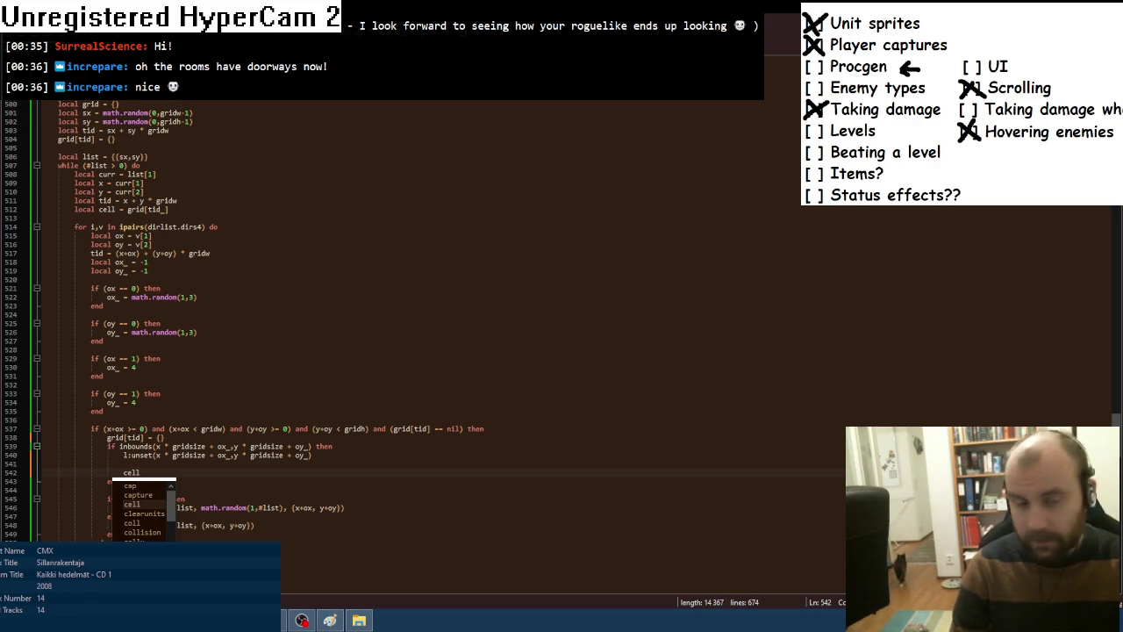
key("BackSpace")
key("BackSpace")
key("BackSpace")
key("BackSpace")
left_click(193, 211)
key("Return")
type("ce")
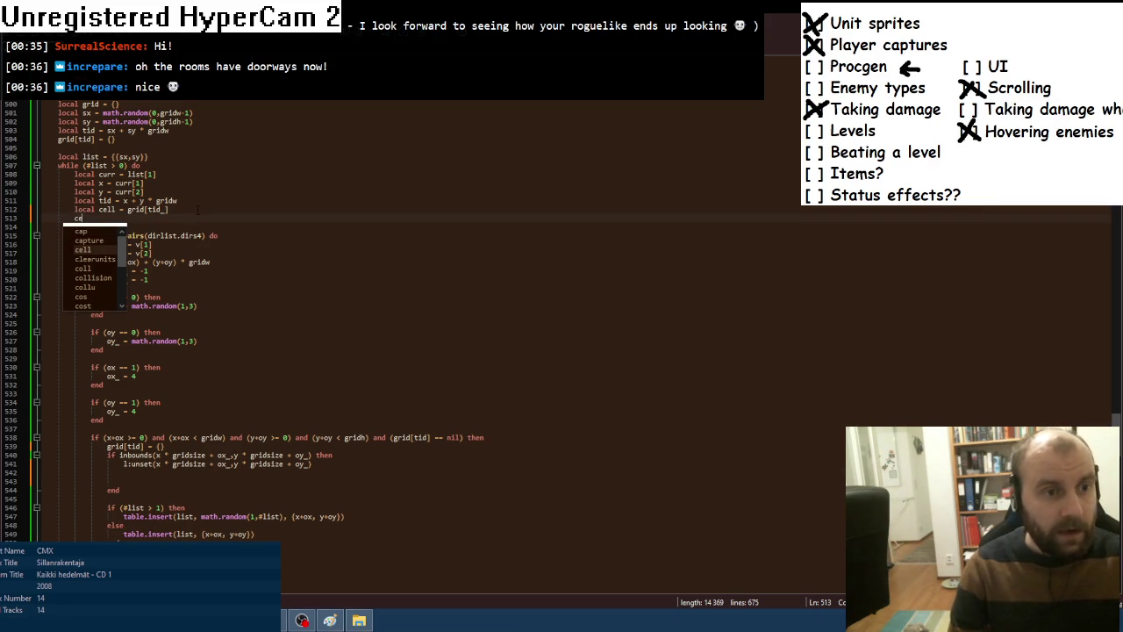
key("BackSpace")
key("BackSpace")
key("Return")
type("if (cell.conn")
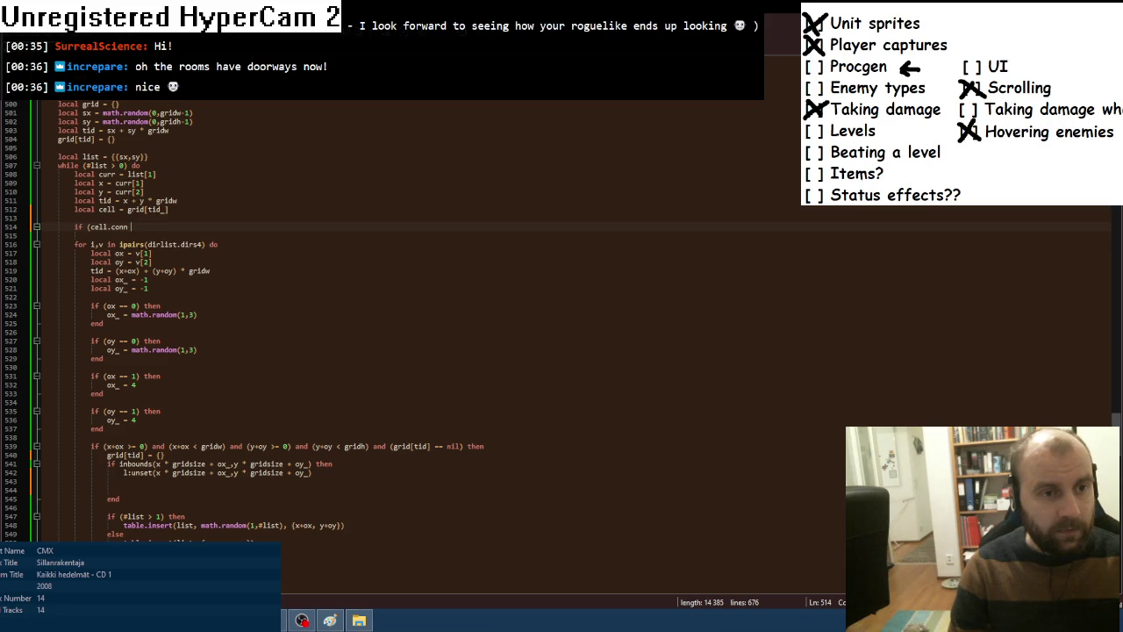
type(" == nil) then")
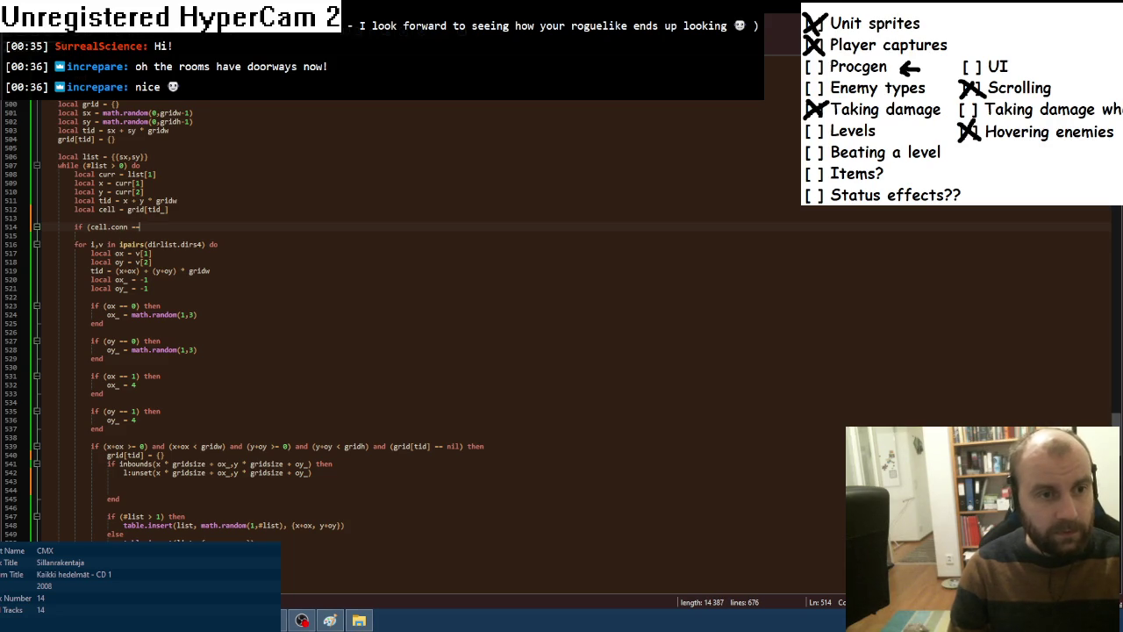
key("Return")
key("Return")
type("cell.conn = {}")
key("Return")
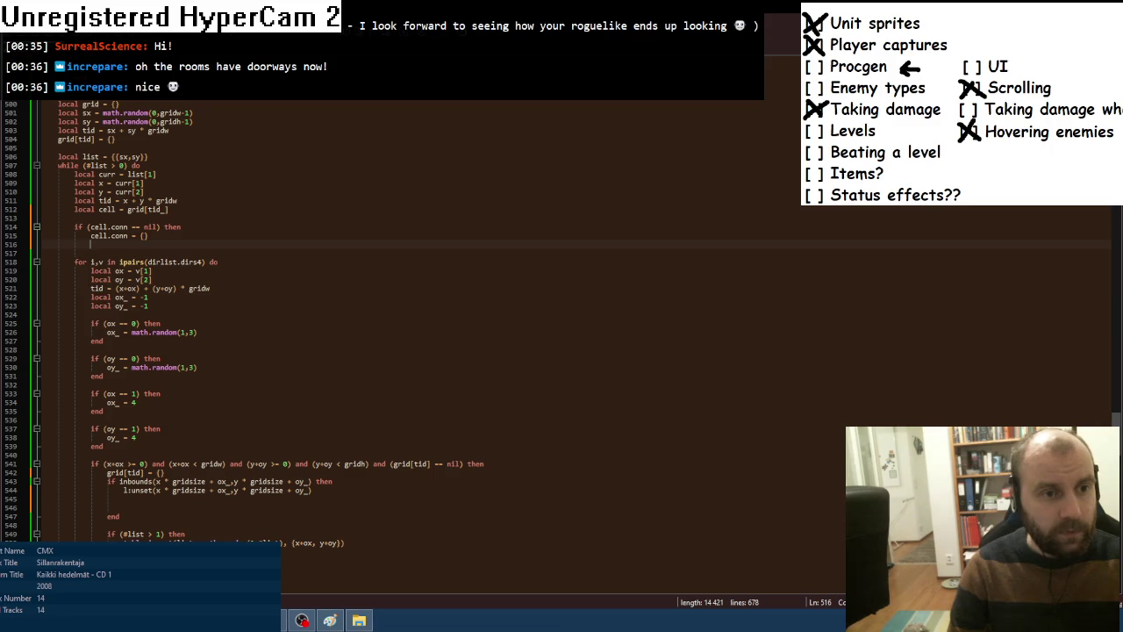
type("end")
Record the connection with 'cell.conn[i] = 1' on the line after the unset call.
scroll(378, 351, "down", 1)
left_click(124, 481)
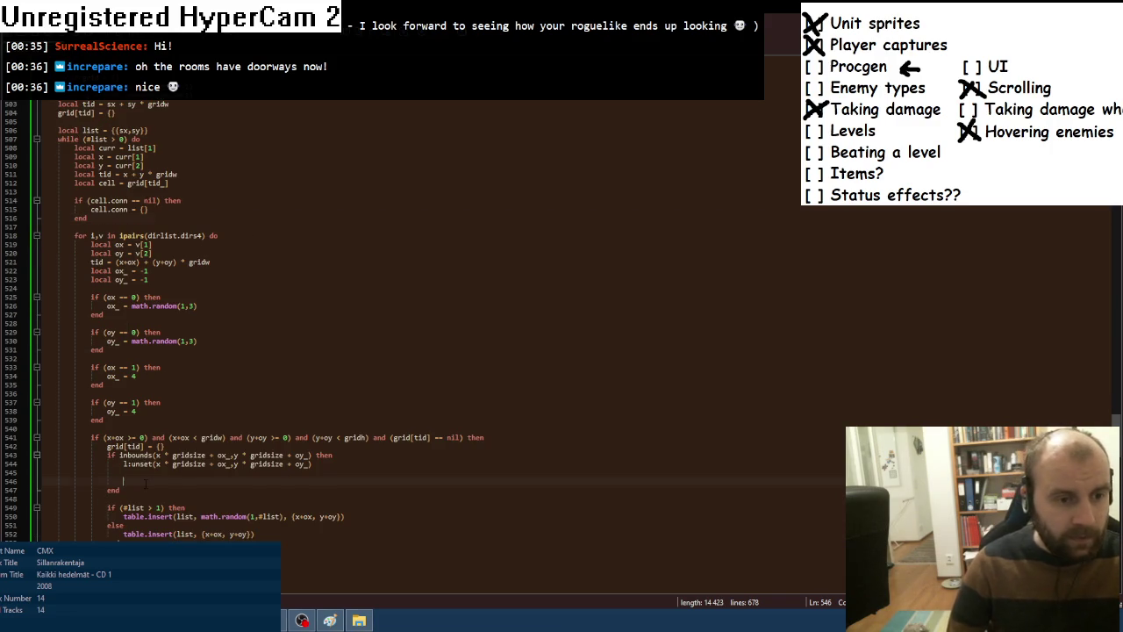
type("cell.conn")
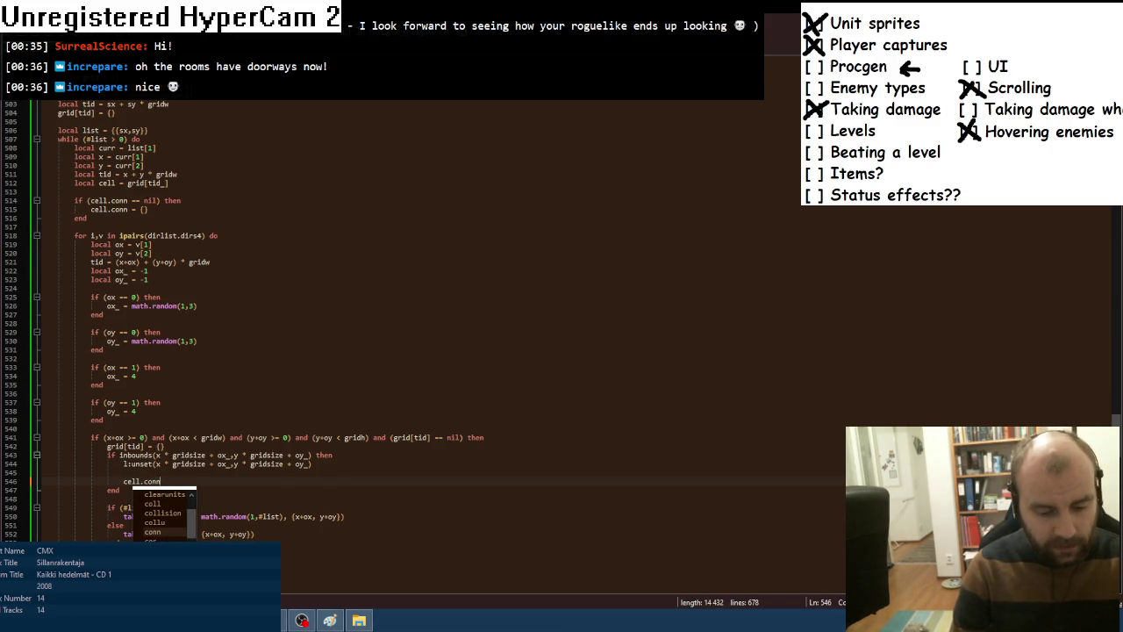
type("[i]")
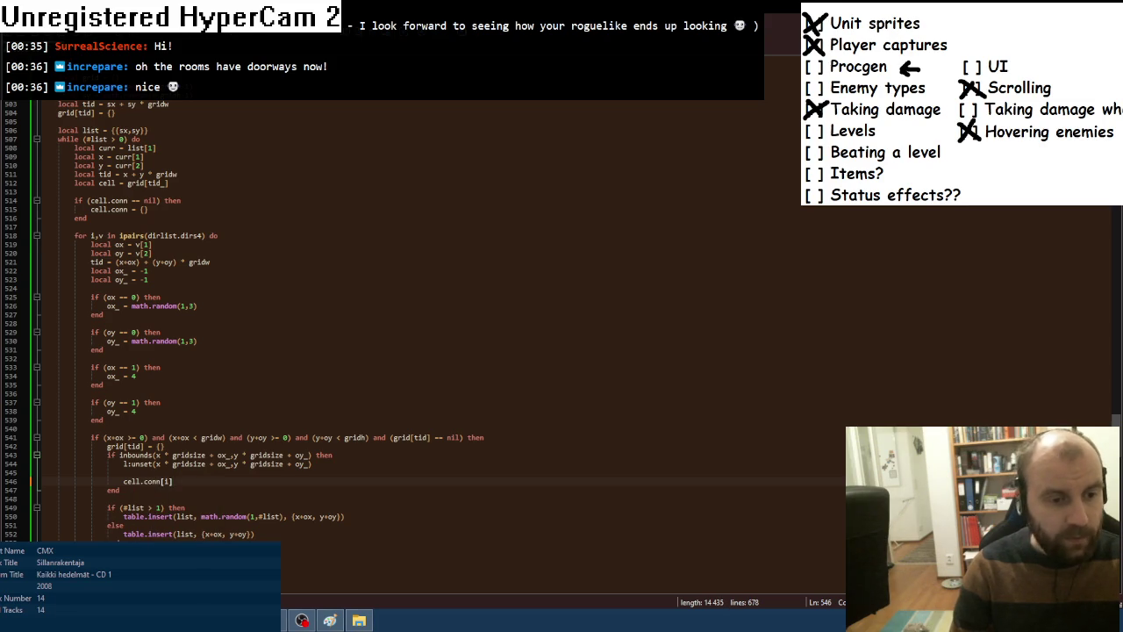
type(" = 1")
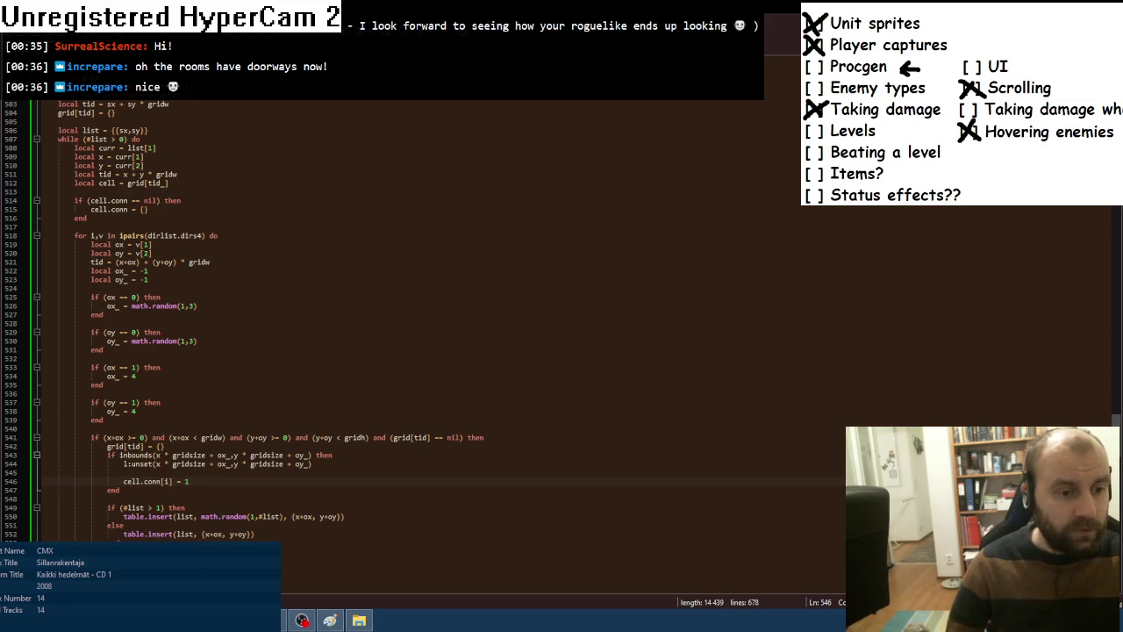
key("alt+Tab")
Test-run the game, which opens to a blank level, then close it and return to the Lua code.
key("F8")
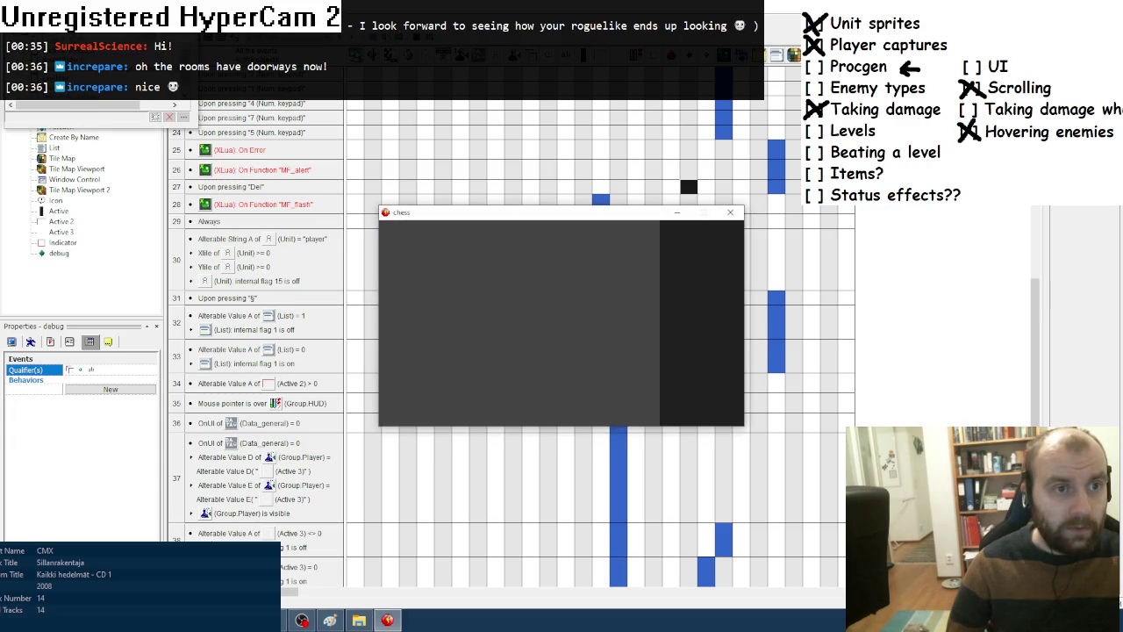
left_click(173, 106)
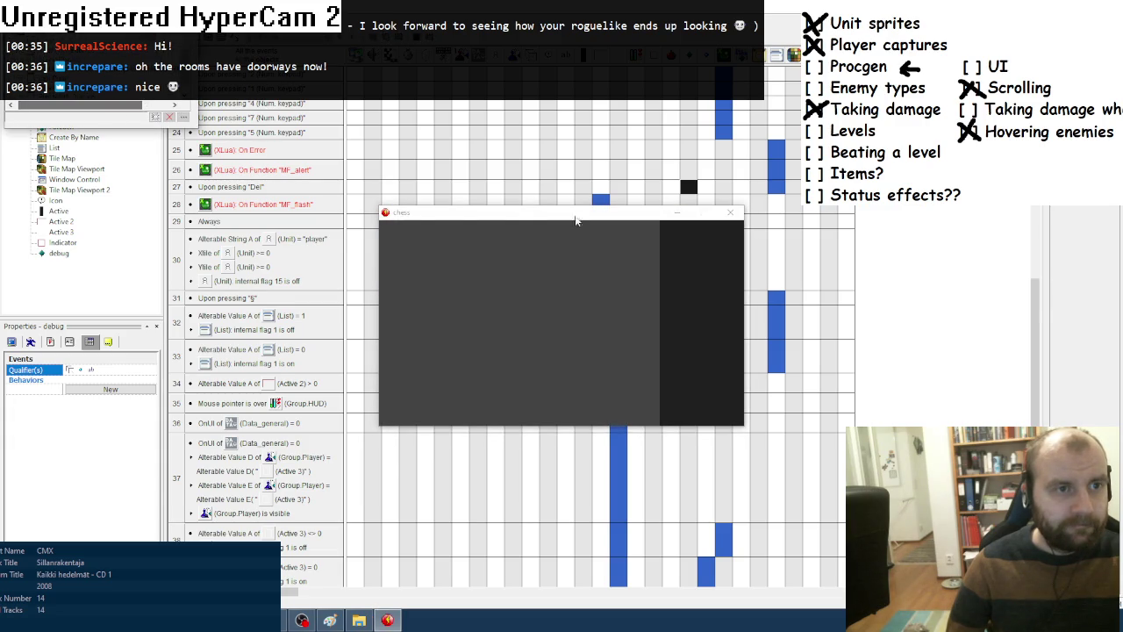
left_click(730, 213)
key("alt+Tab")
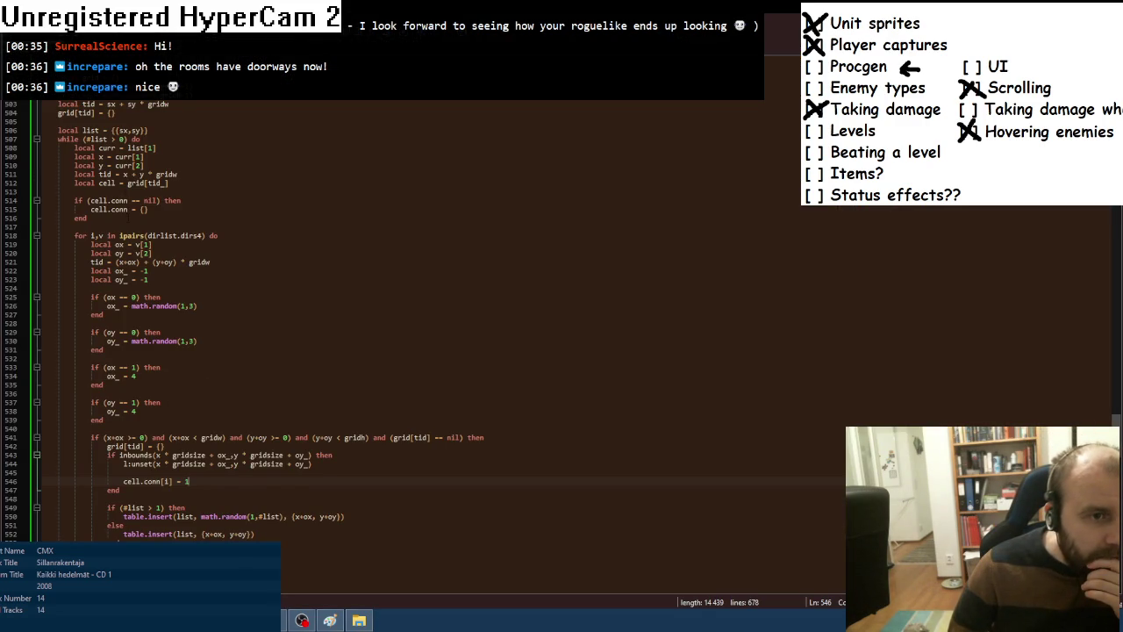
scroll(247, 324, "up", 1)
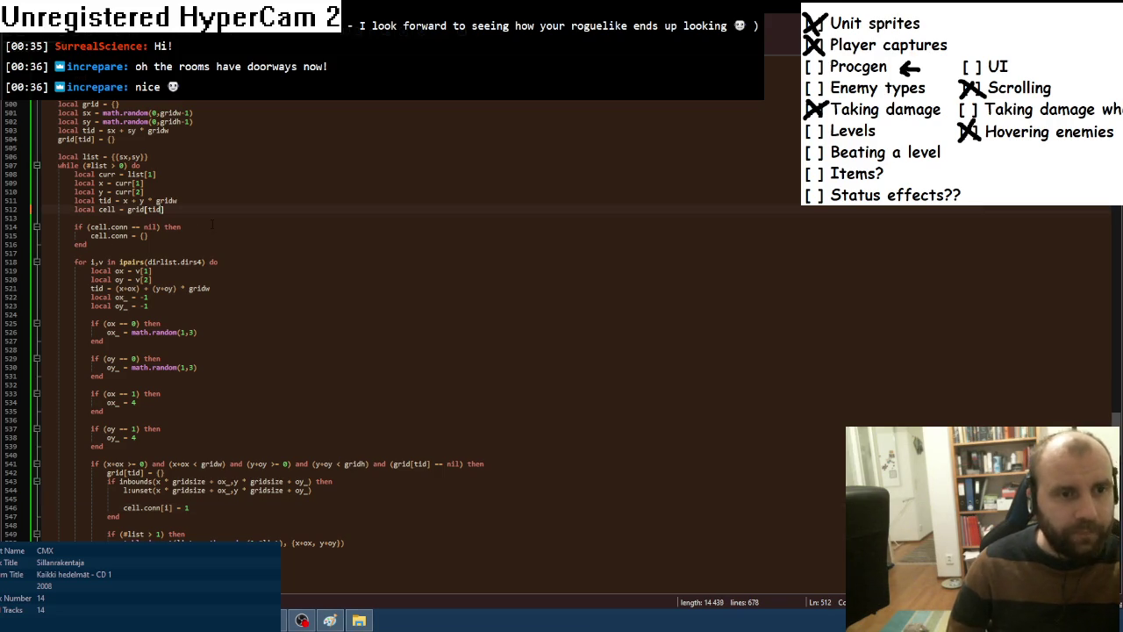
Launch the game again with F7 to test the grid[tid] fix, then close it.
key("alt+Tab")
key("F7")
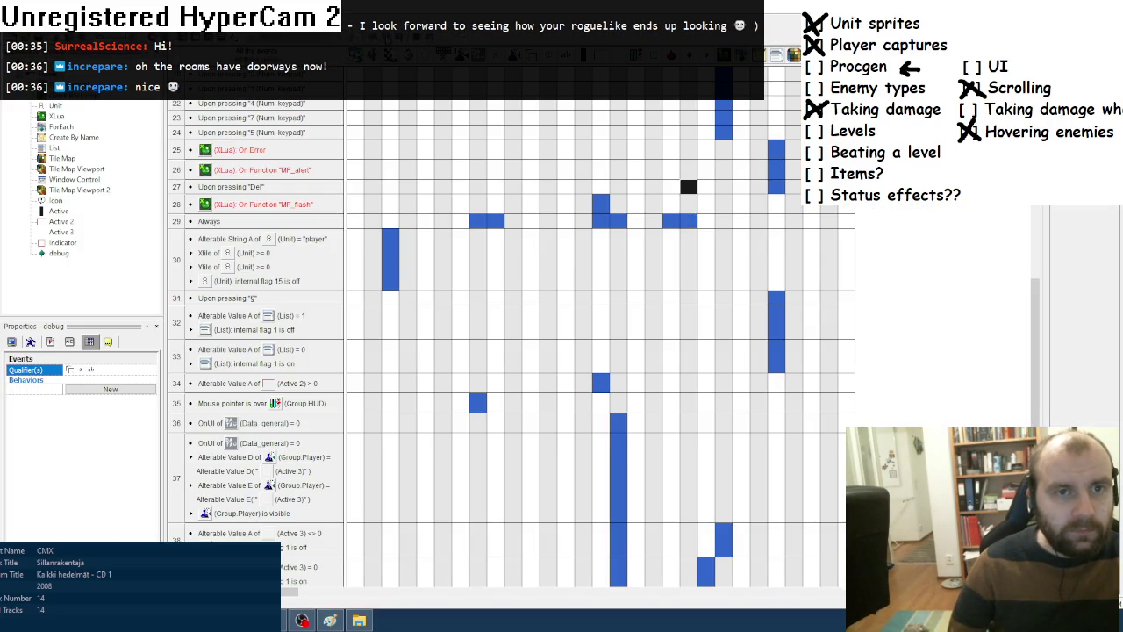
left_click(730, 211)
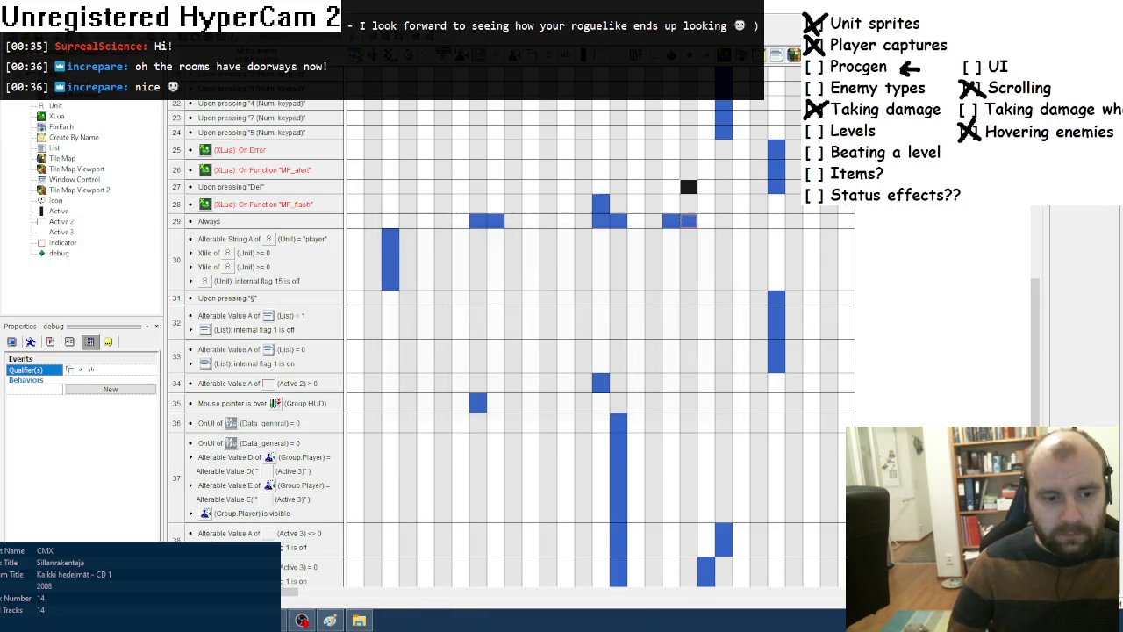
key("alt+Tab")
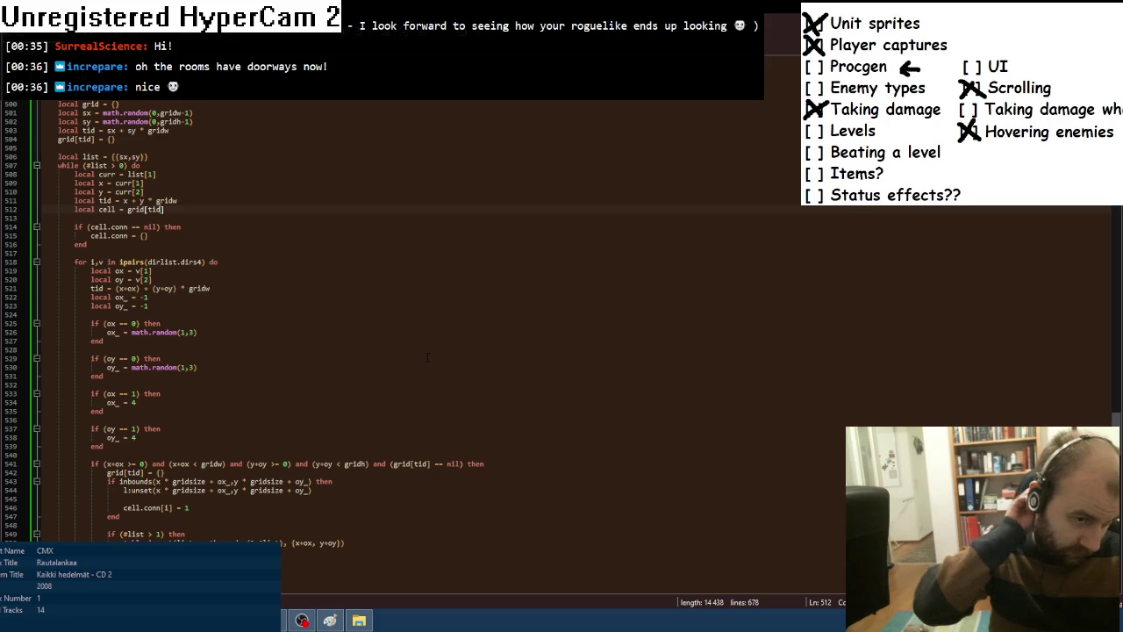
Run the game with F8 from Fusion to see stone-walled rooms with the player inside.
scroll(427, 358, "down", 3)
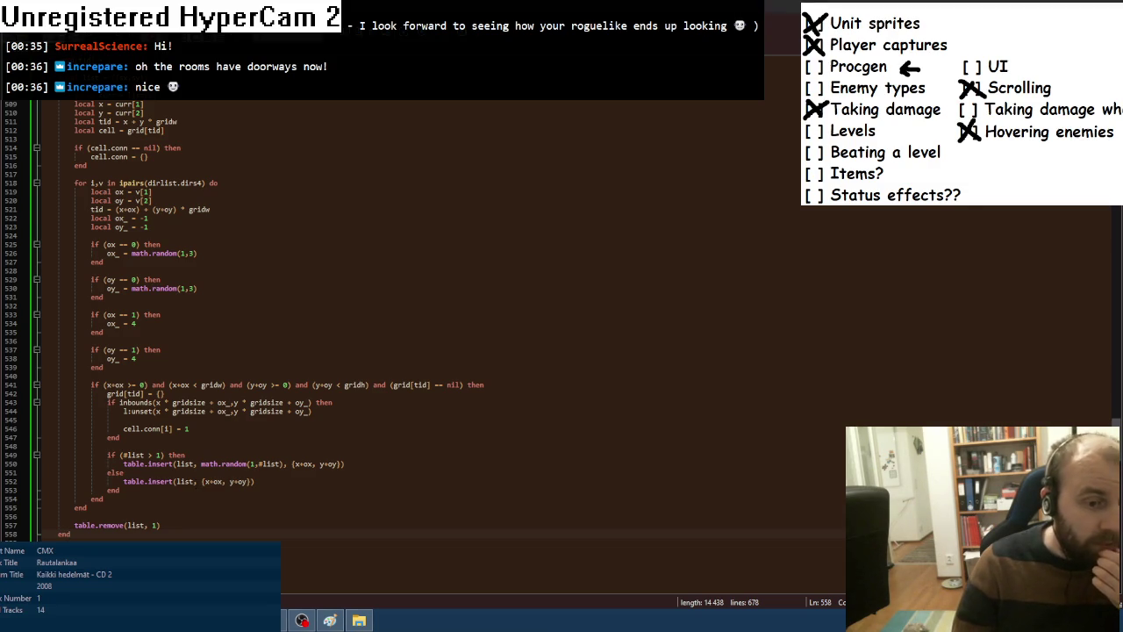
key("alt+Tab")
key("F8")
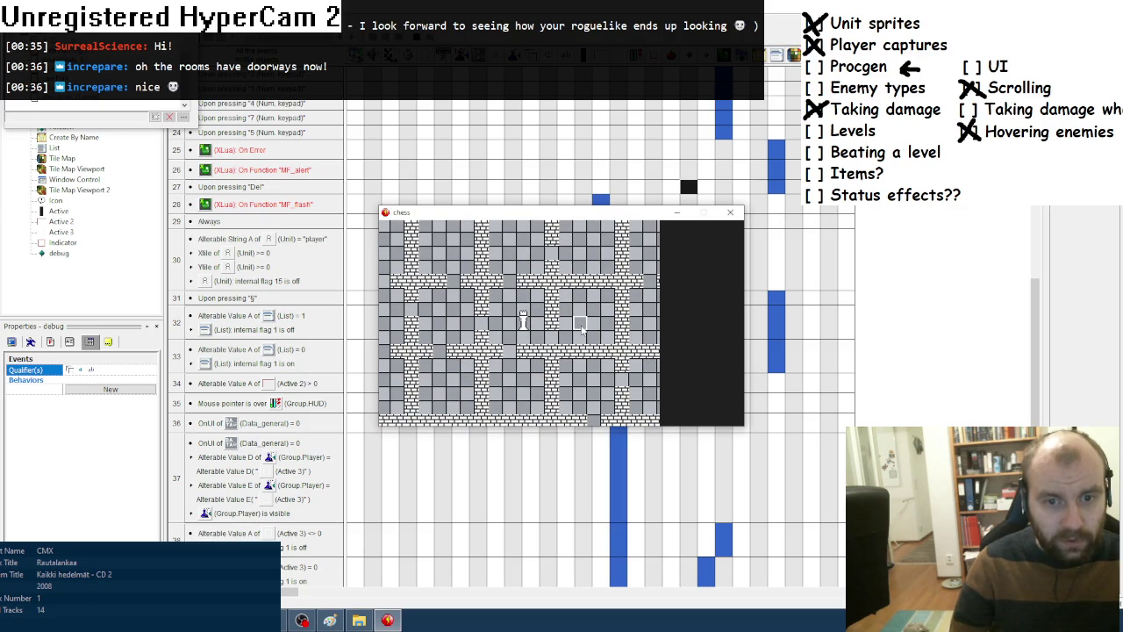
Close both game runs after viewing the regenerated room layouts.
left_click(730, 213)
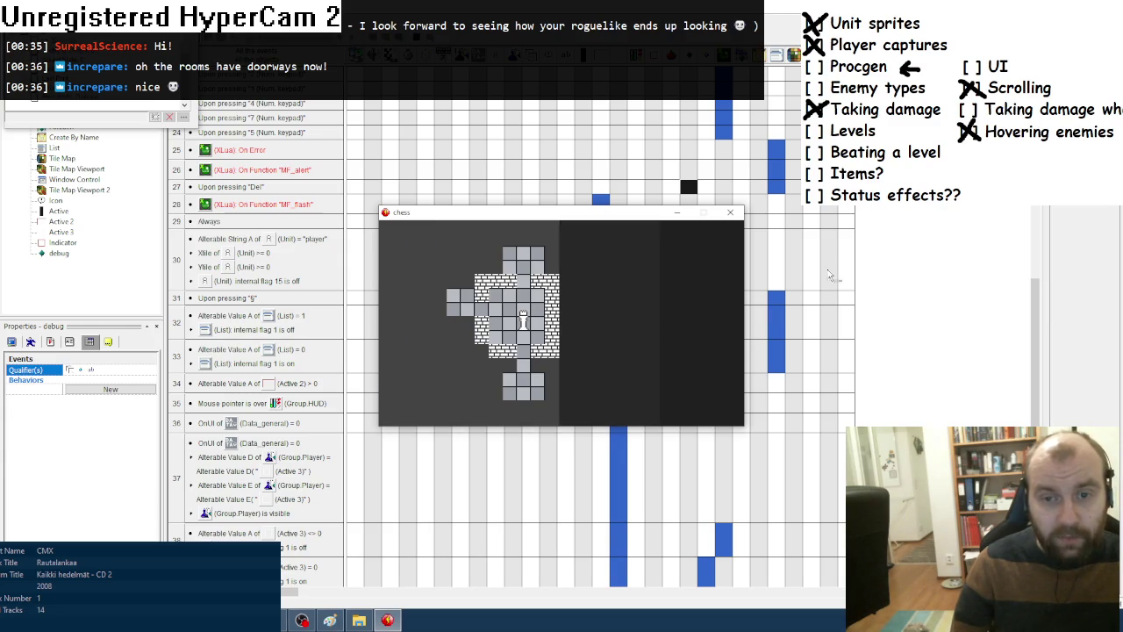
left_click(730, 214)
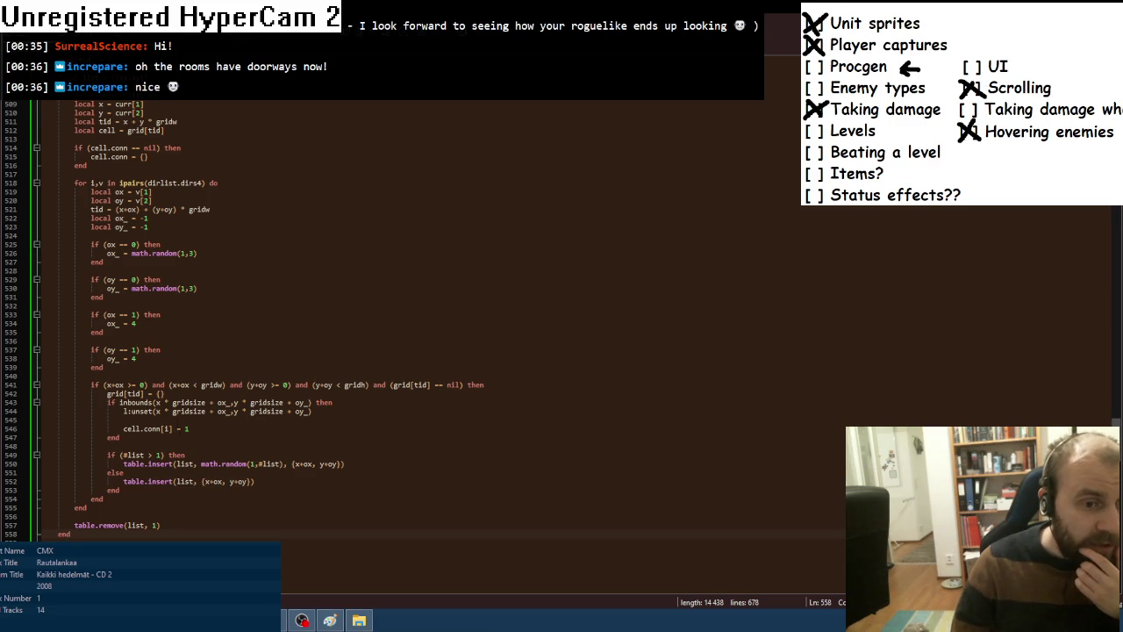
Create a new function carverect(x1,y1,x2,y2) after the generator function.
left_click(210, 427)
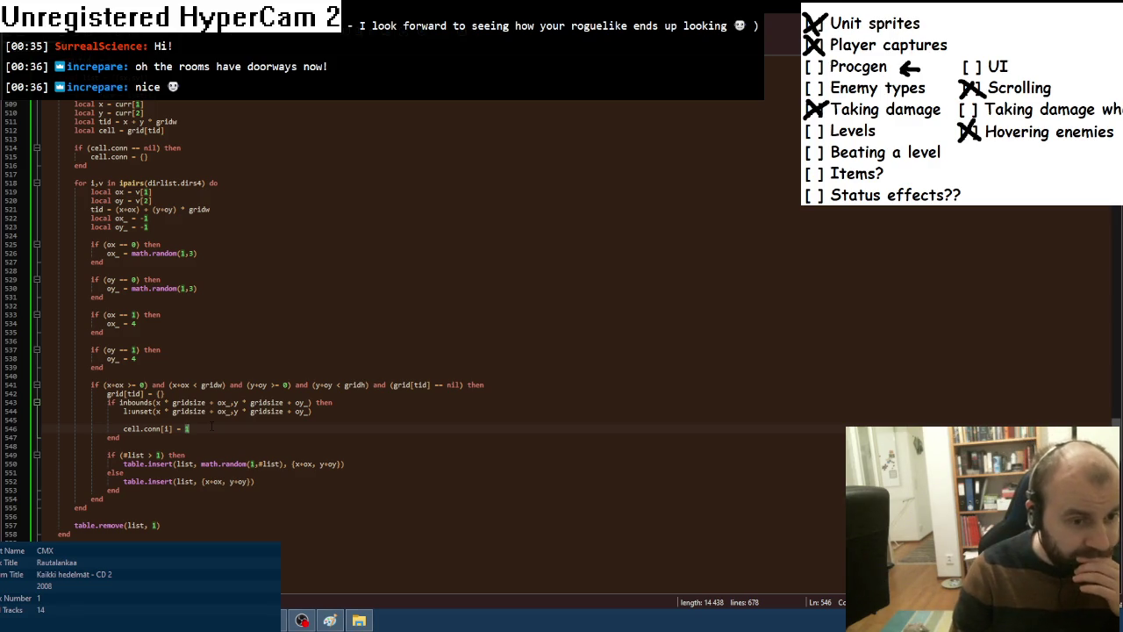
scroll(211, 427, "down", 5)
left_click(61, 445)
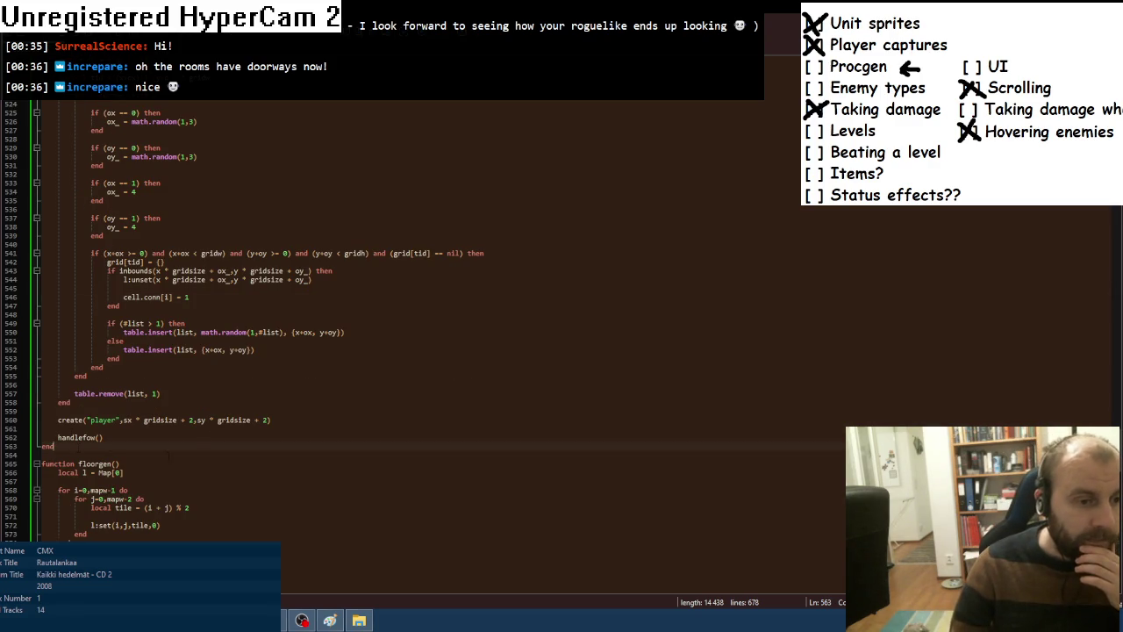
key("Return")
key("Return")
type("function")
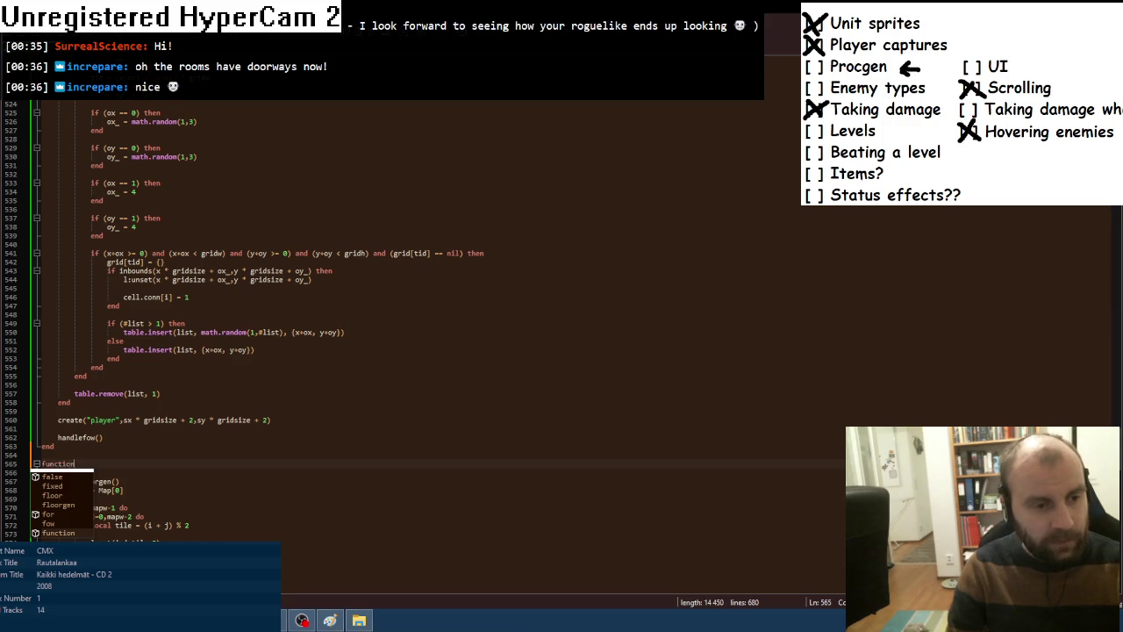
type(" carverect(")
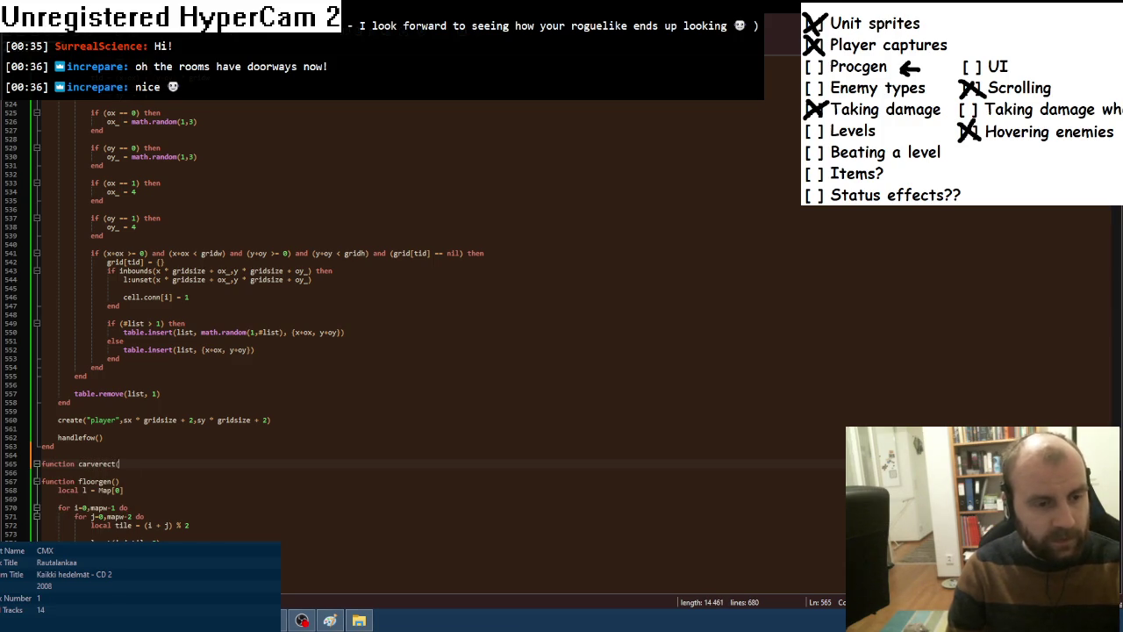
type("x,y,w,h)")
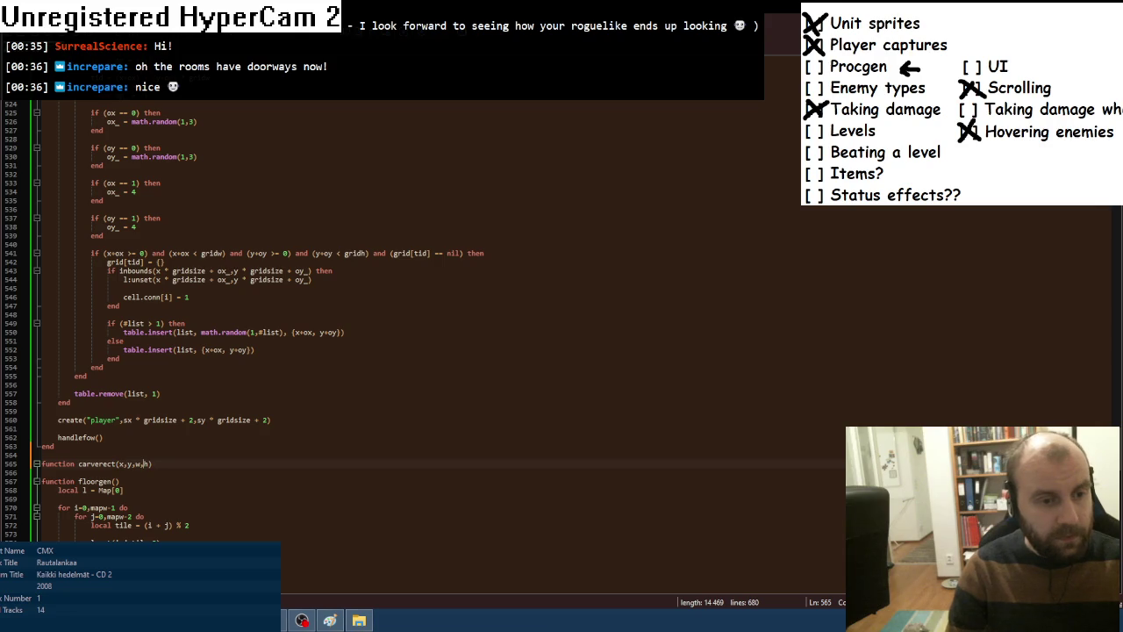
type("1")
key("Right")
key("Right")
type("1")
type("2")
key("Right")
key("Delete")
type("y2")
Fill carverect with 'for i=x1,x2 do', 'for y1,y2 do' and 'if inbounds(i,j) then' lines.
key("Return")
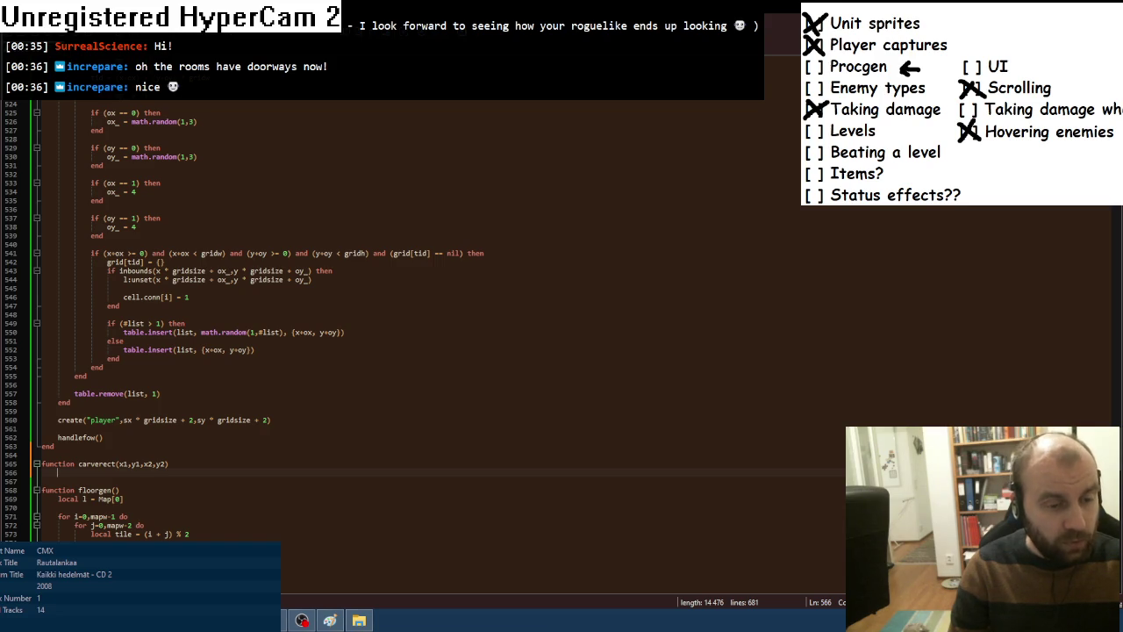
type("fo")
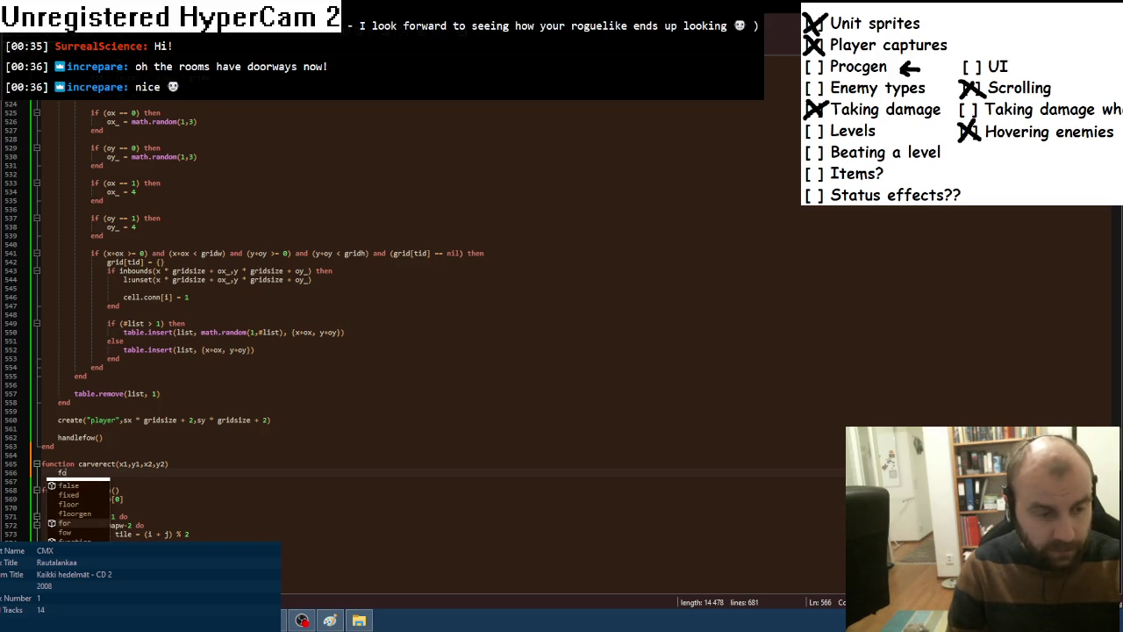
type("r i=")
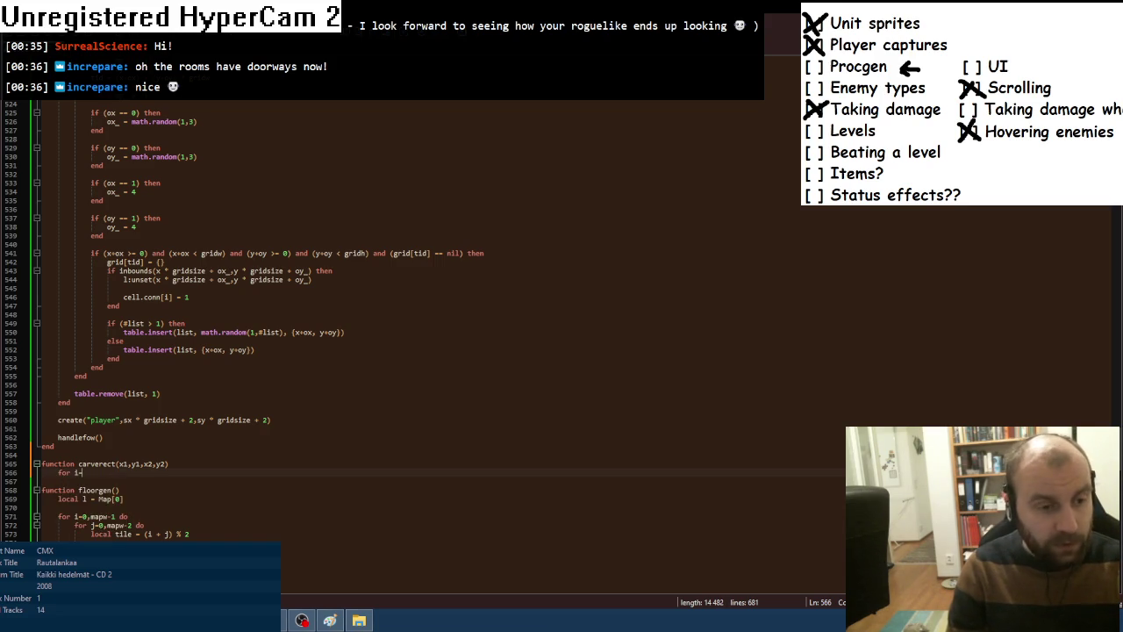
type("x1,x2 do")
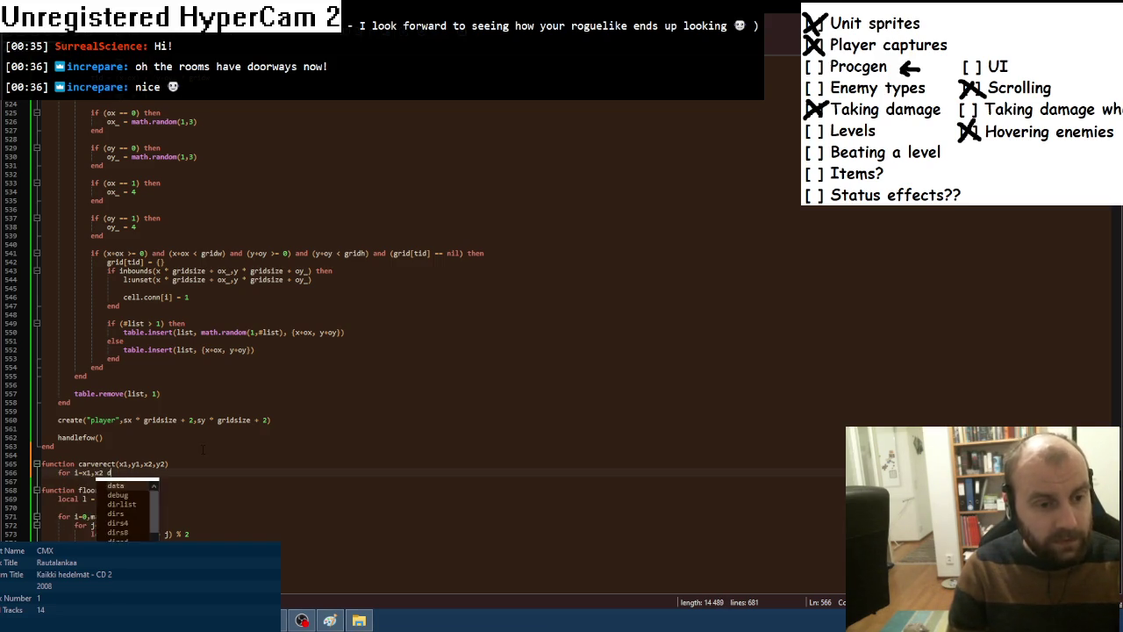
key("Return")
type("for j=")
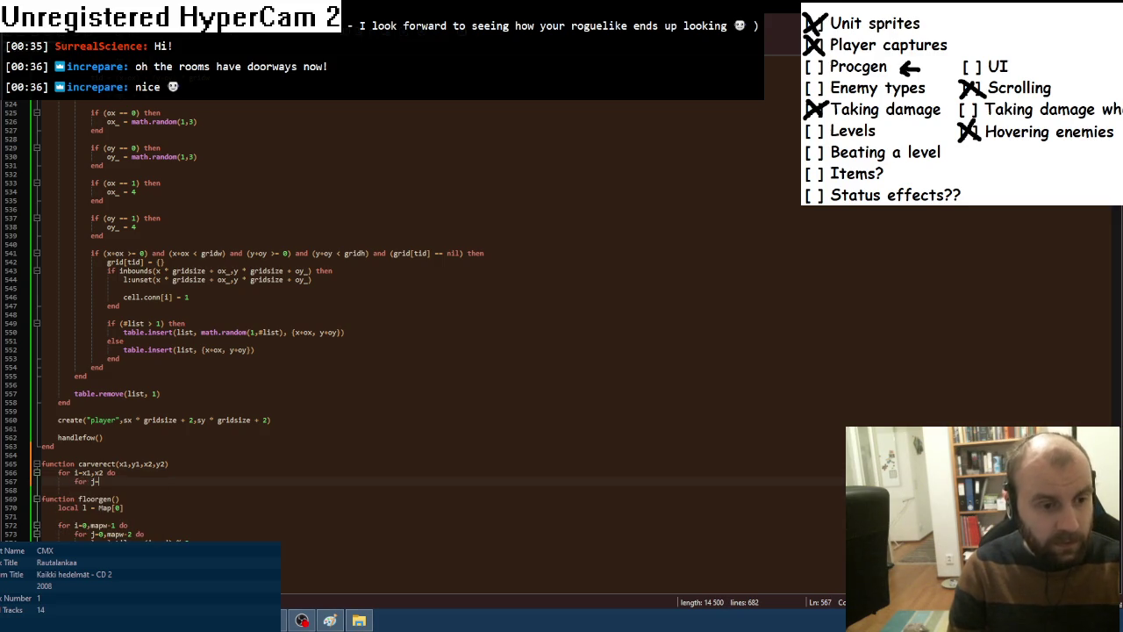
type("y1,y2 do")
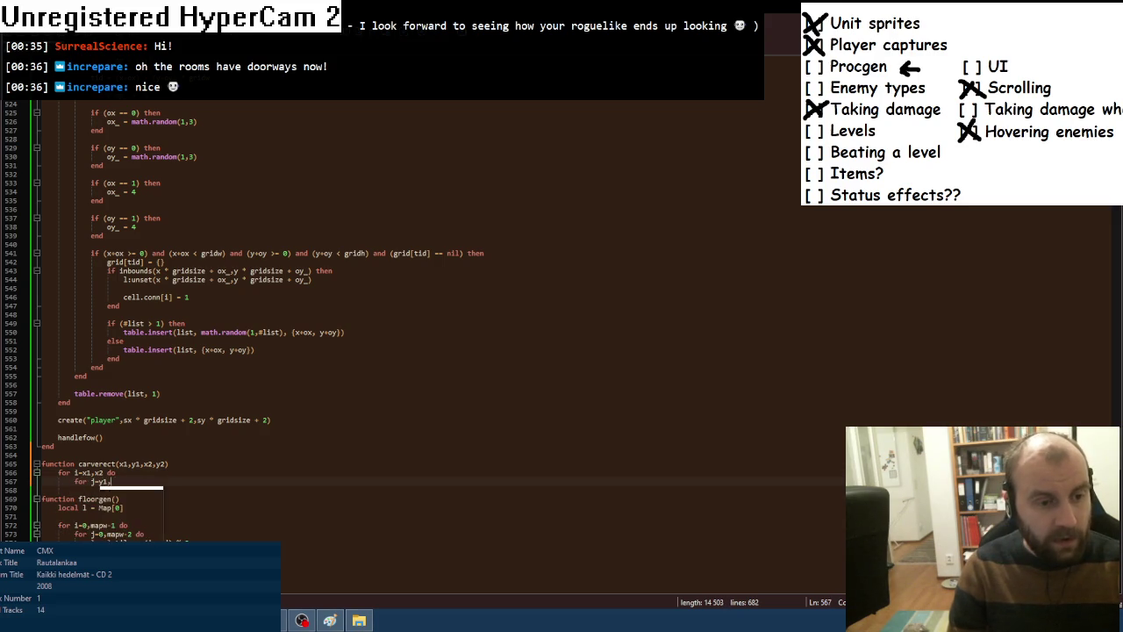
key("Escape")
key("Return")
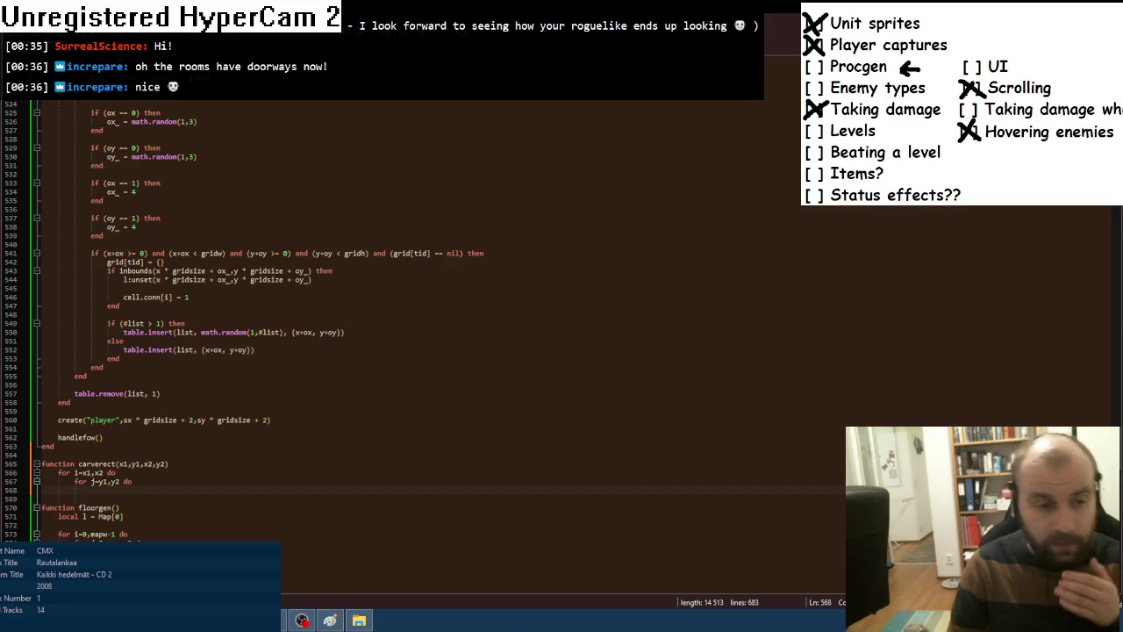
scroll(202, 448, "down", 1)
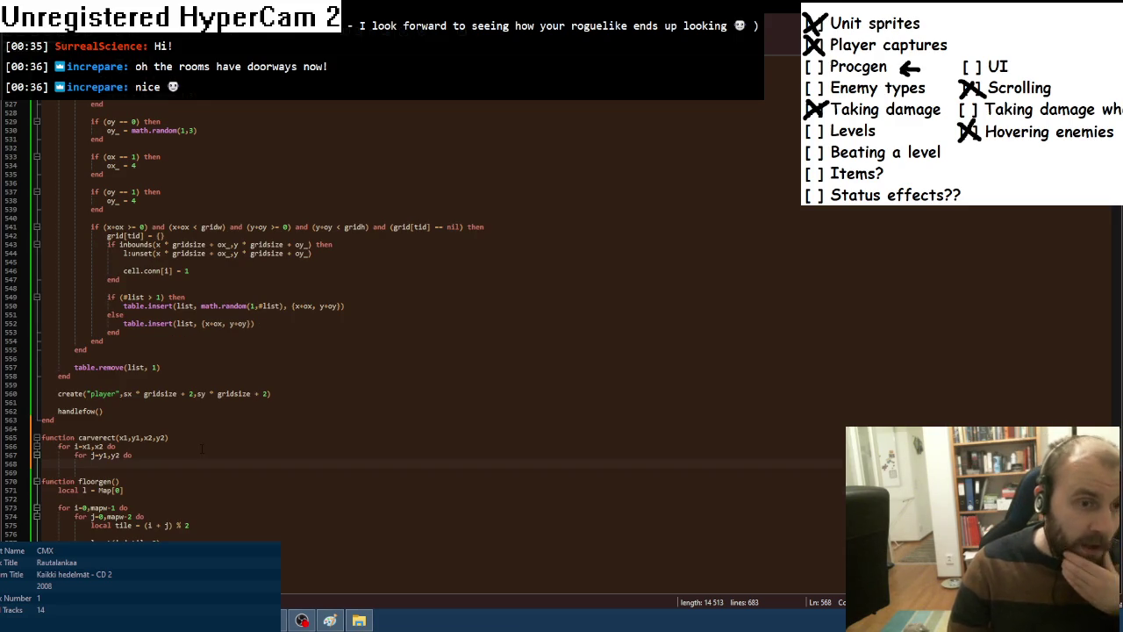
type("if inbounds(i,j) then")
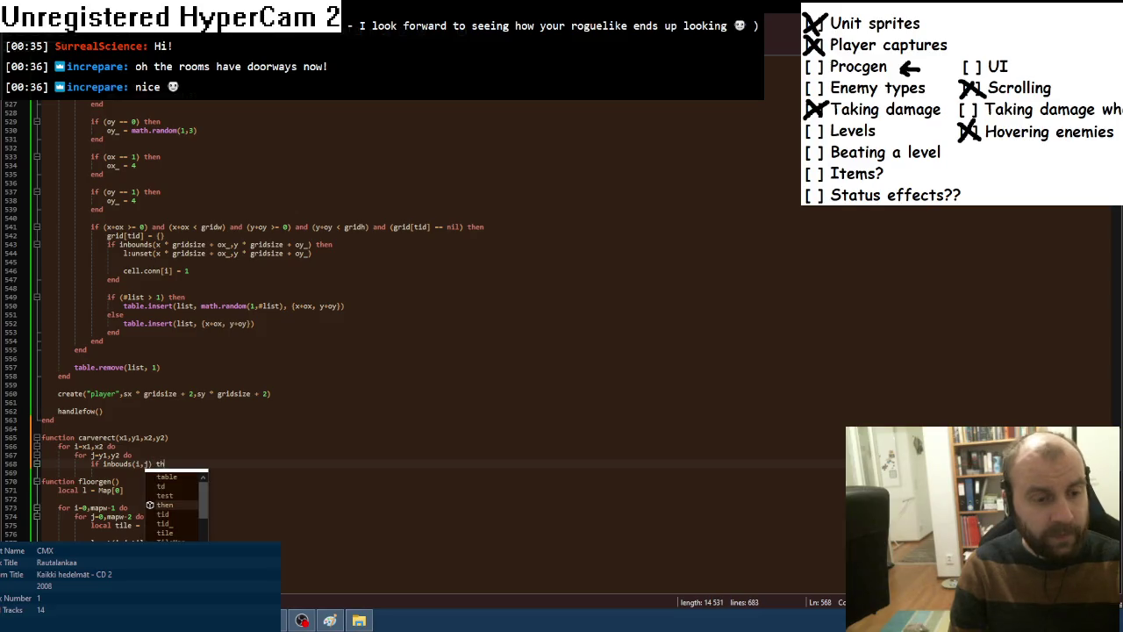
key("Return")
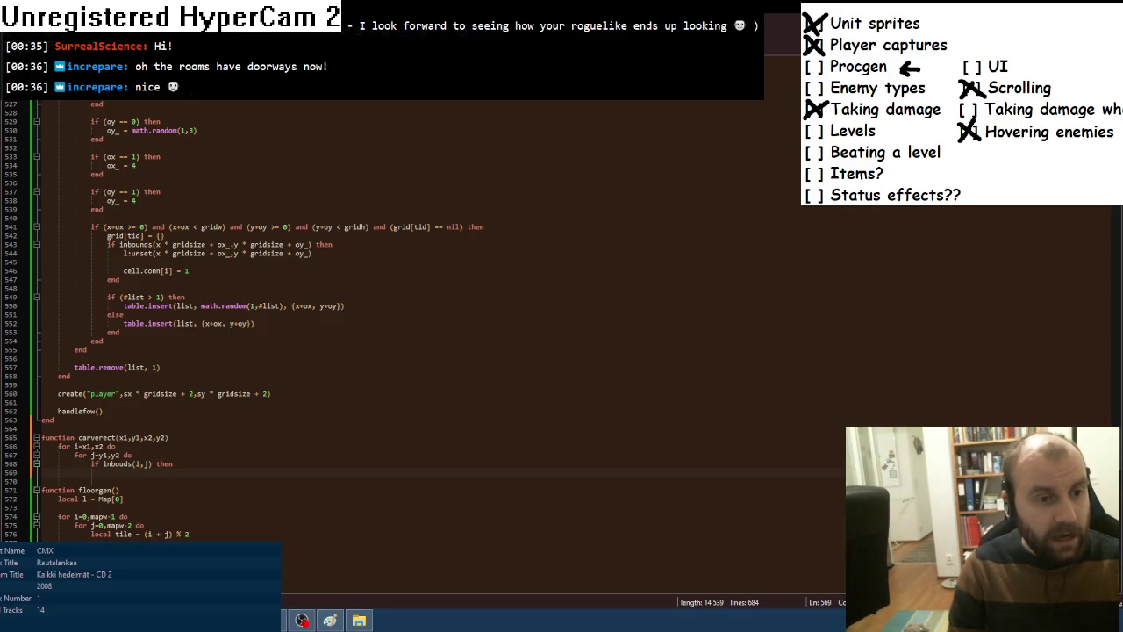
Add 'local l = Map[1]' at the top of carverect, after checking the Map[1] declaration.
scroll(193, 395, "up", 11)
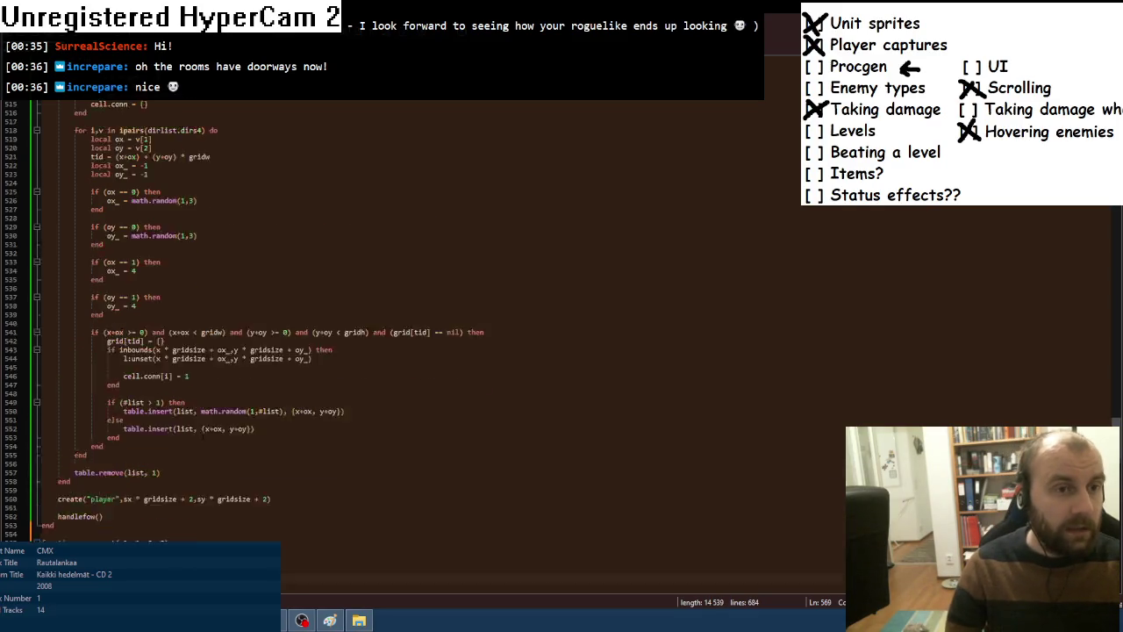
scroll(263, 325, "up", 4)
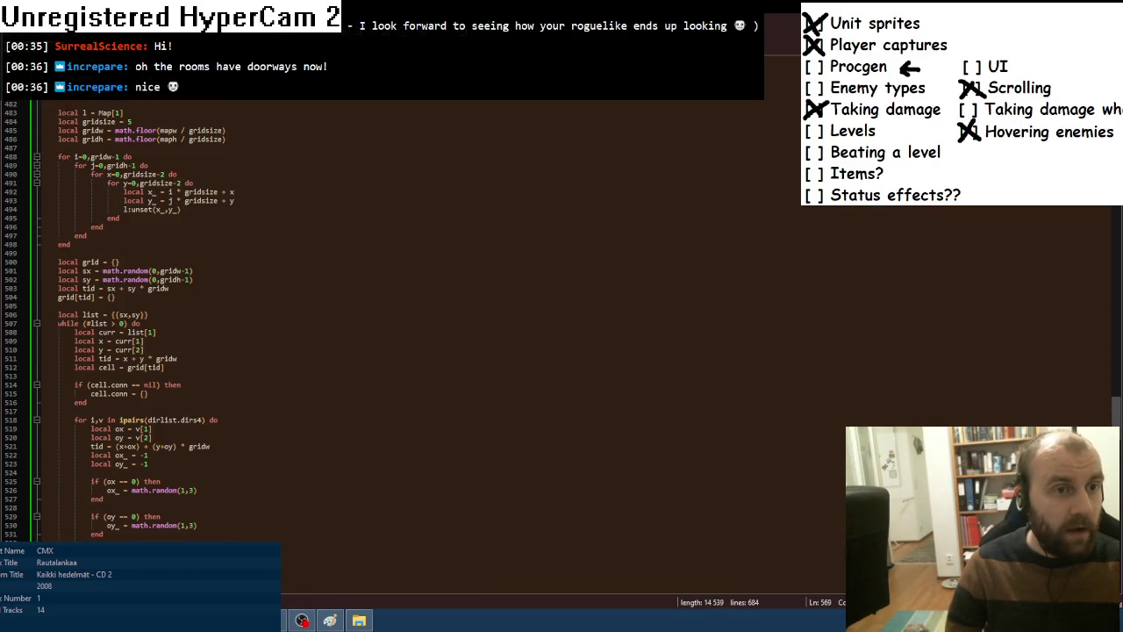
left_click(123, 113)
scroll(263, 325, "down", 17)
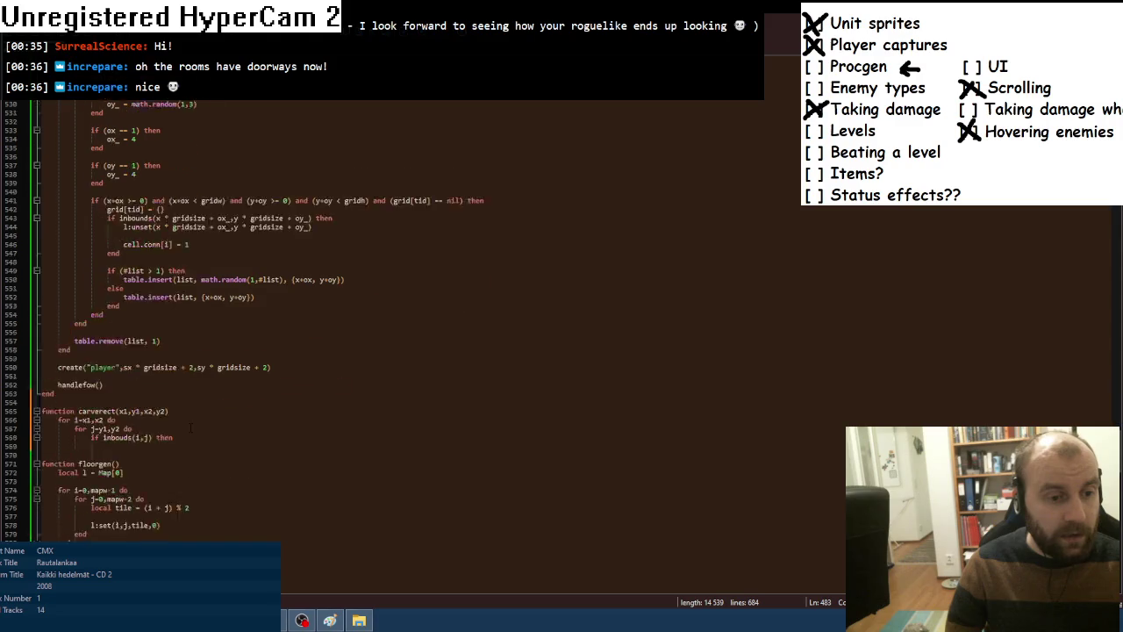
left_click(187, 385)
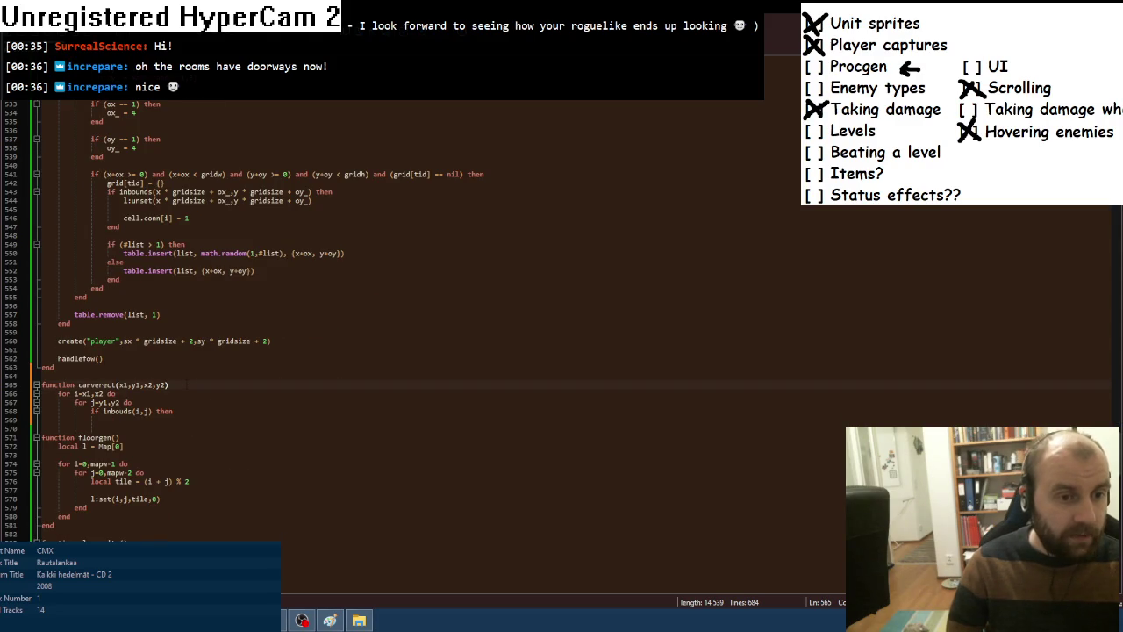
key("Return")
key("Tab")
type("local l = Map[1]")
key("Return")
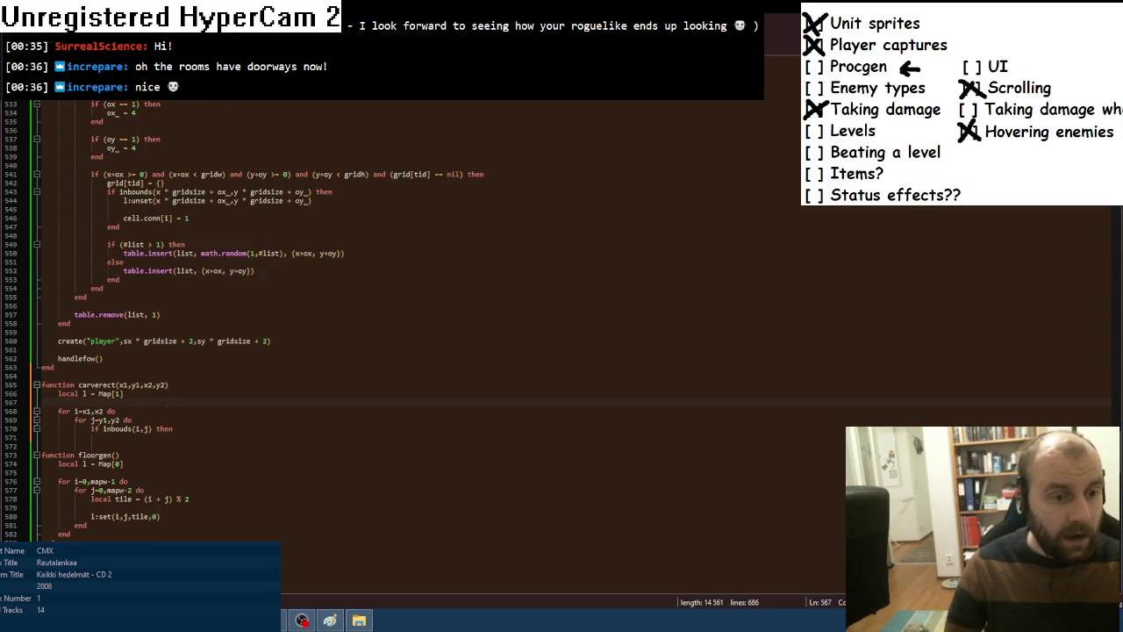
Put 'l:unset(i,j)' inside the inbounds check and close the blocks with four 'end' lines.
left_click(107, 437)
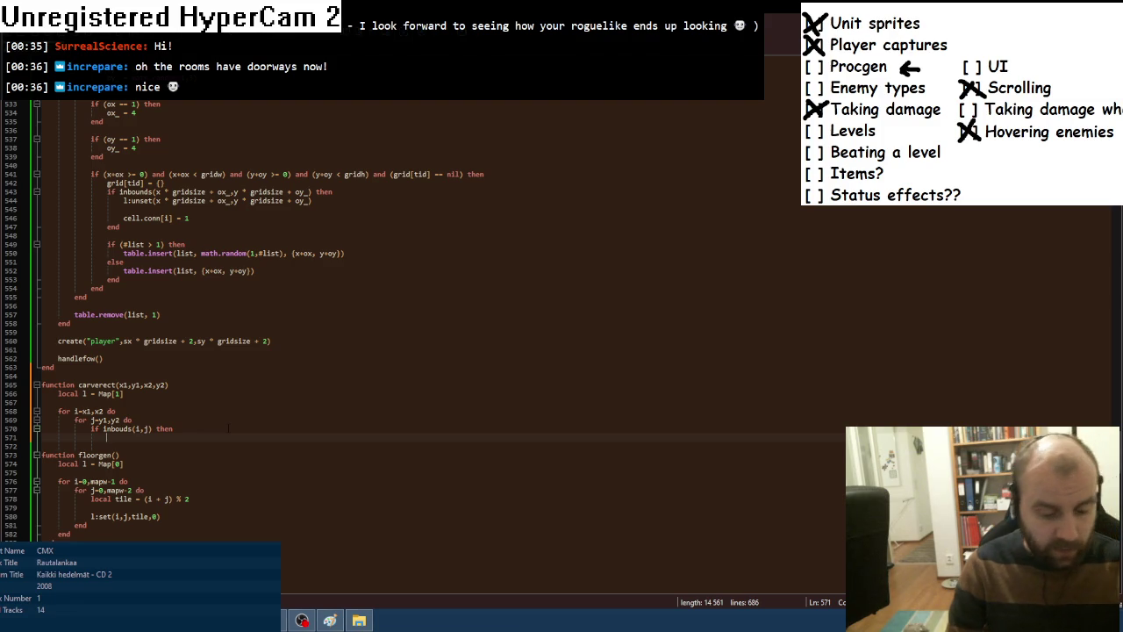
type("l:unset(")
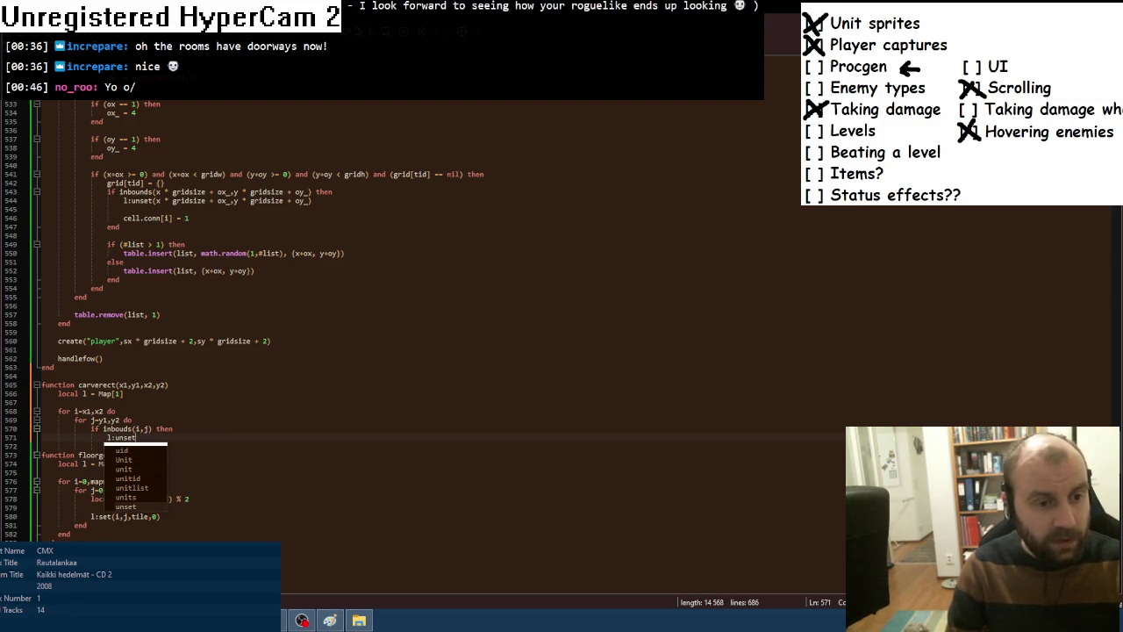
type("i,j)")
key("Return")
type("end")
key("Return")
type("end")
key("Return")
type("end")
key("Return")
type("end")
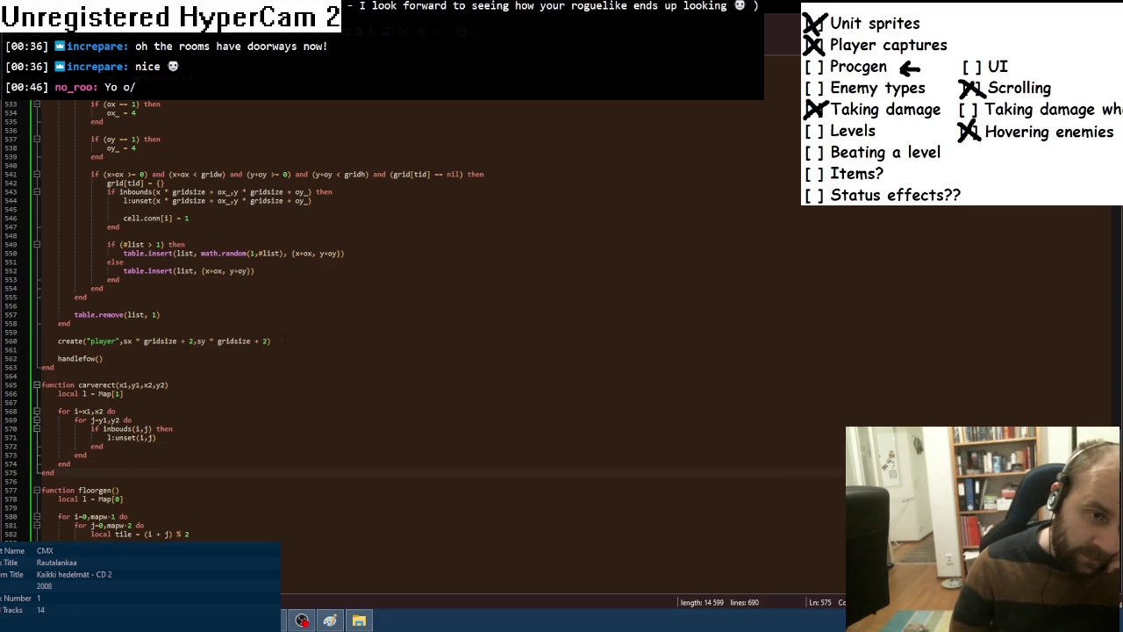
left_click(70, 323)
Replace both '+ 2' player spawn offsets with '+ math.random(0,3)' and add blank lines above.
scroll(351, 351, "up", 3)
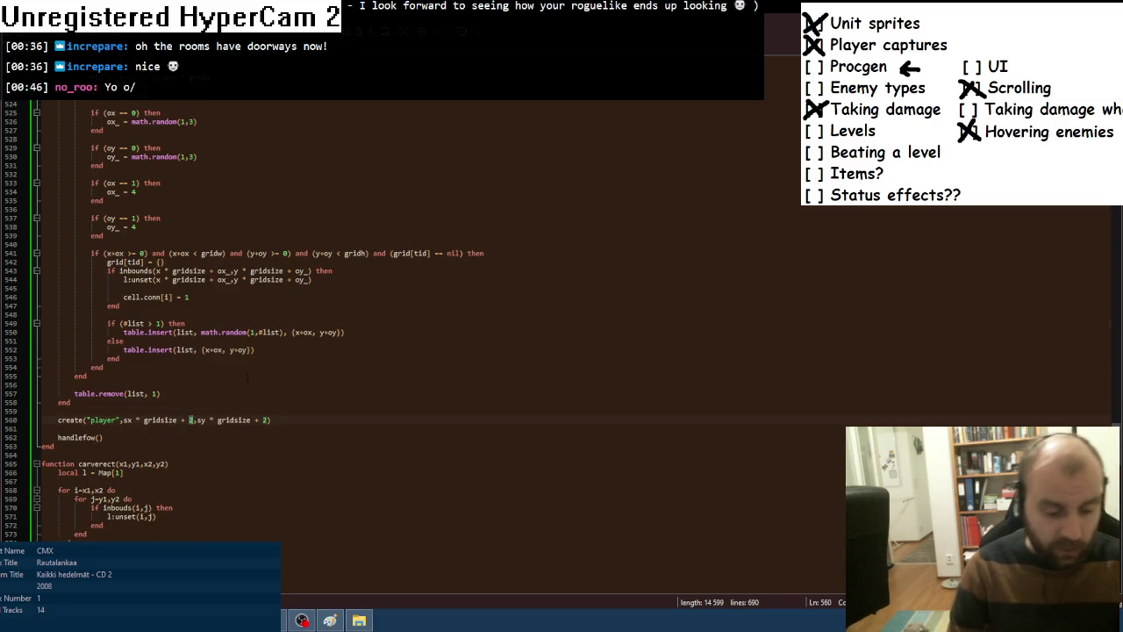
key("BackSpace")
type("math.ra")
type("ndom(0")
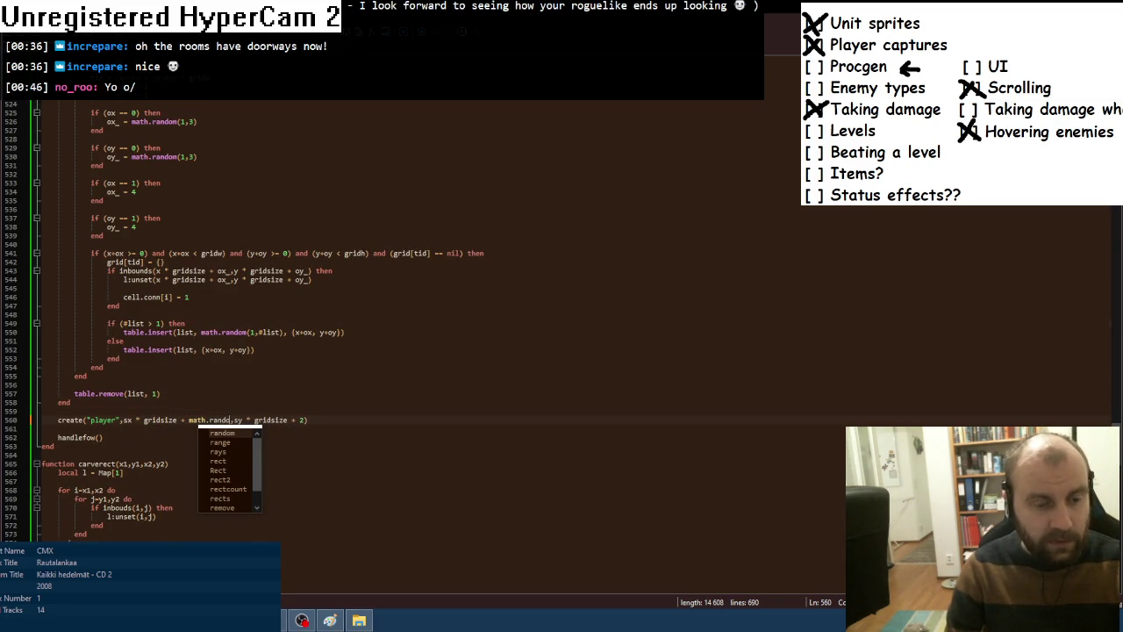
type(",3)")
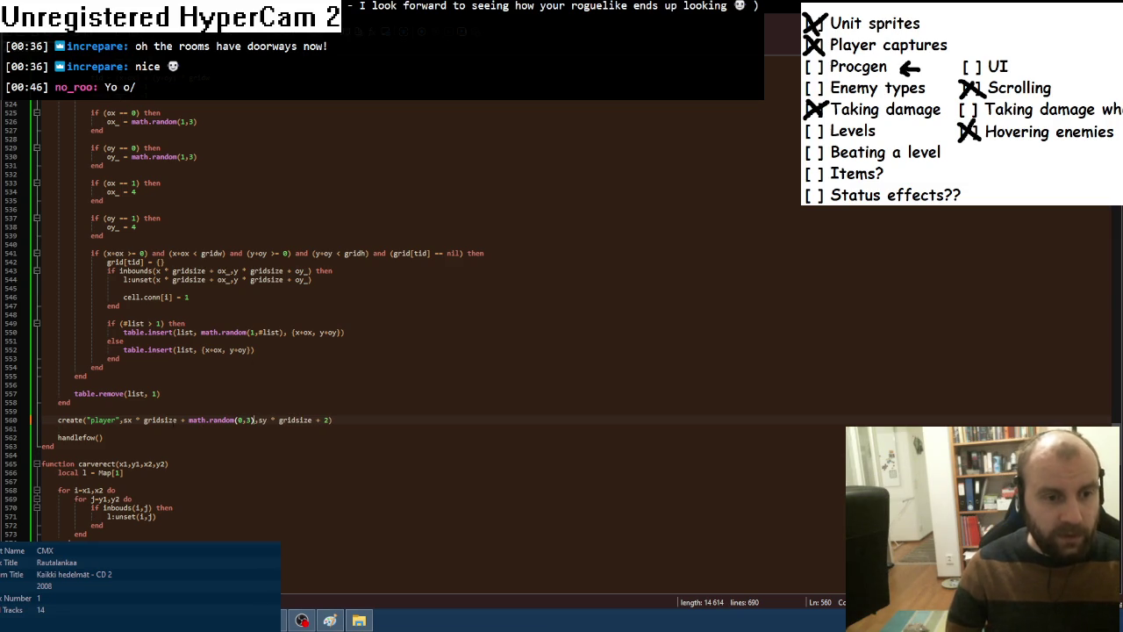
left_click_drag(254, 419, 178, 419)
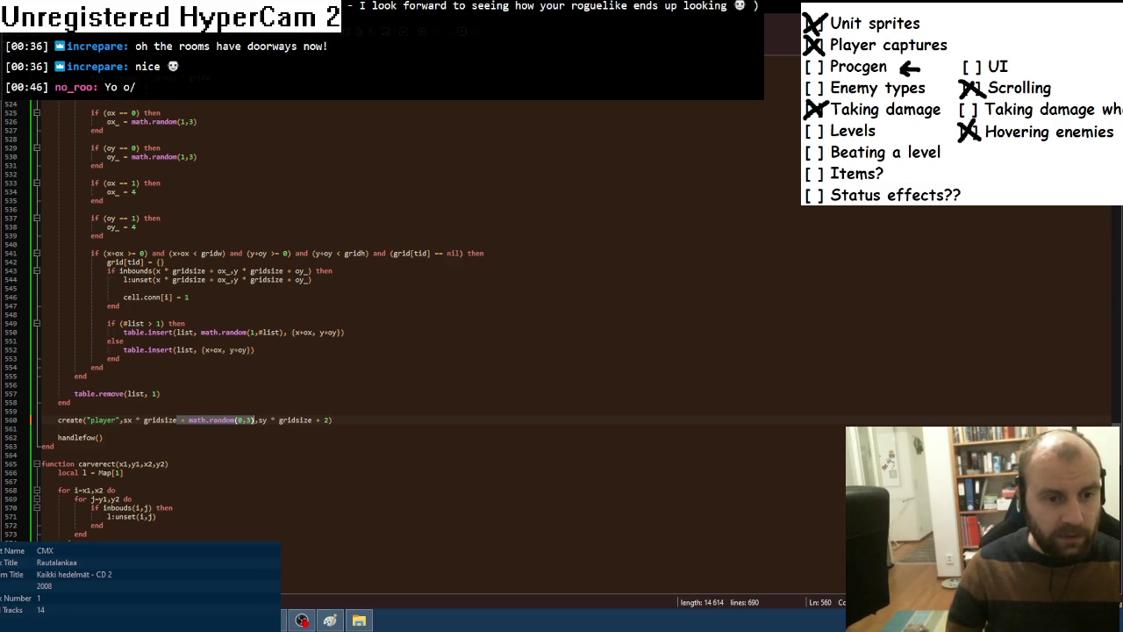
key("ctrl+c")
left_click_drag(311, 419, 331, 419)
key("ctrl+v")
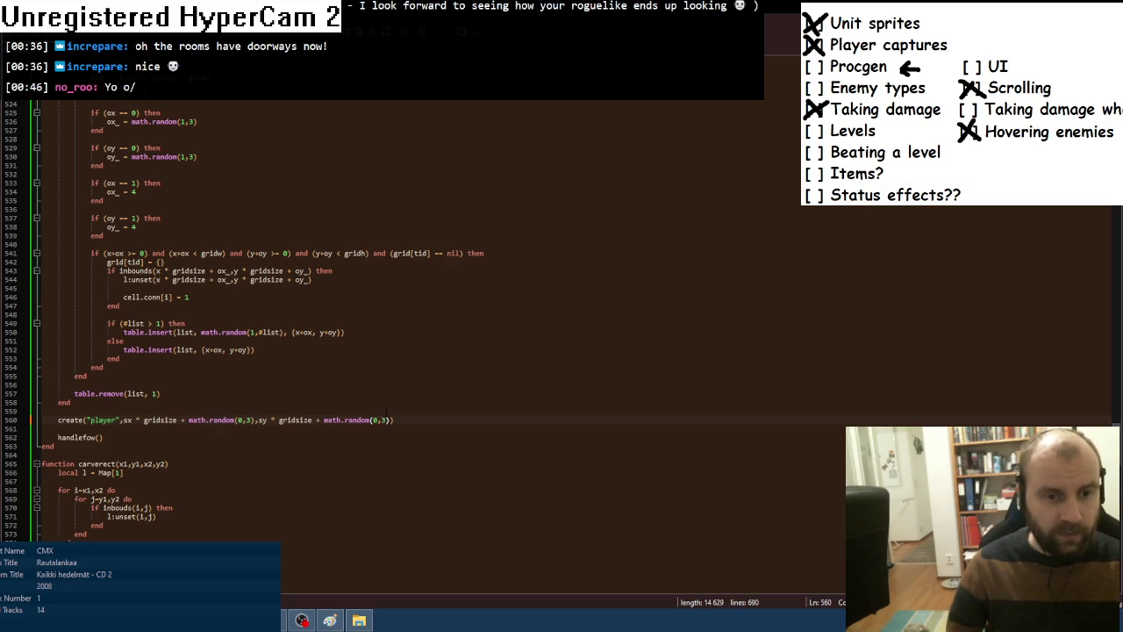
left_click(202, 403)
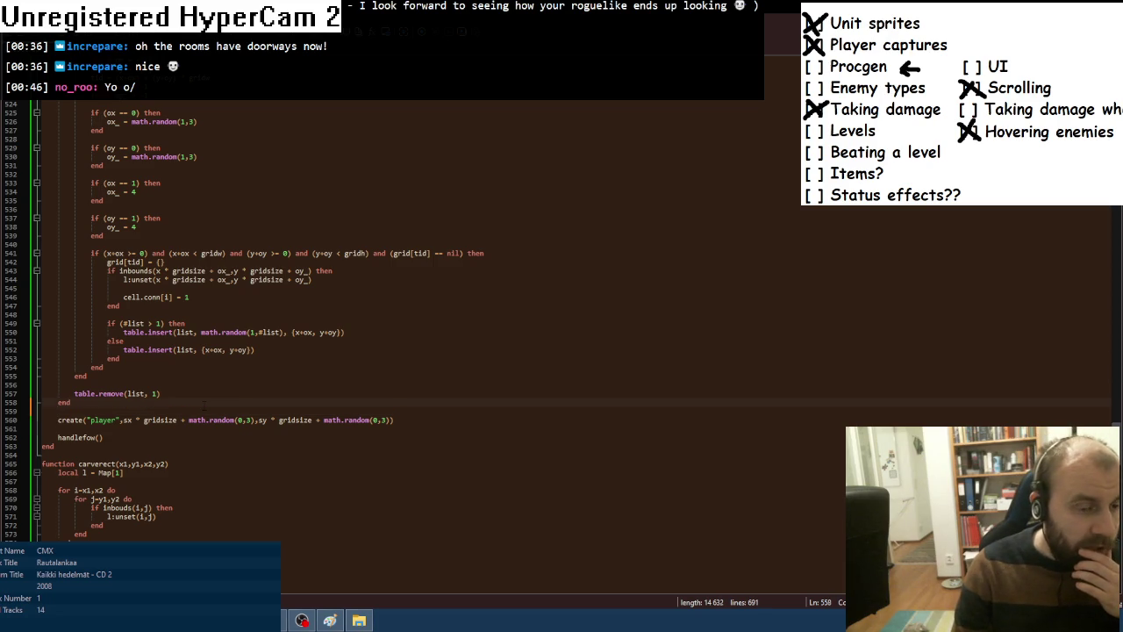
key("Return")
key("Return")
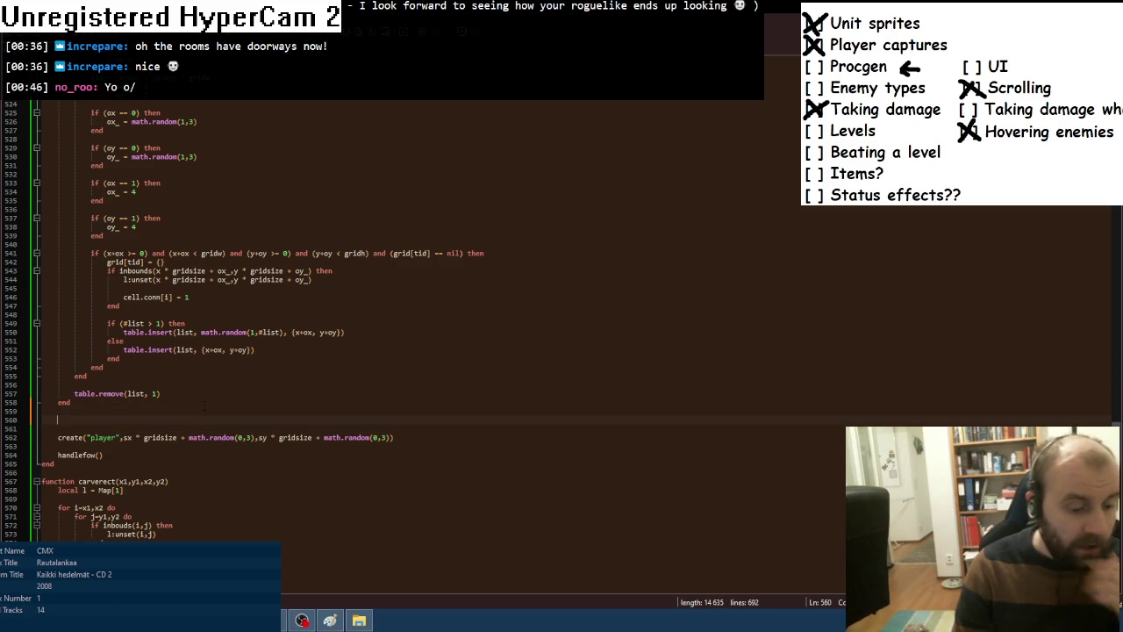
Above create("player"), write 'for a,b in pairs(grid) do', 'if (b.conn == nil) then' and 'for i,v in pairs(b.conn) do'.
type("for a")
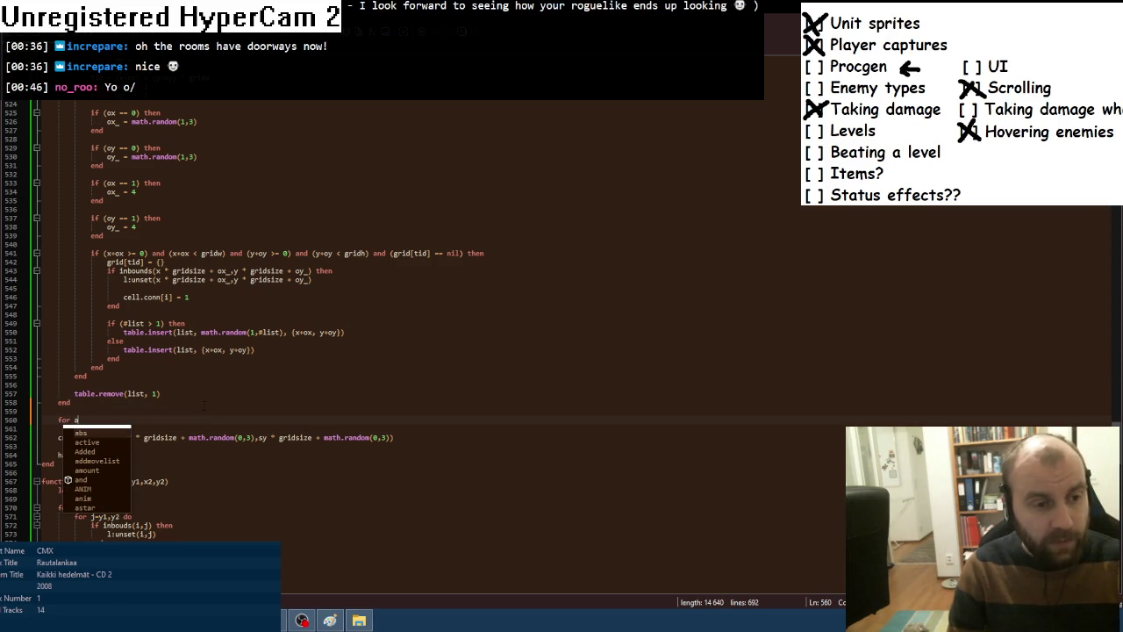
type(",b in")
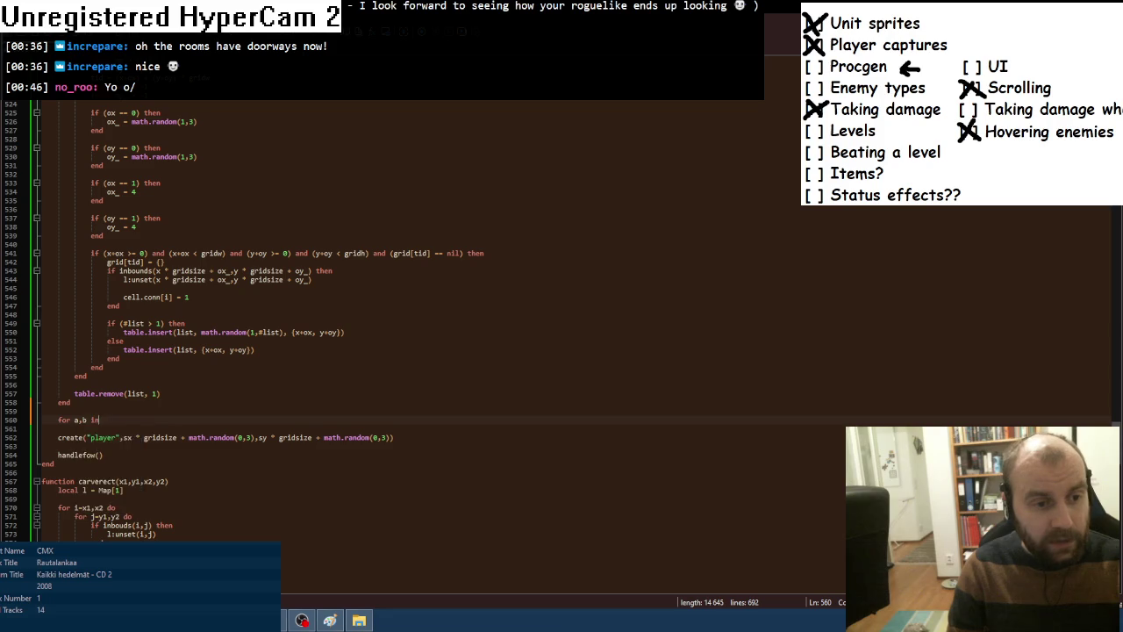
type(" pairs(")
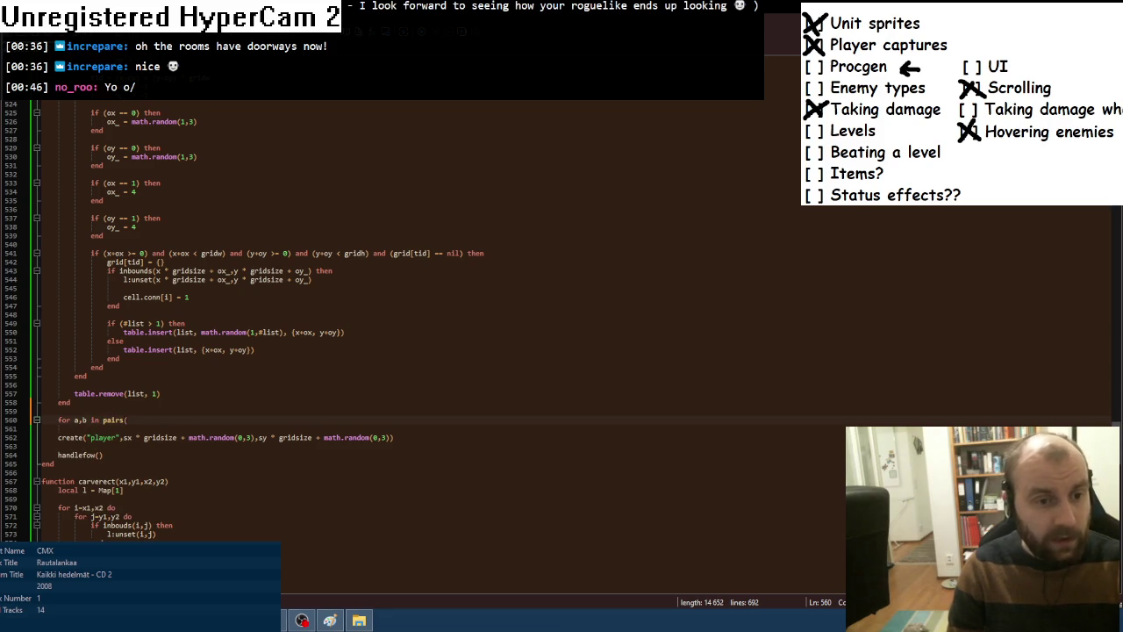
scroll(214, 404, "up", 11)
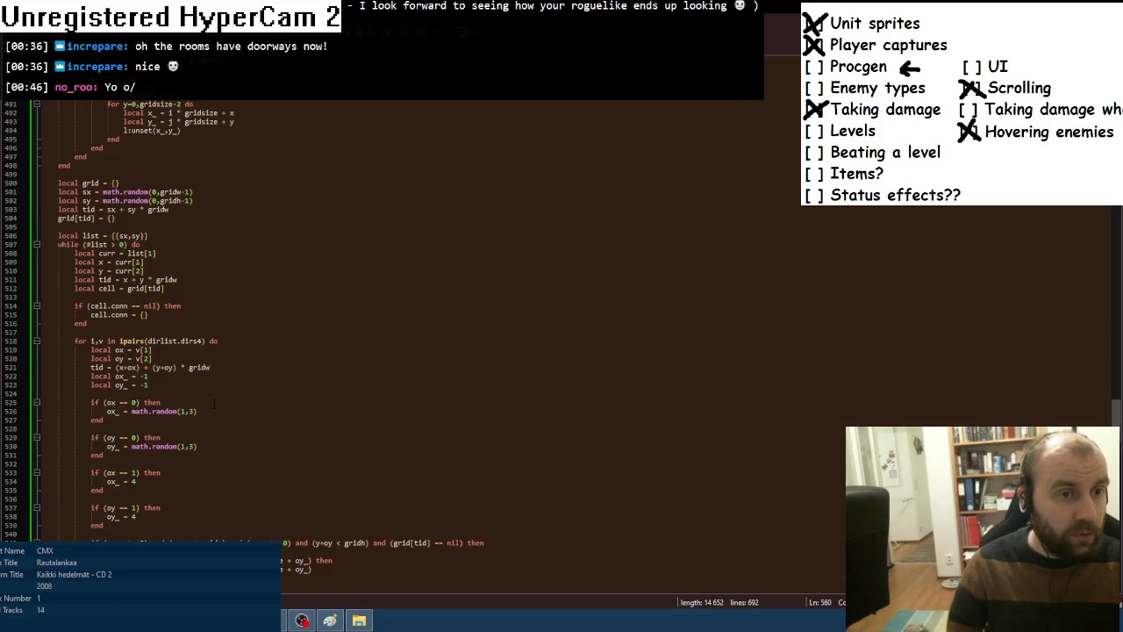
scroll(214, 404, "down", 8)
type("grid")
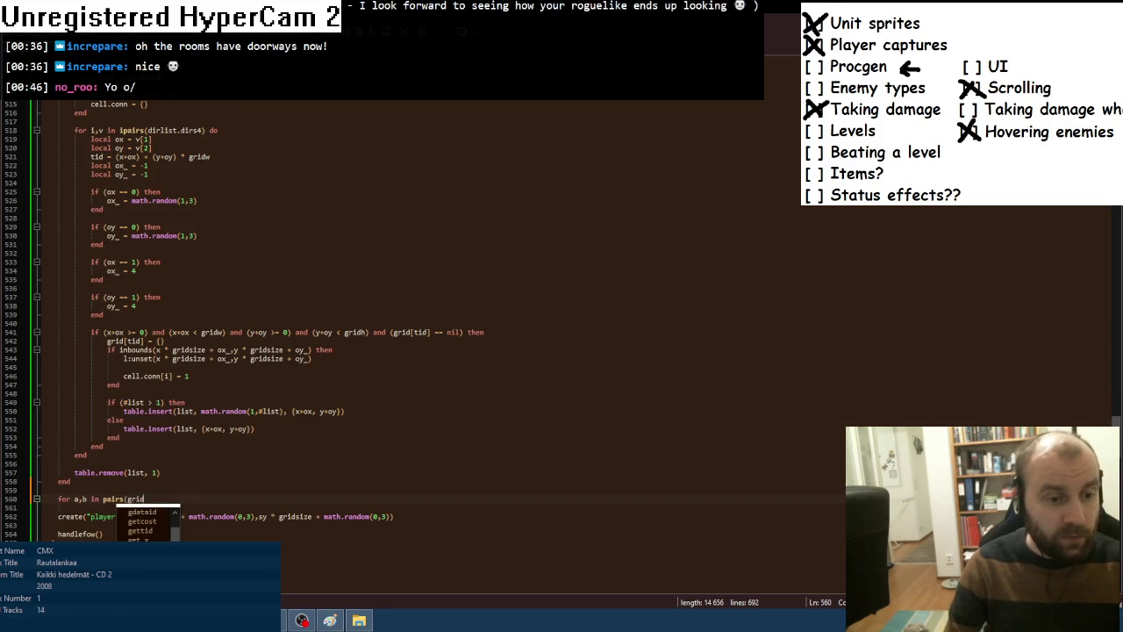
type(") do")
key("Return")
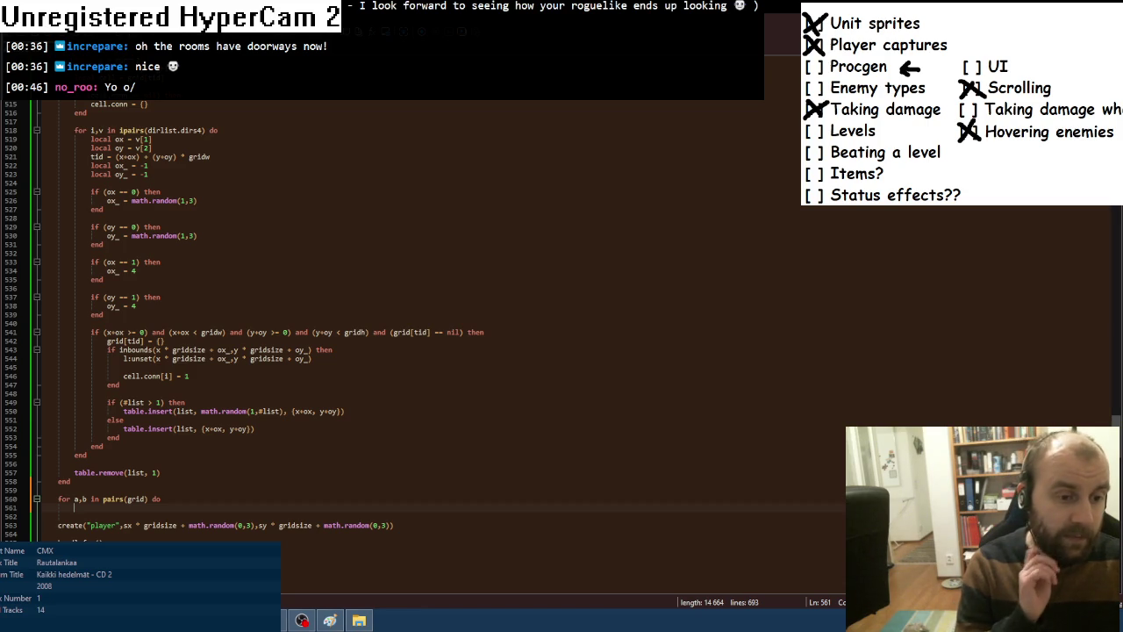
type("if (b.")
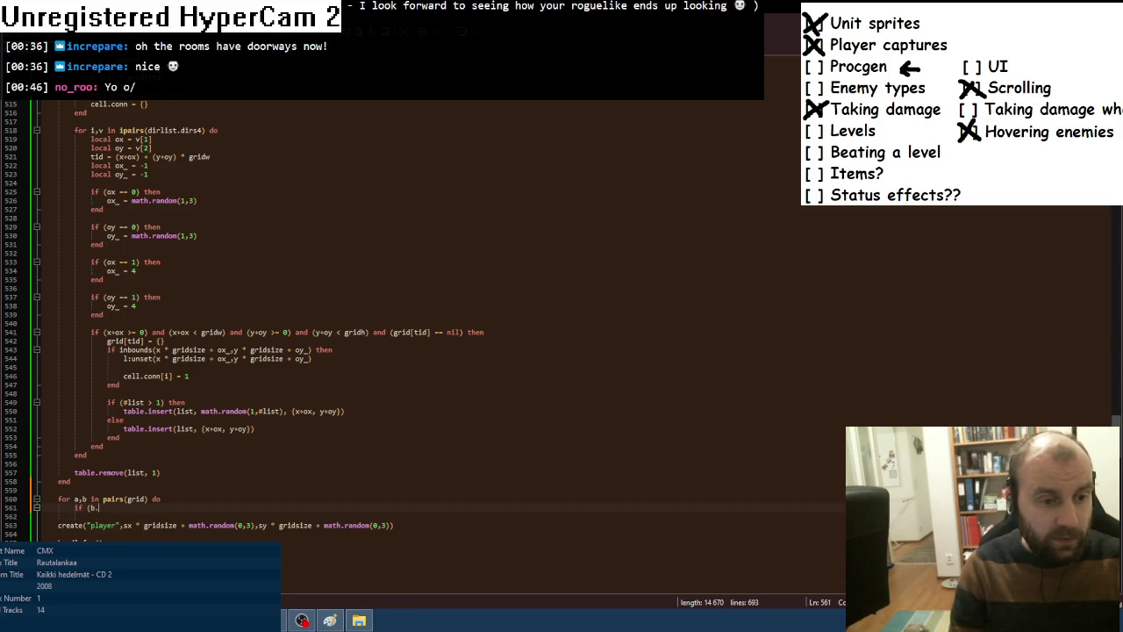
type("conn == nil) then")
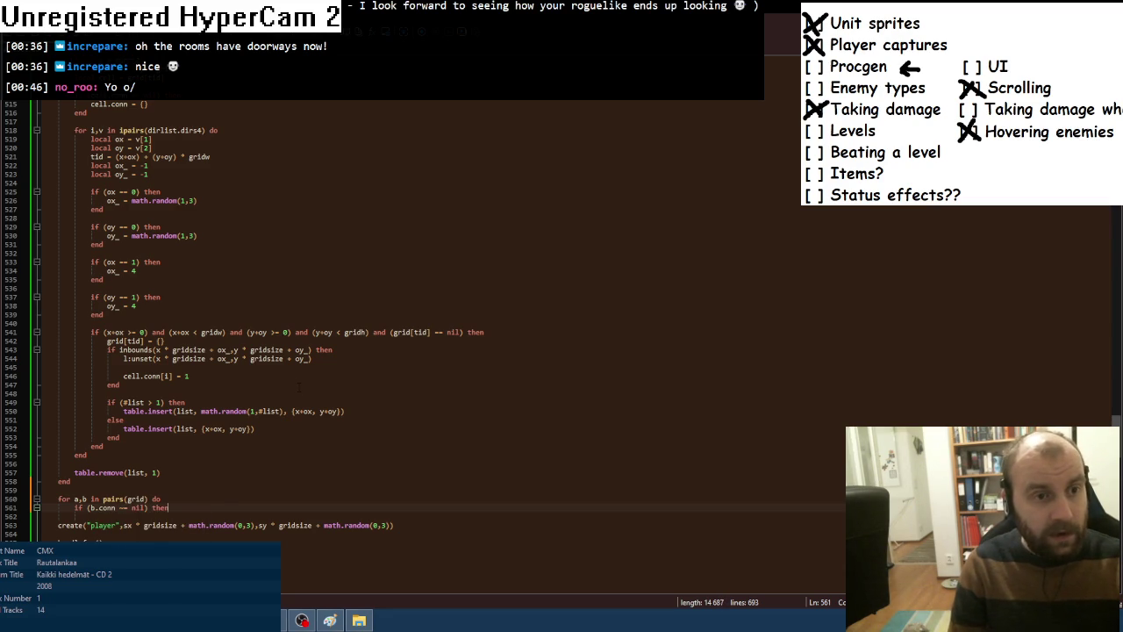
key("Return")
type("for i,v in pair")
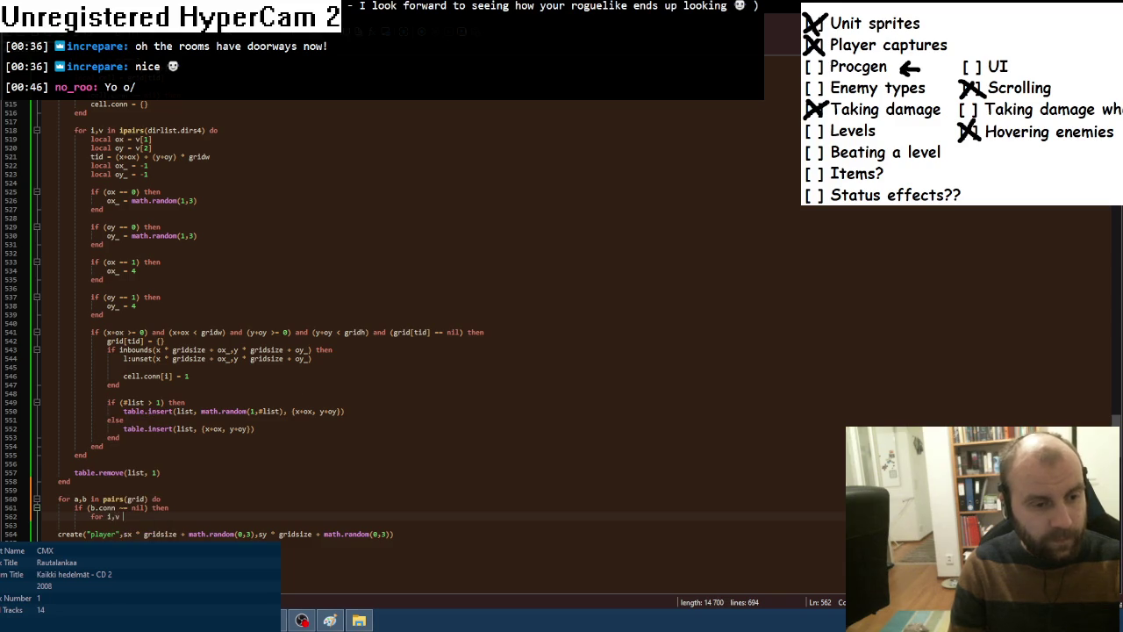
type("s(")
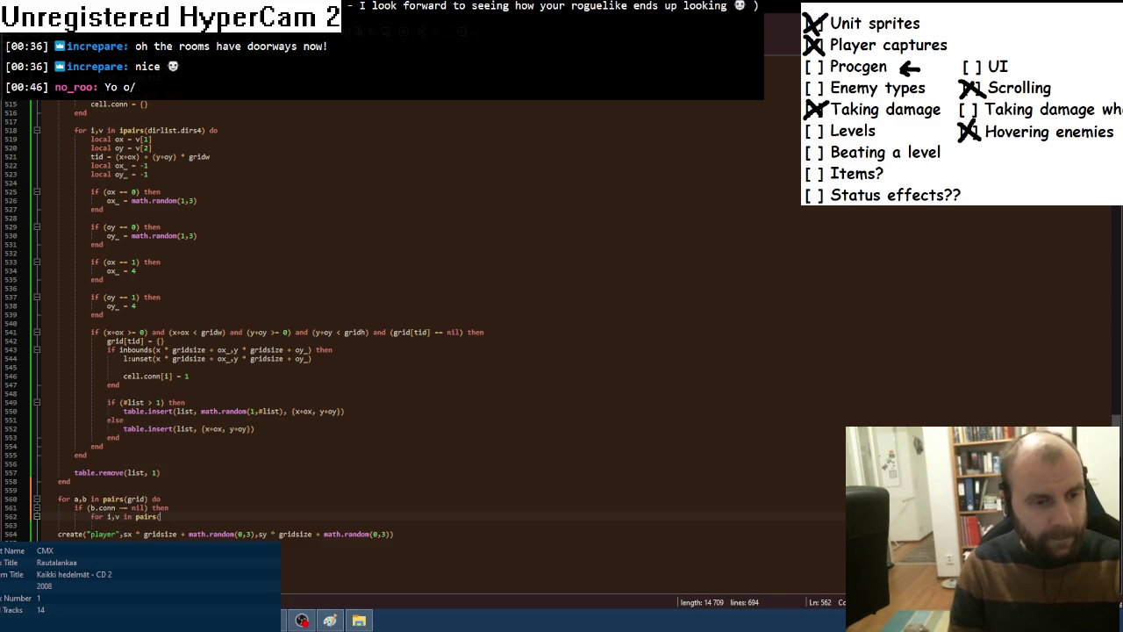
type("b.conn) do")
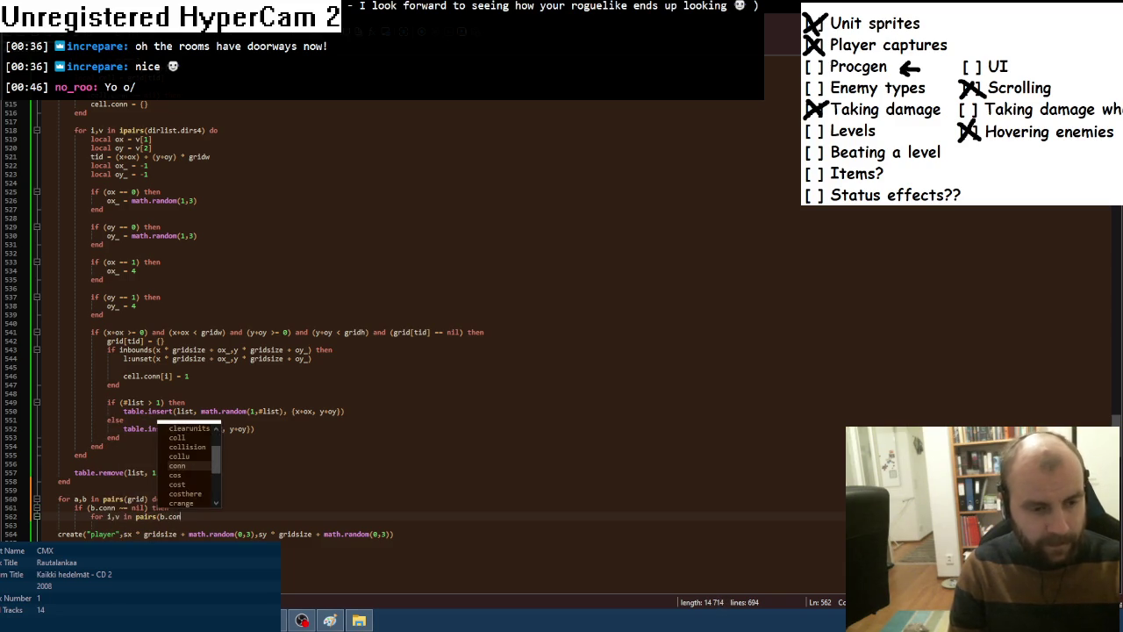
key("Return")
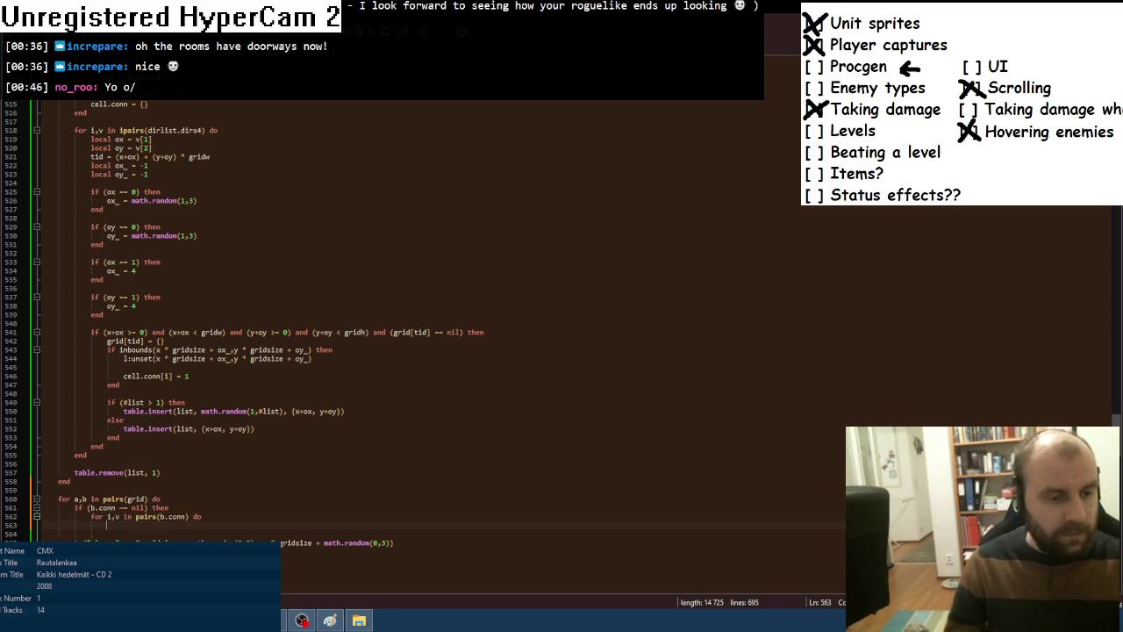
scroll(422, 351, "down", 3)
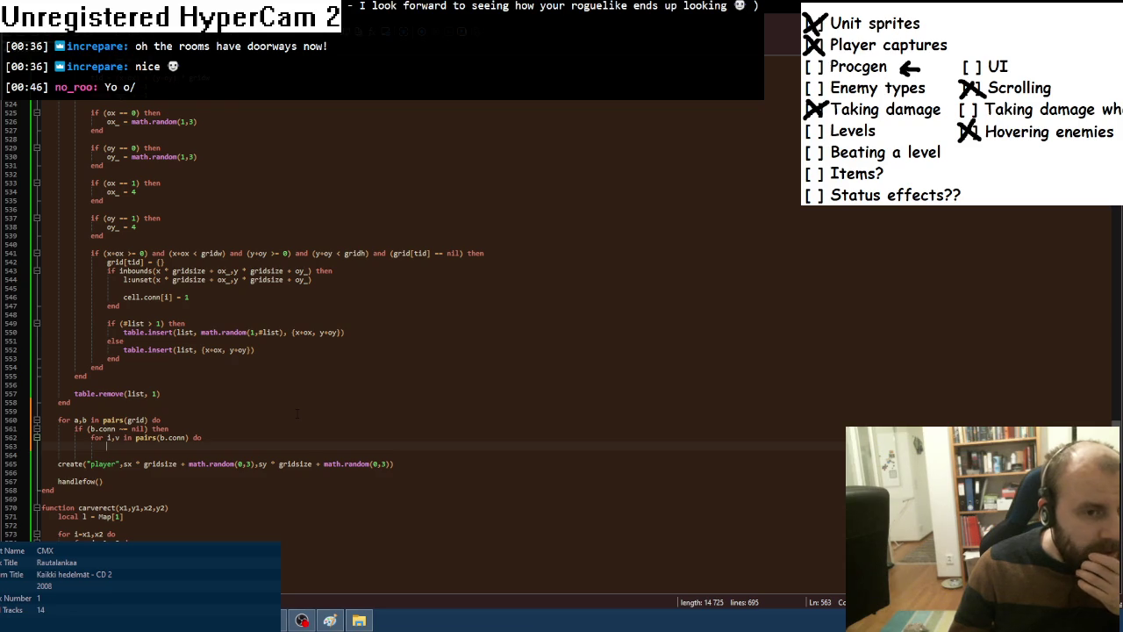
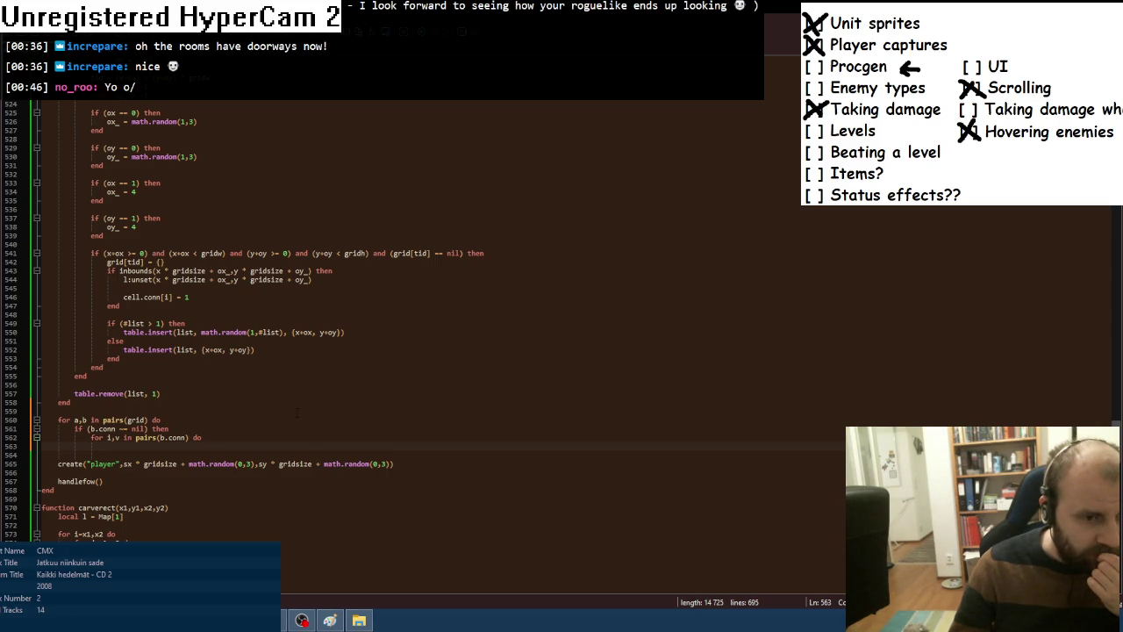
Declare local x1,x2 = 0,3 and a matching local y1,y2 = 0,3 in the connection loop.
type("loca")
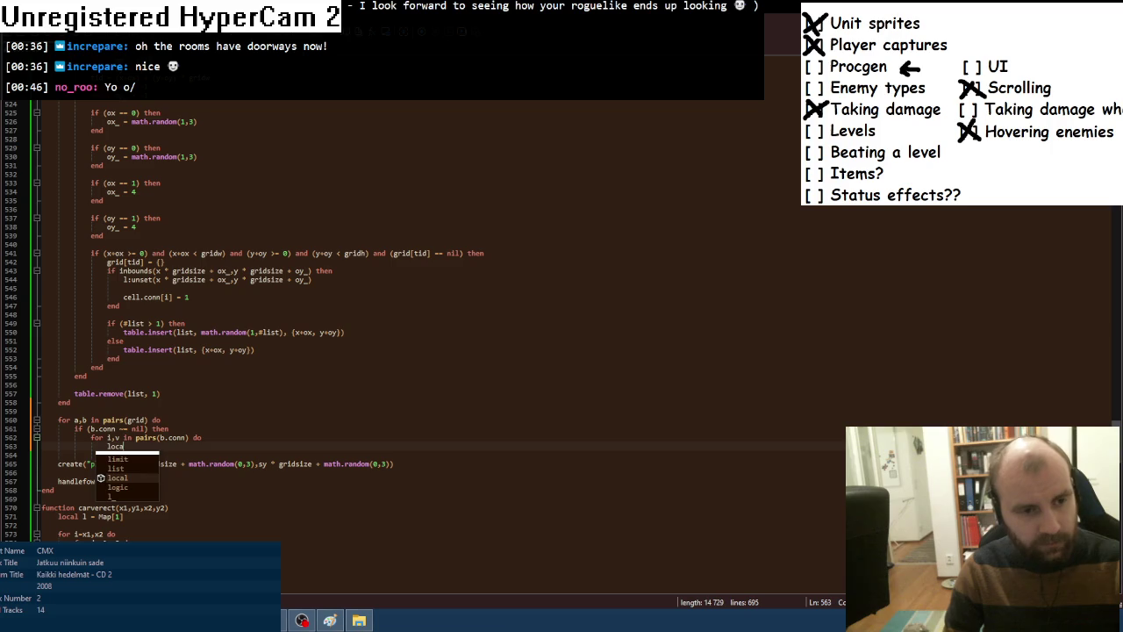
type("l x1")
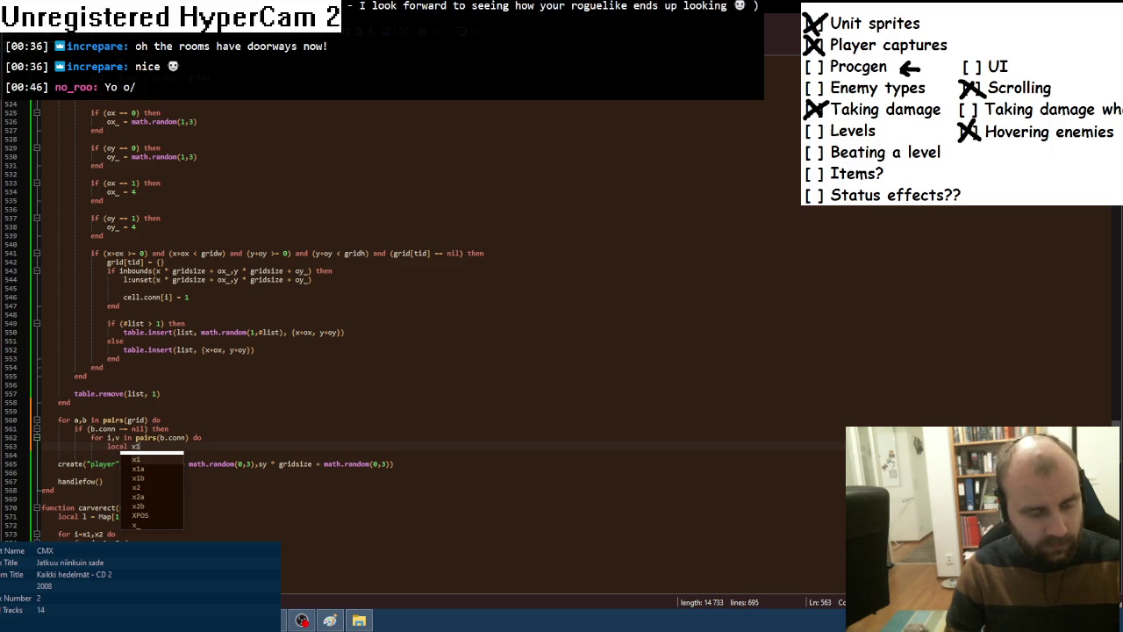
type(",x2")
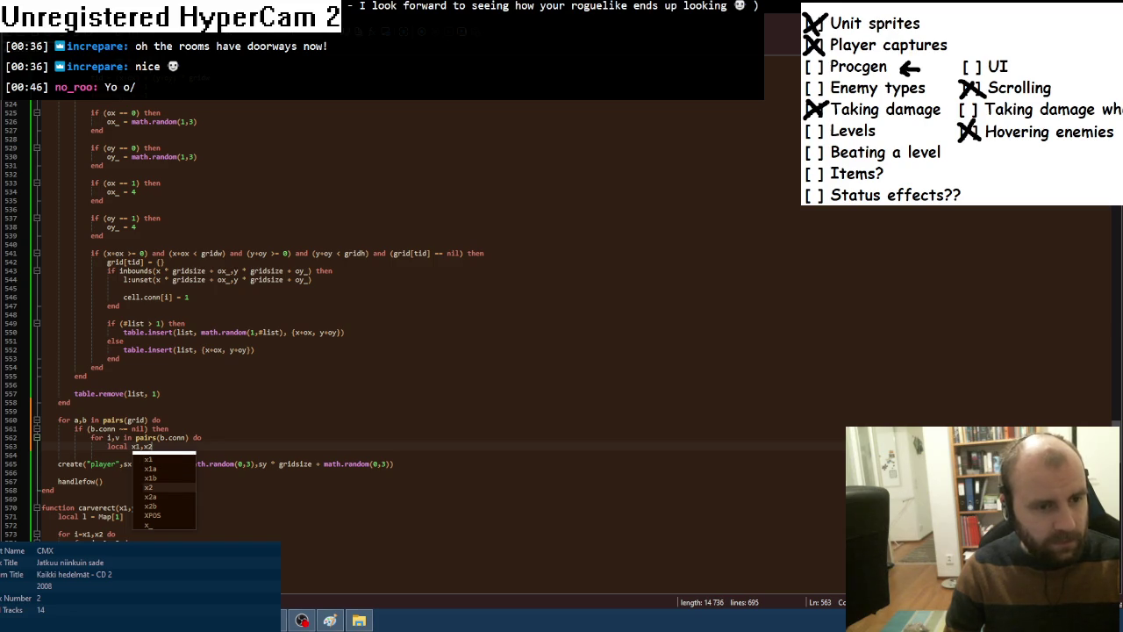
type(" = 0,3")
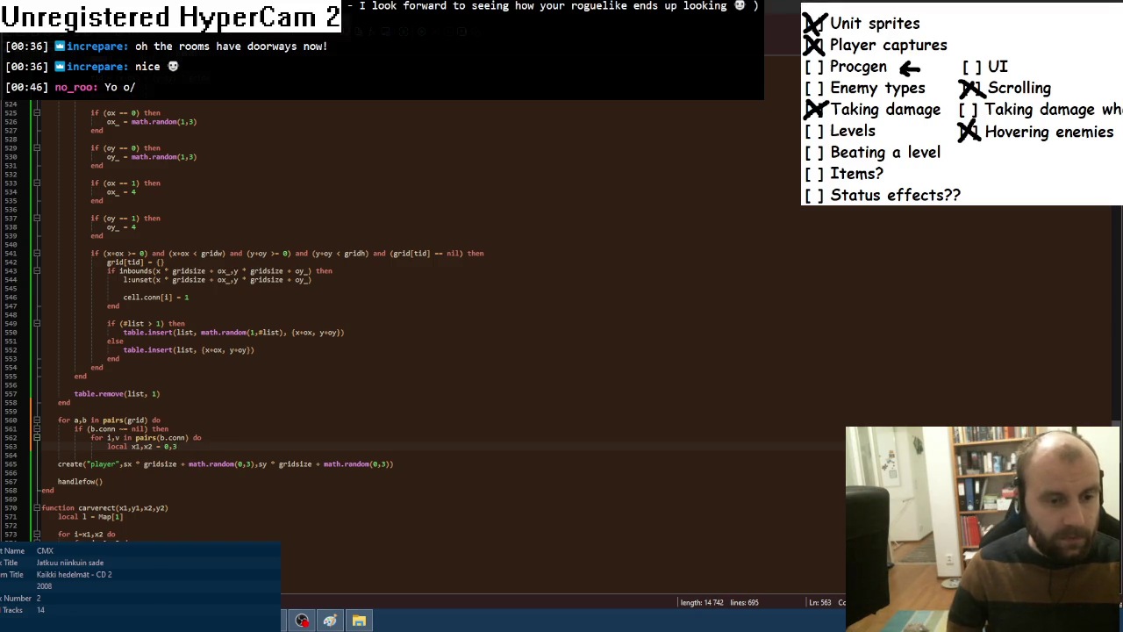
key("alt+Tab")
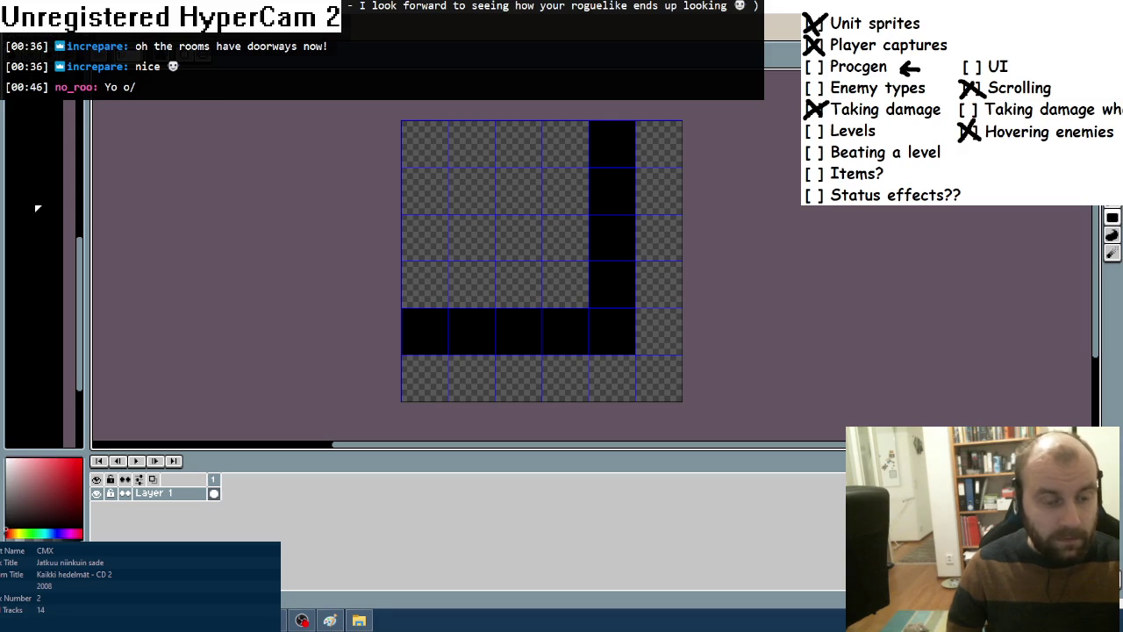
key("alt+Tab")
left_click(131, 455)
key("Delete")
type("y")
key("Delete")
type("y2 = 0,3")
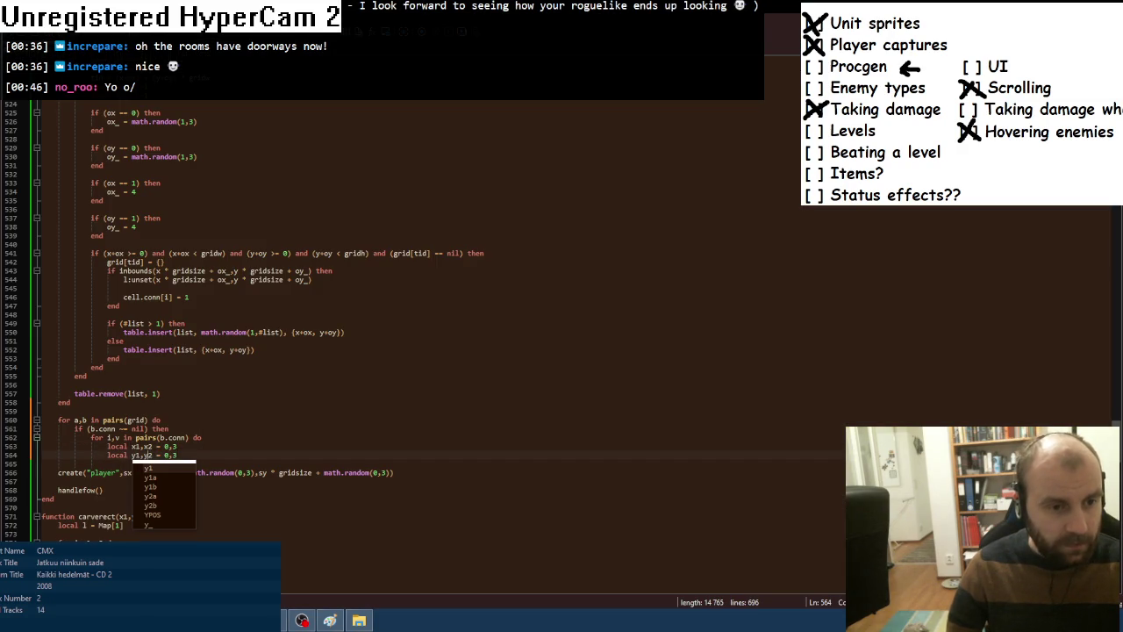
key("Escape")
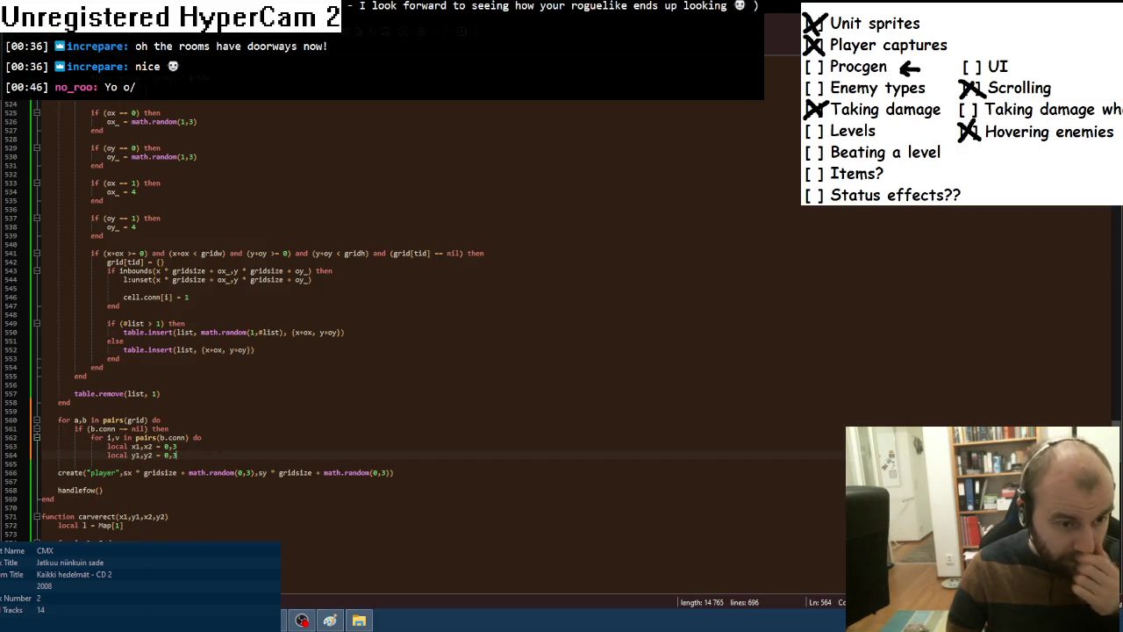
Add an if (math.random(1,3) == 1) check with an i == 1 branch setting x2 = 4 and an empty elseif (i == 2) branch.
key("Down")
key("Return")
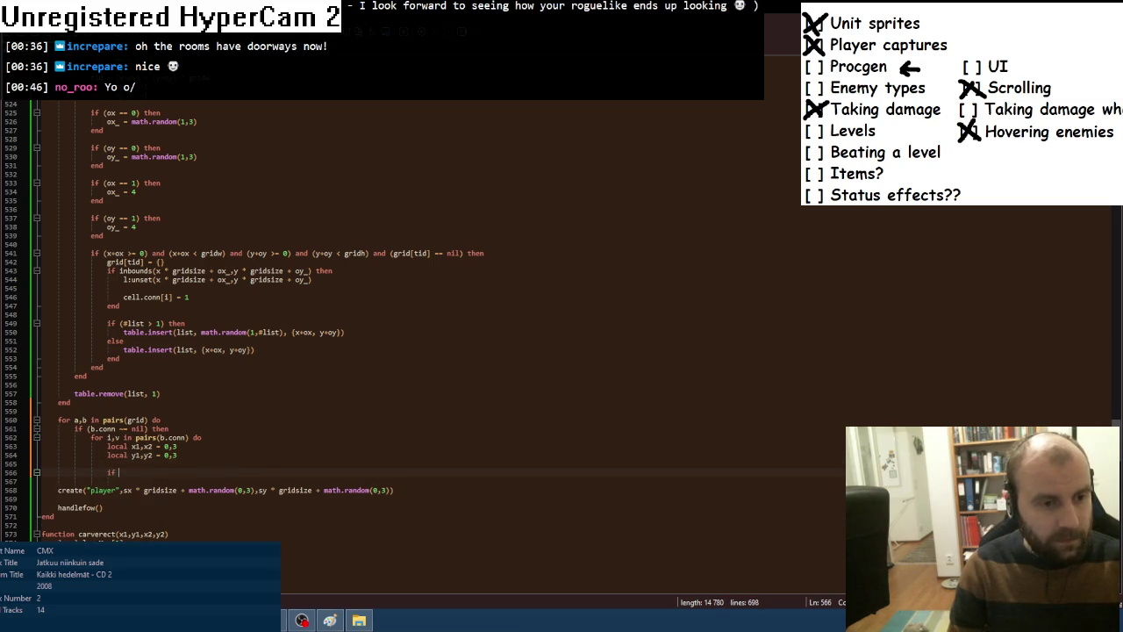
type("if (math.random(1,")
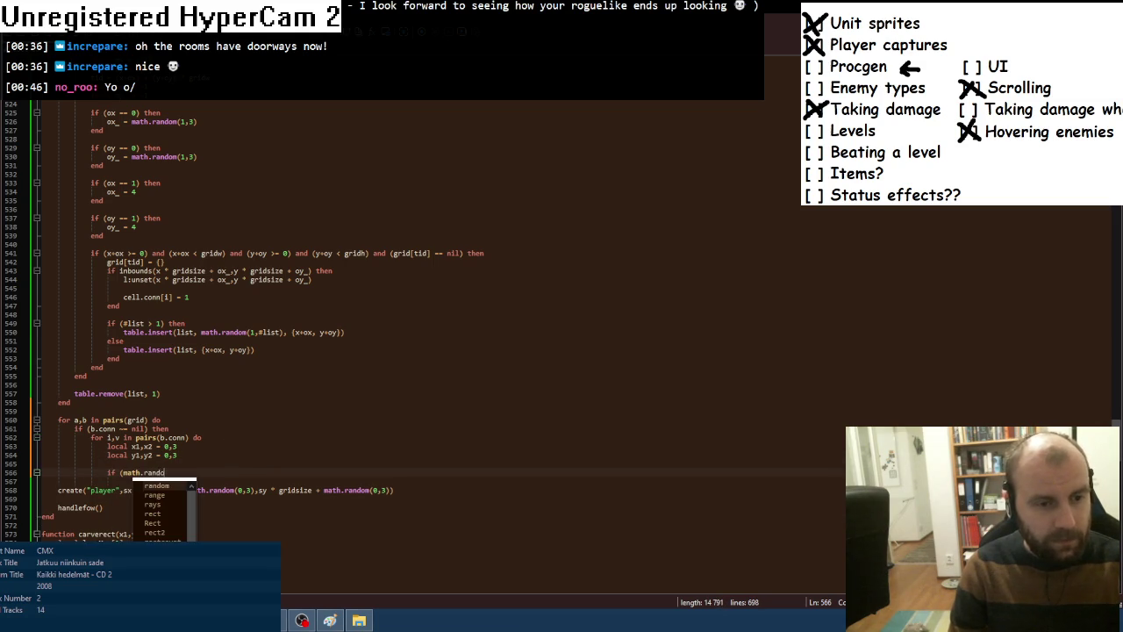
type("3) == 1) th")
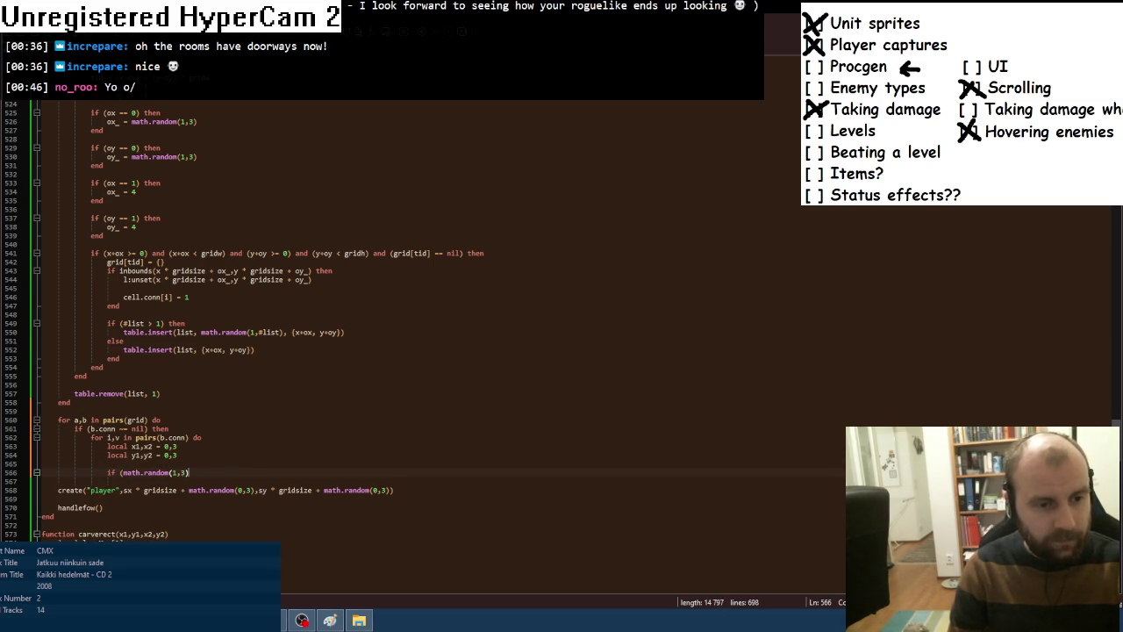
type("en")
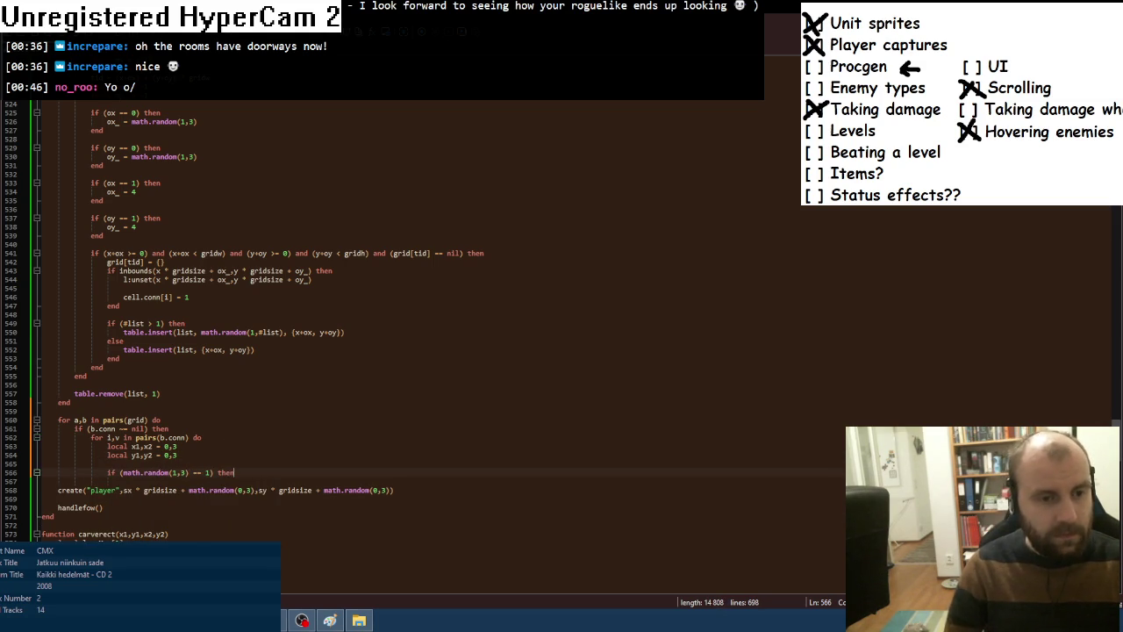
key("Return")
scroll(424, 315, "down", 1)
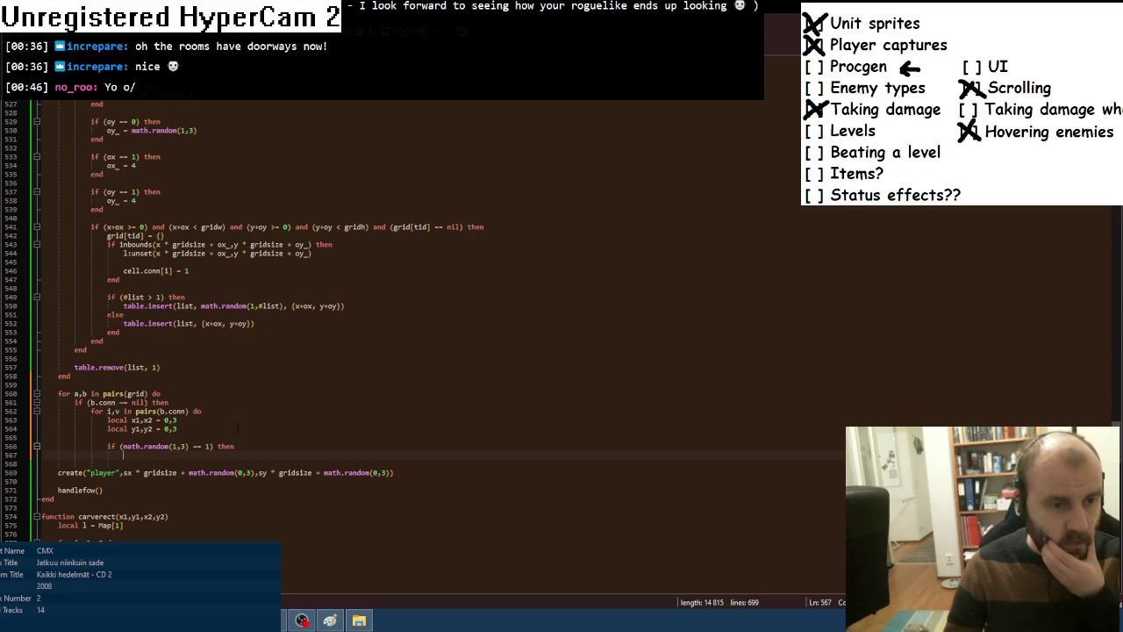
type("if (i == 1) then")
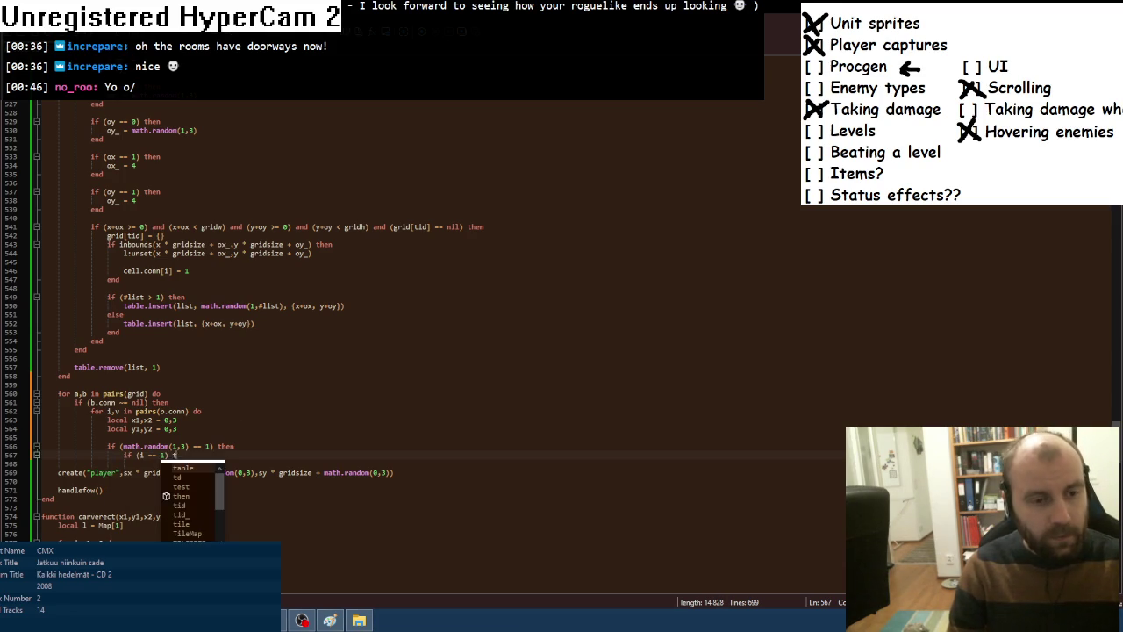
key("Return")
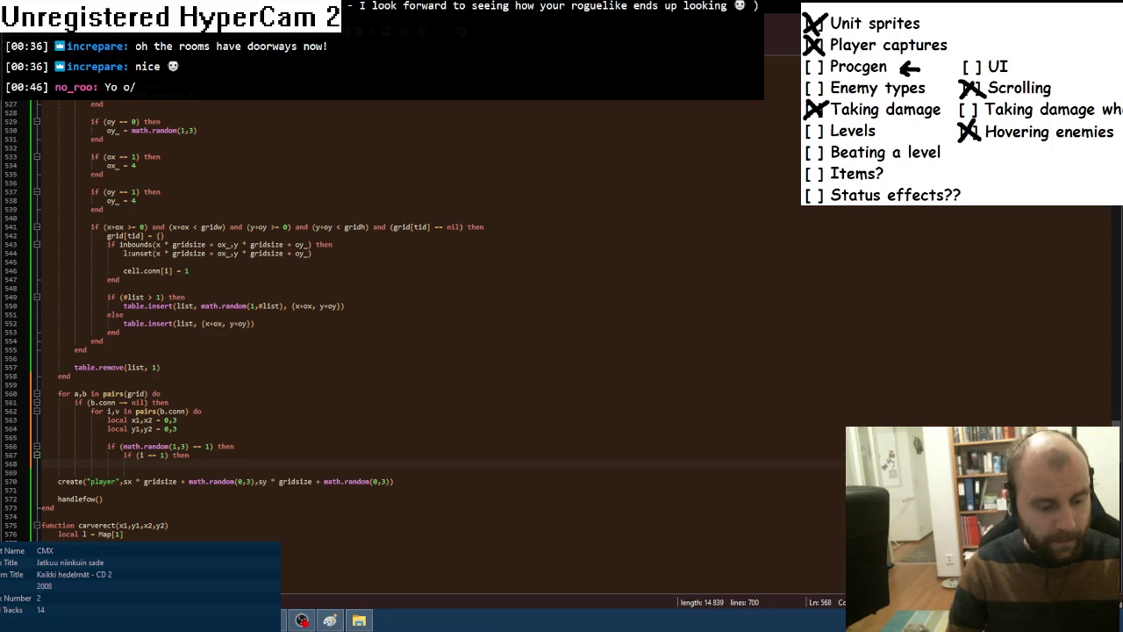
type("x2")
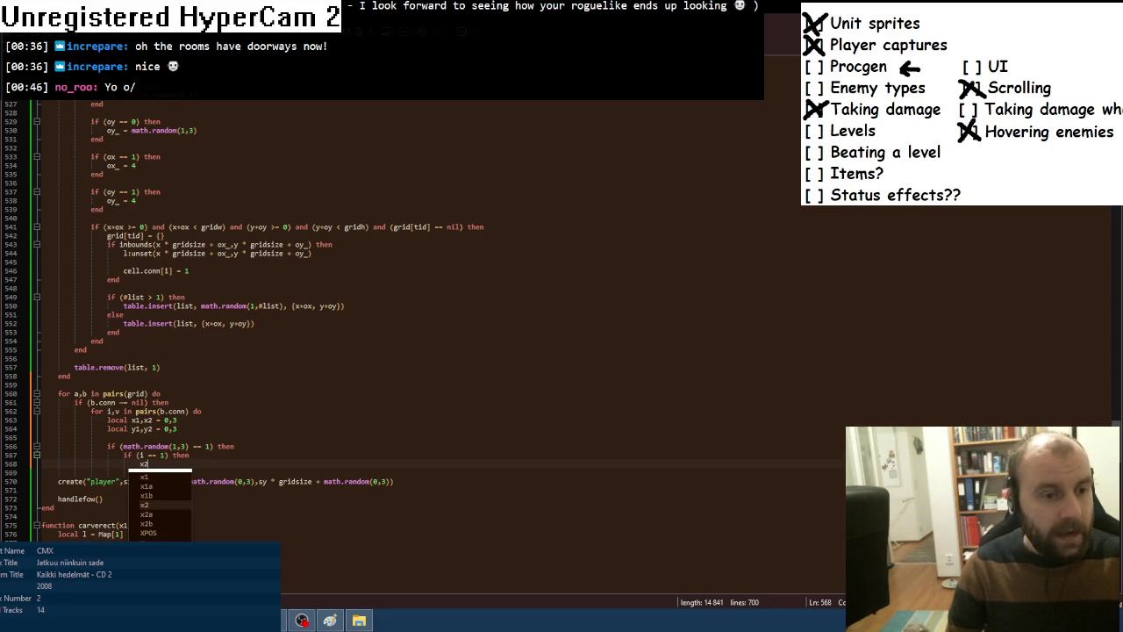
type(" =")
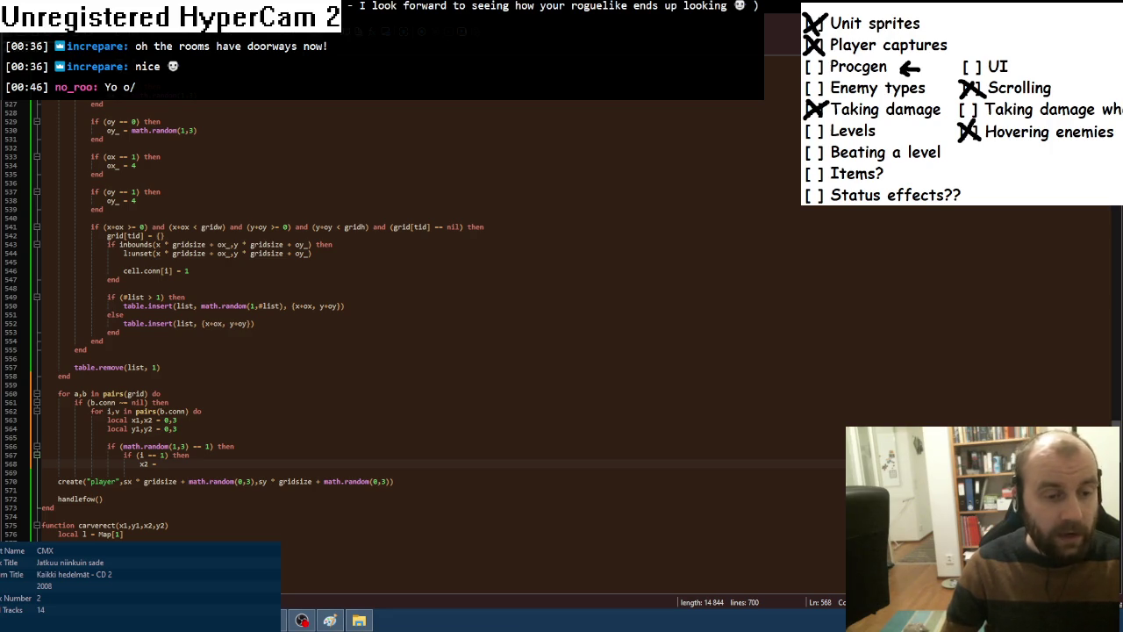
type(" 4")
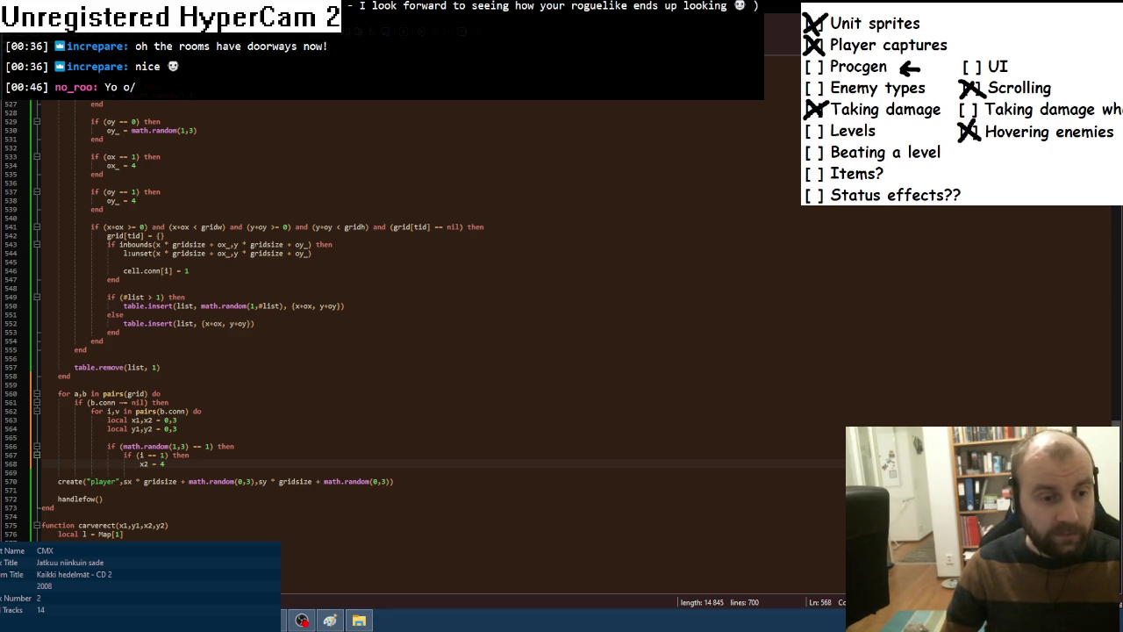
key("Return")
type("el")
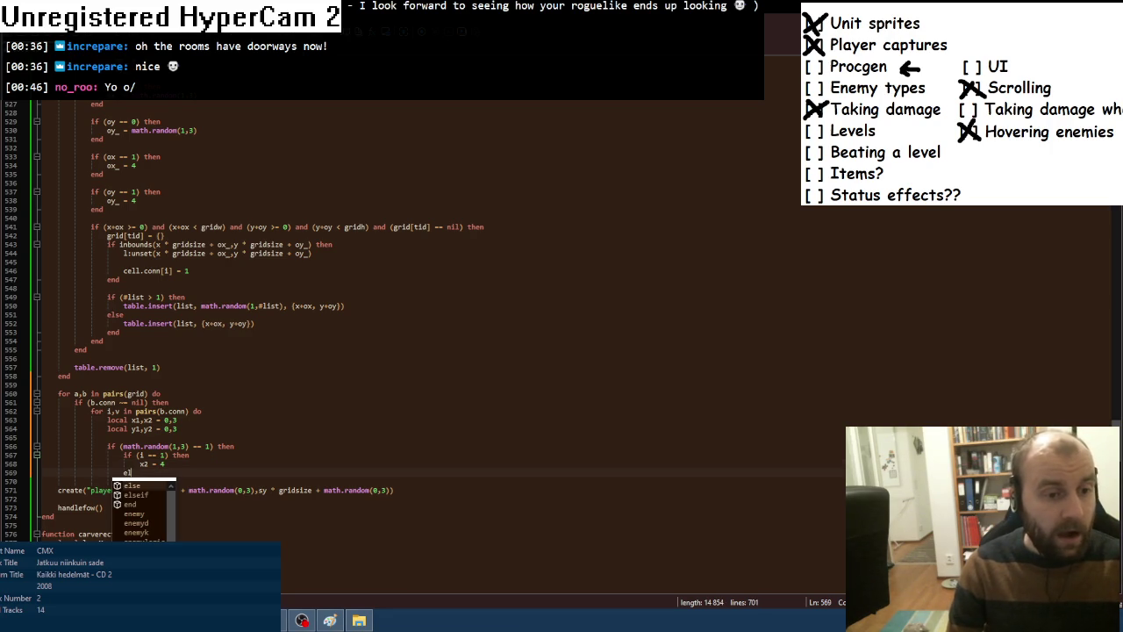
type("seif (i == 2) then")
key("Return")
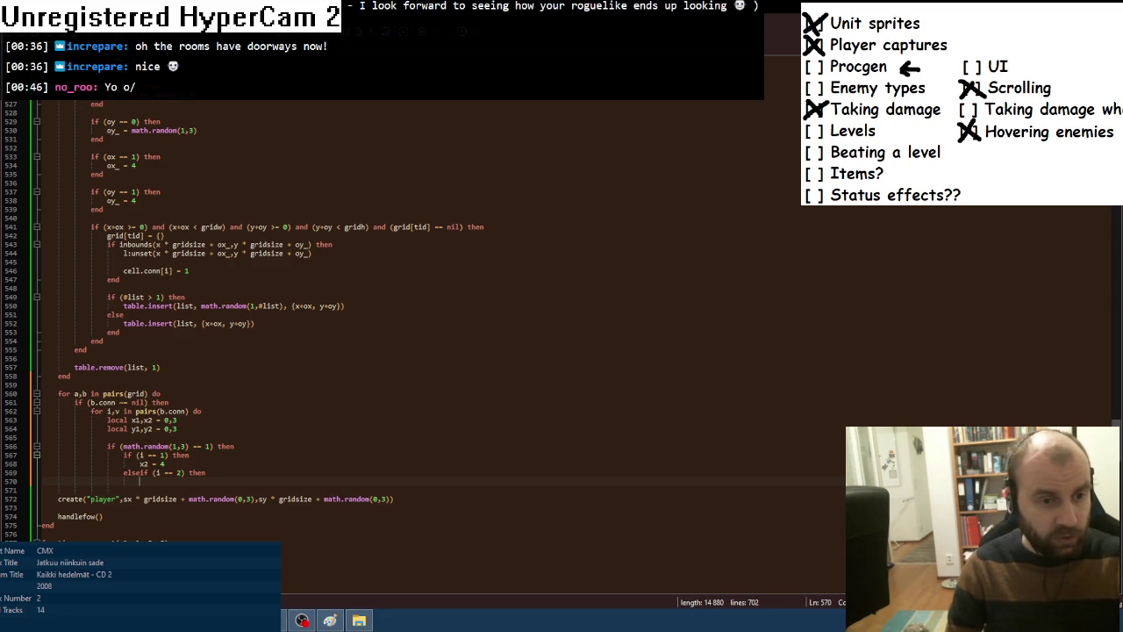
scroll(421, 315, "up", 4)
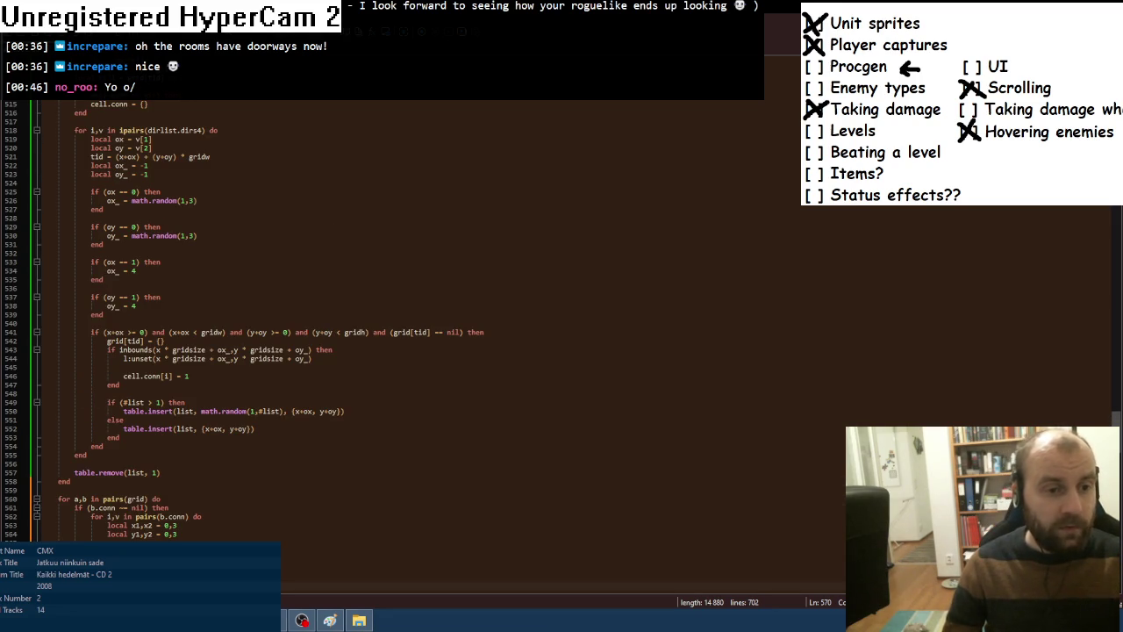
scroll(239, 428, "up", 5)
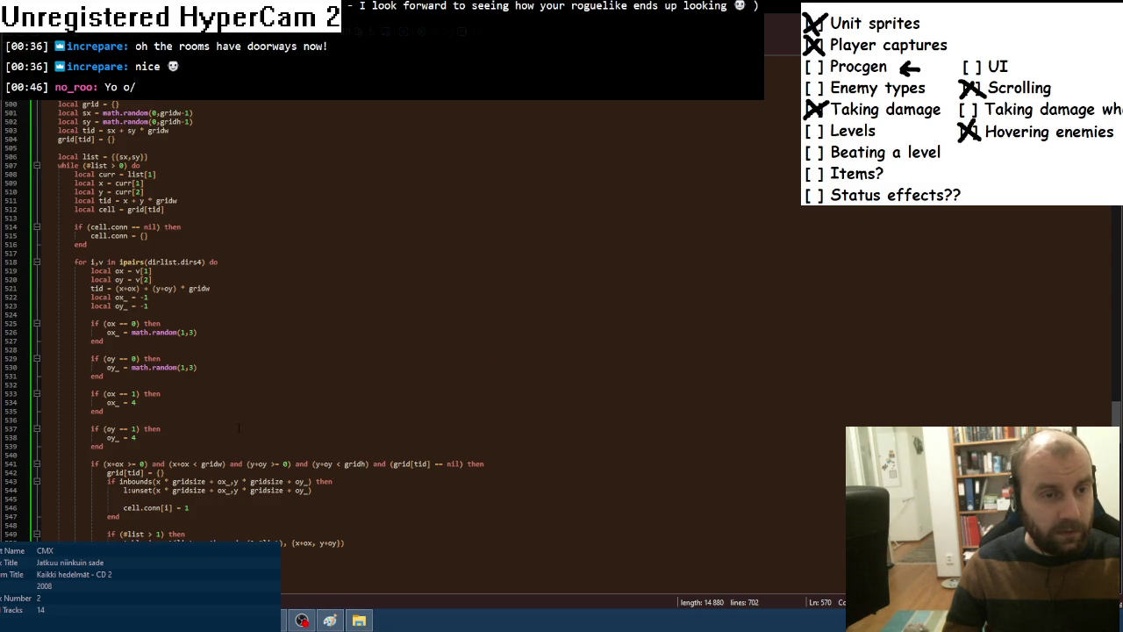
scroll(239, 428, "down", 9)
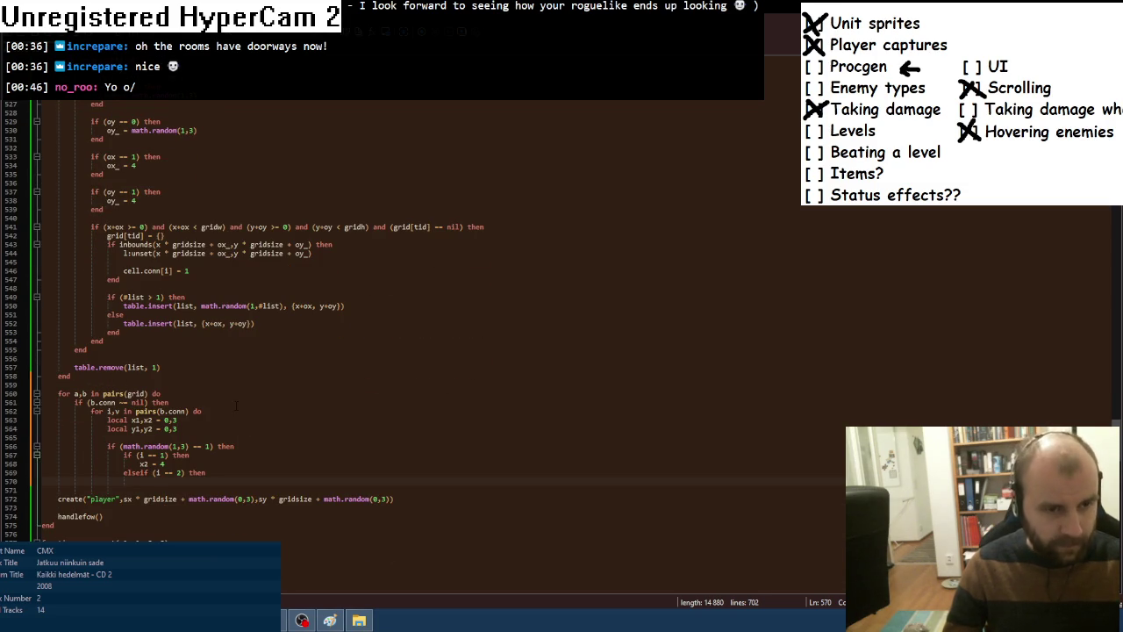
scroll(239, 428, "up", 3)
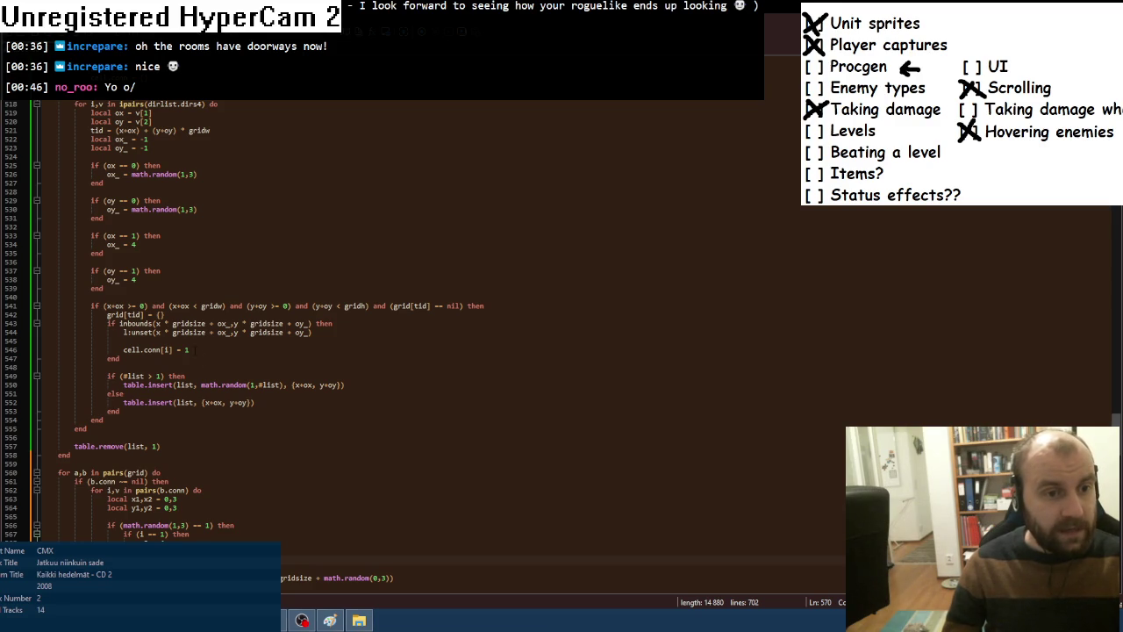
Initialise grid[tid].conn = {} for new cells and delete the old cell.conn nil-check block.
left_click(164, 314)
key("Return")
type("grid")
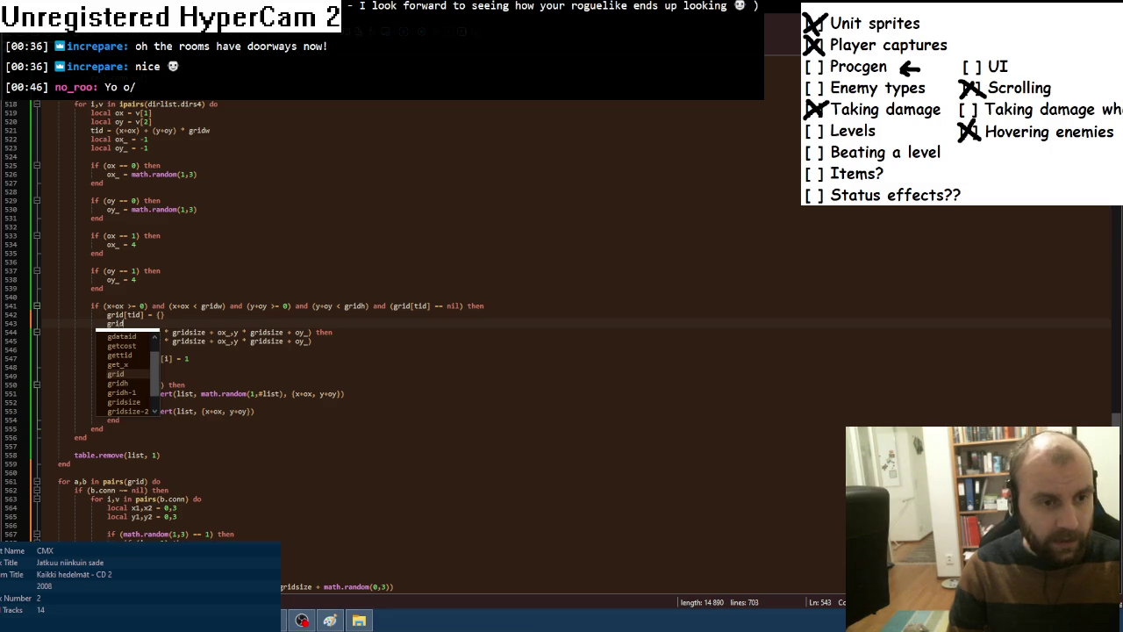
type("[")
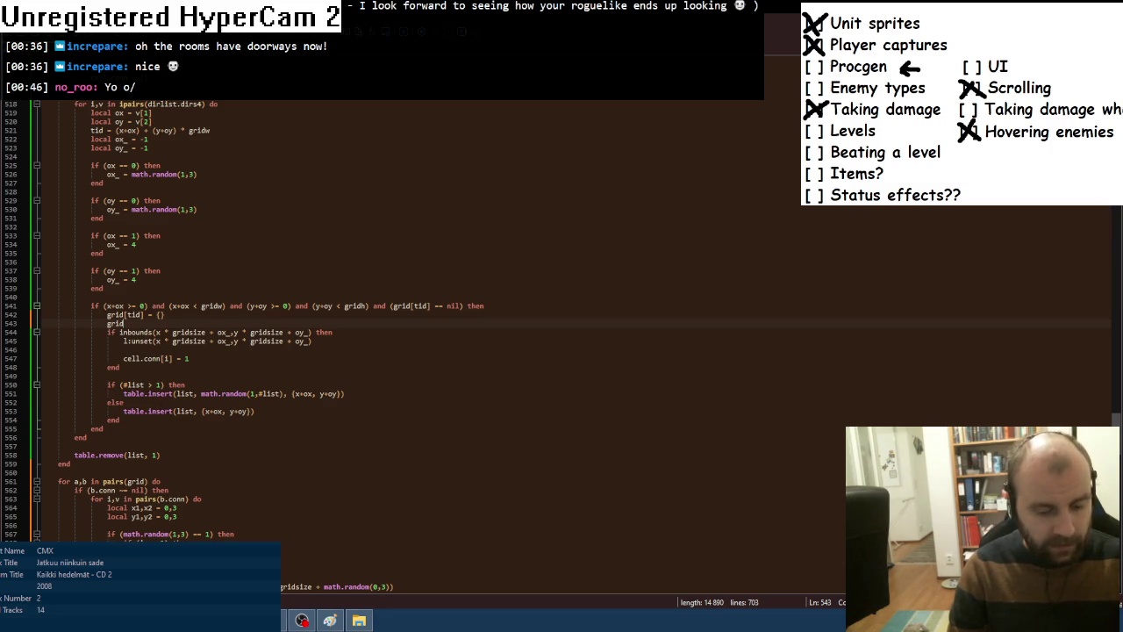
type("tid].conn =")
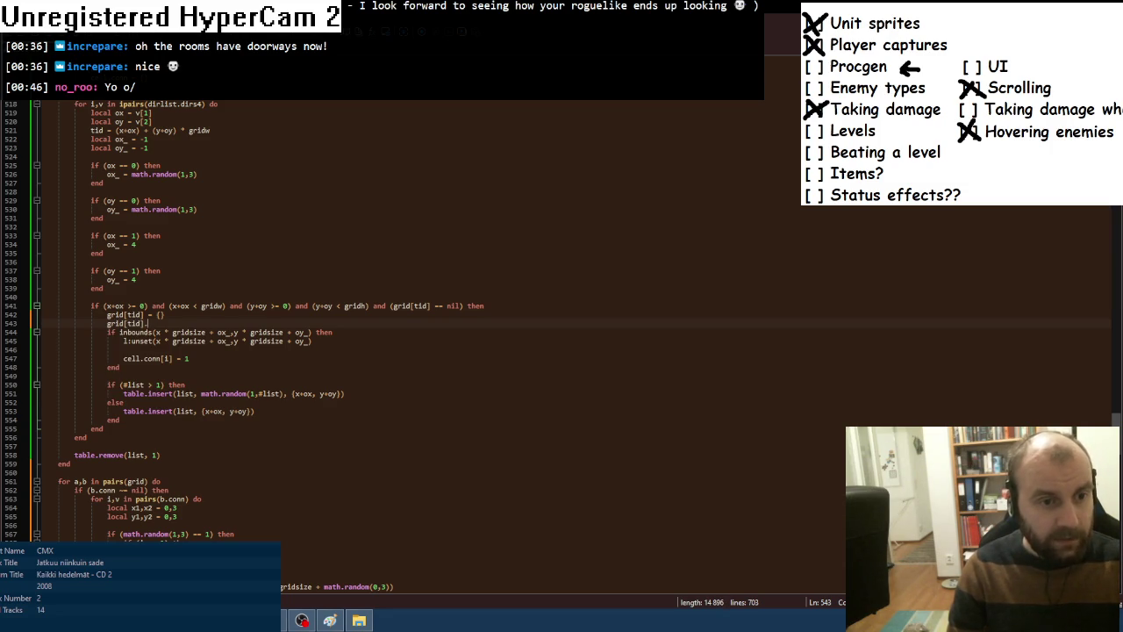
type(" {}")
key("ctrl+d")
scroll(351, 315, "up", 6)
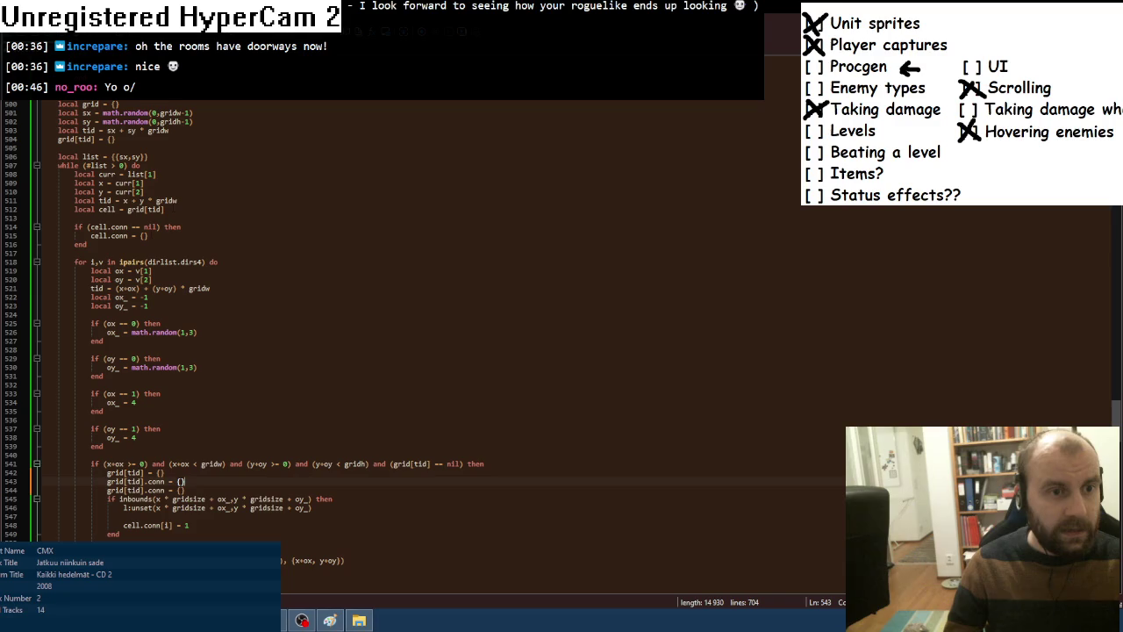
left_click_drag(165, 208, 88, 244)
key("Delete")
scroll(351, 316, "down", 2)
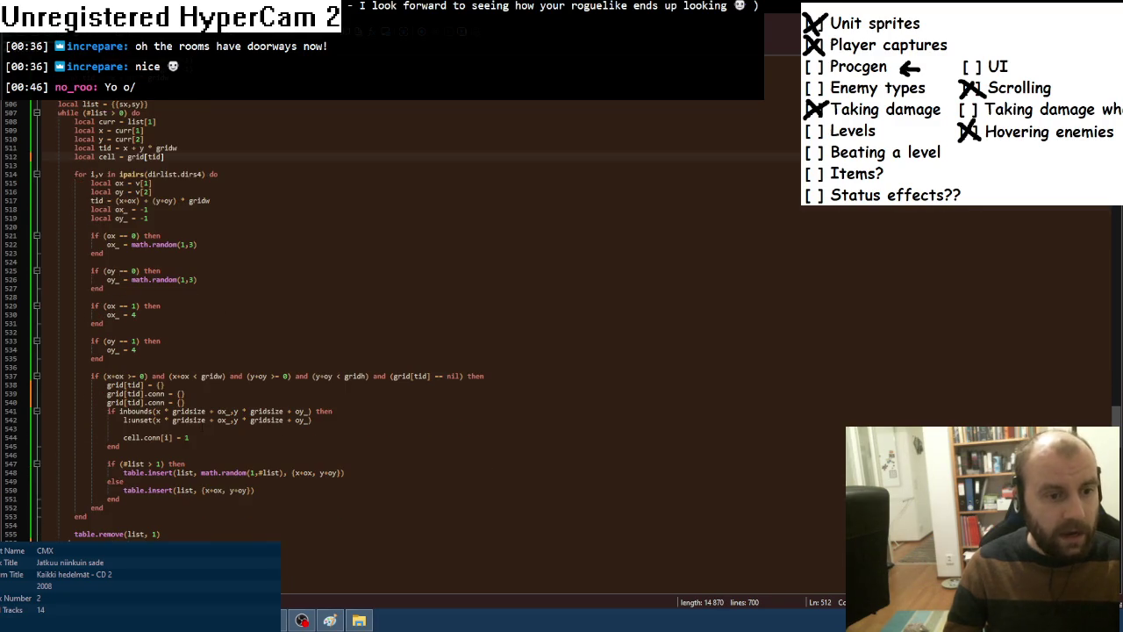
Turn the duplicated conn line into a grid[tid].x field for the new cell.
left_click(202, 401)
key("Return")
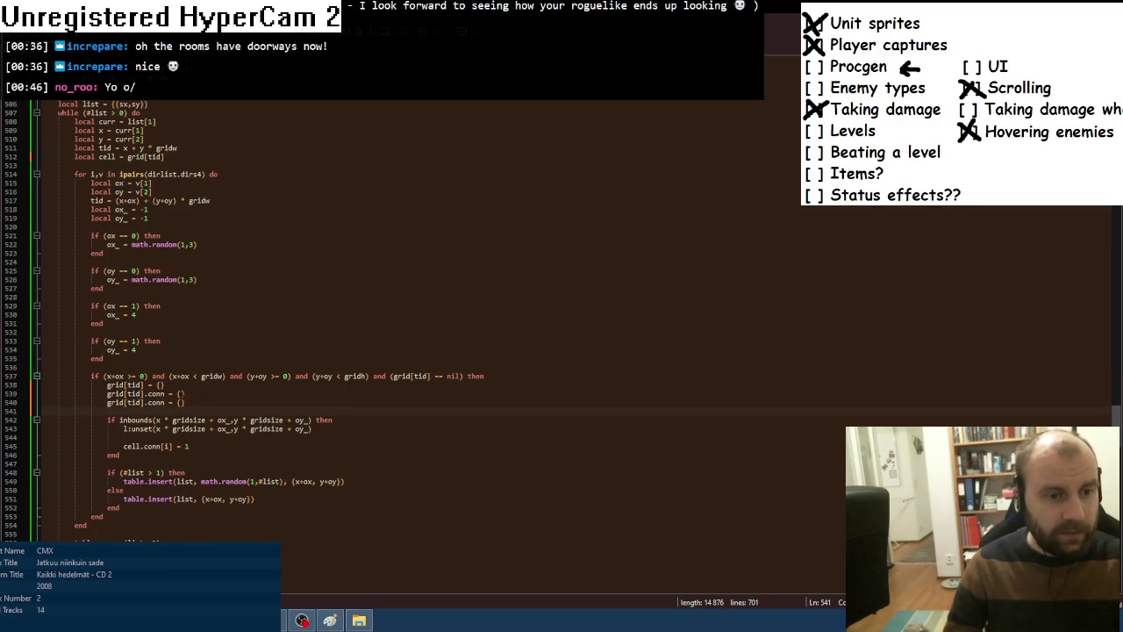
key("Up")
key("ctrl+shift+Right")
type("x")
key("End")
Add grid[tid].conn = {} under the starting cell's grid[tid] = {} line.
scroll(201, 400, "up", 6)
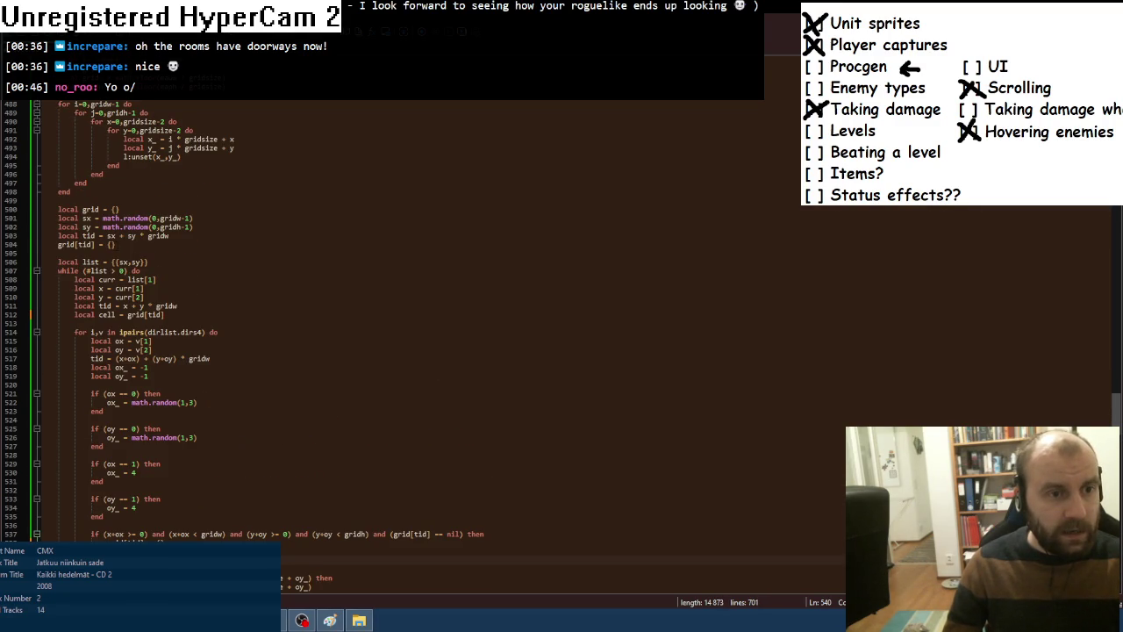
left_click(115, 244)
key("ctrl+d")
left_click(94, 253)
type(".conn = {")
key("ctrl+d")
Store the starting cell's coordinates as grid[tid].x = sx and grid[tid].y = sy.
double_click(106, 261)
type("x")
key("End")
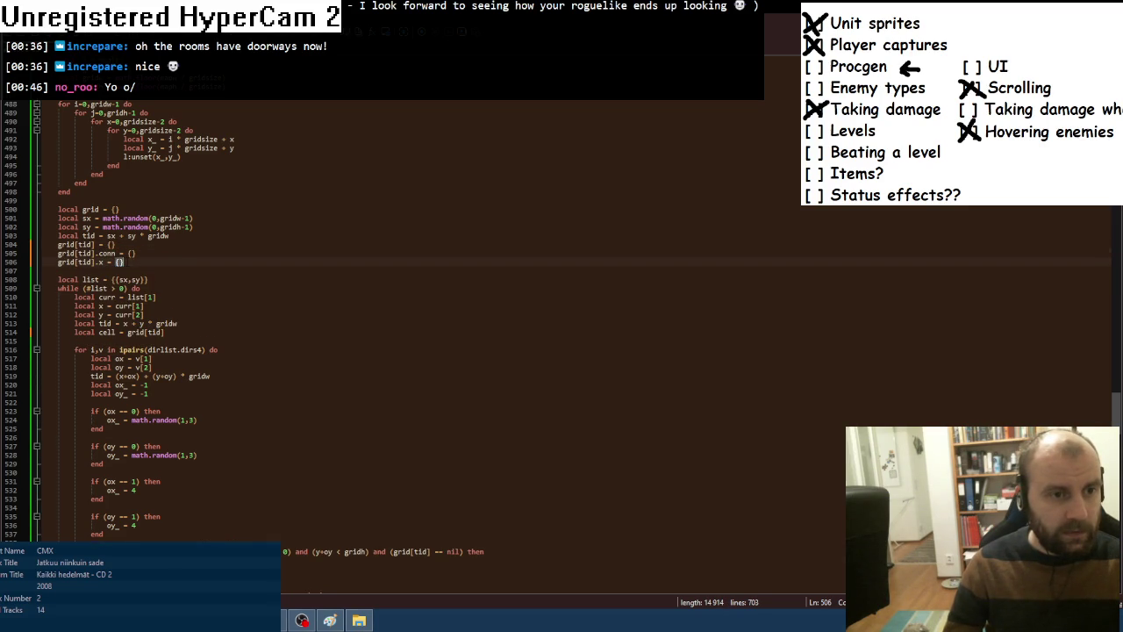
type("sx")
key("Escape")
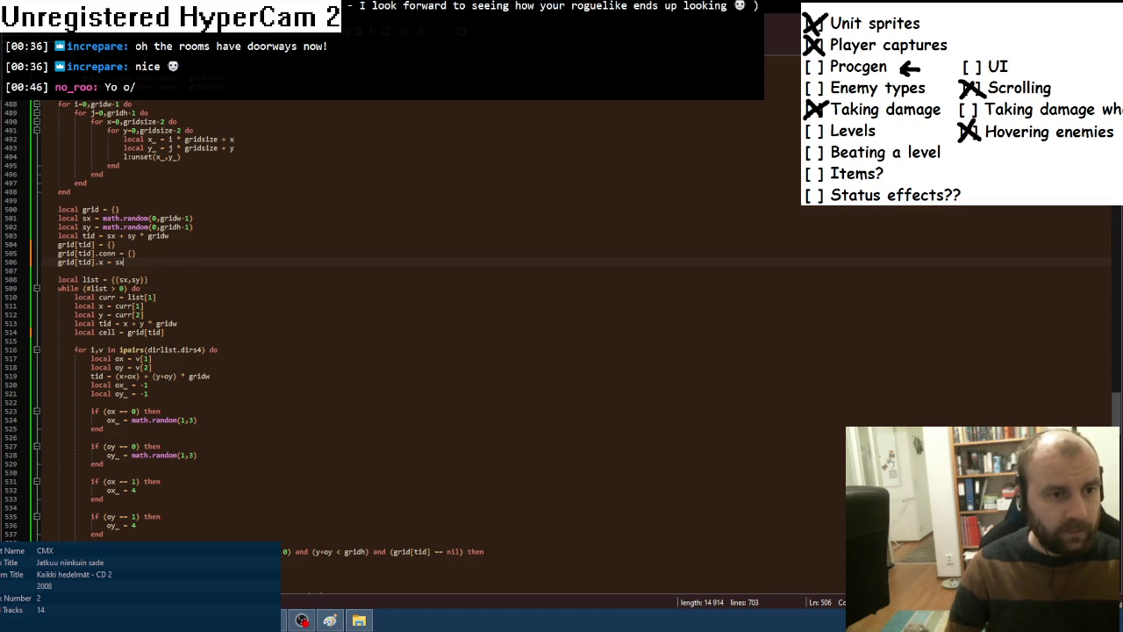
key("ctrl+d")
double_click(99, 271)
type("y")
key("Escape")
key("Up")
scroll(395, 316, "down", 9)
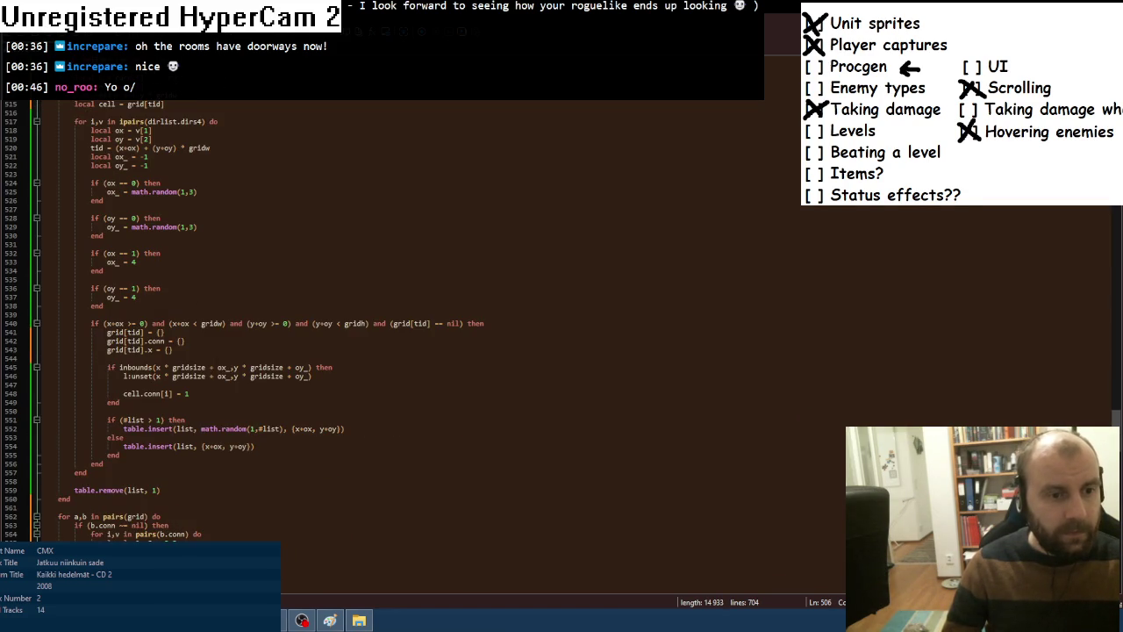
Assign x+ox to the new cell's grid[tid].x line.
left_click(173, 349)
left_click(168, 350)
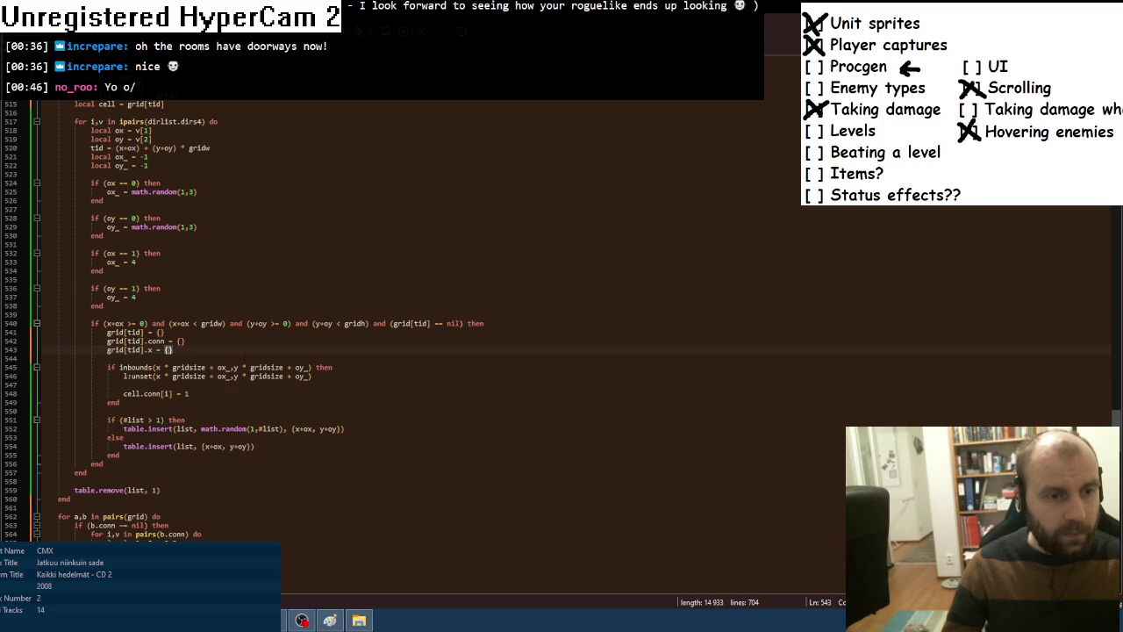
left_click_drag(104, 323, 125, 323)
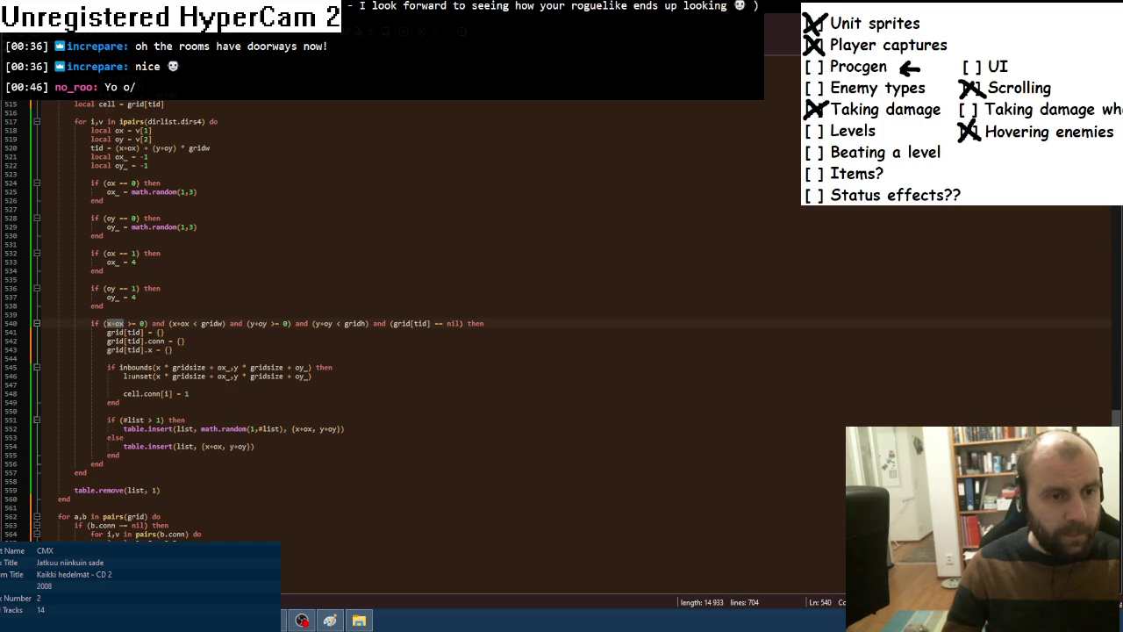
key("ctrl+c")
double_click(167, 350)
key("ctrl+v")
Duplicate that line as grid[tid].y = y+oy for the new cell.
key("ctrl+d")
left_click(150, 358)
key("Delete")
type("y")
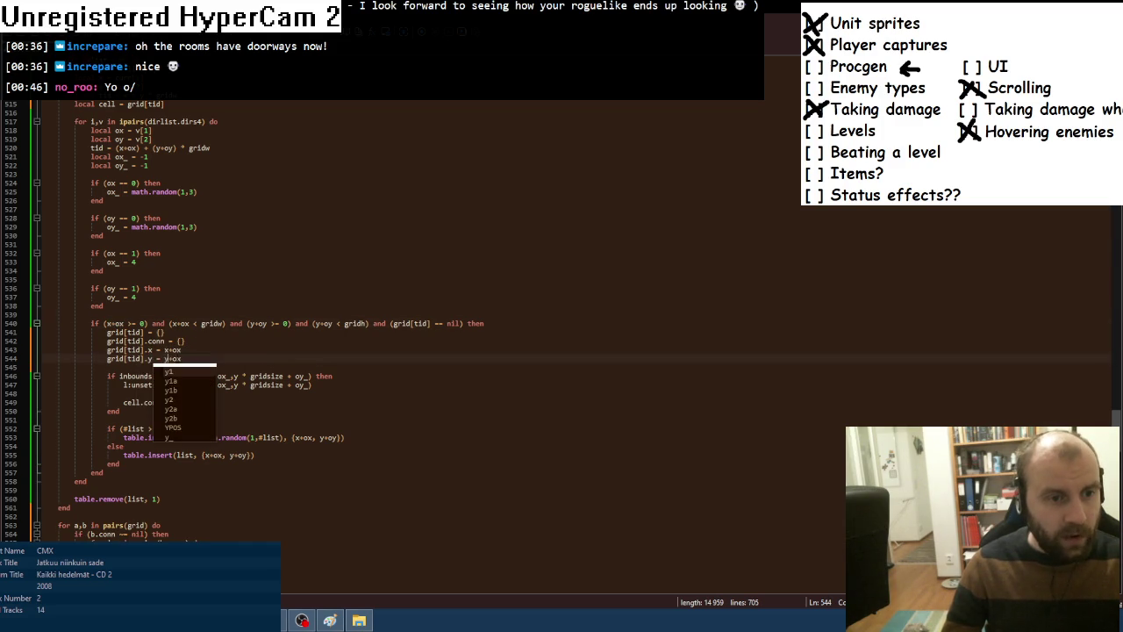
left_click(182, 358)
key("BackSpace")
type("y")
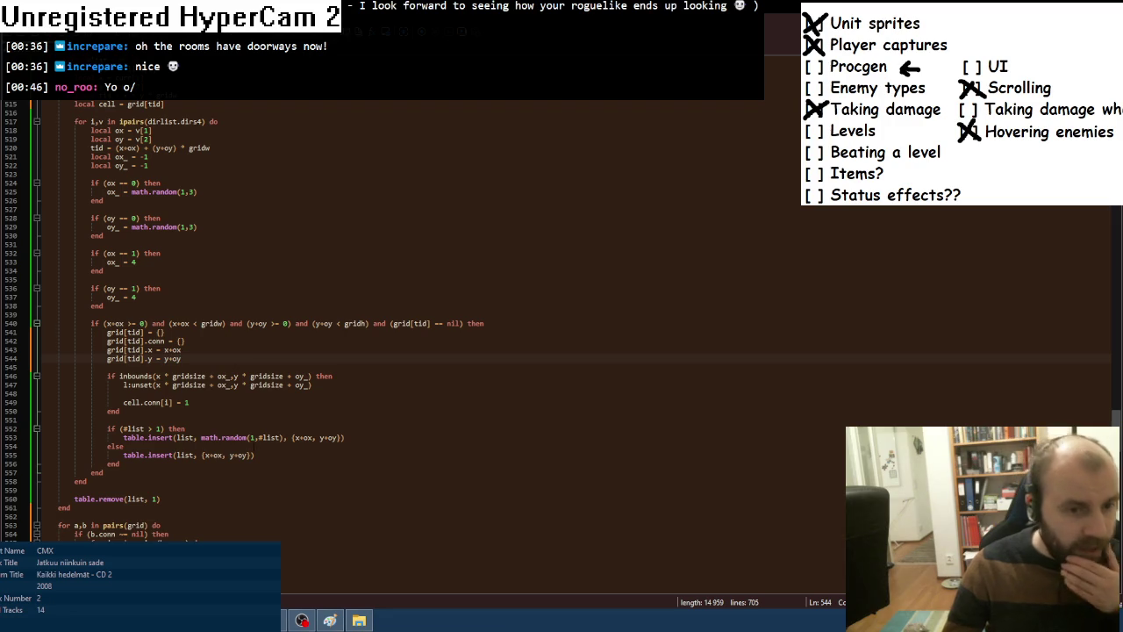
scroll(277, 464, "down", 3)
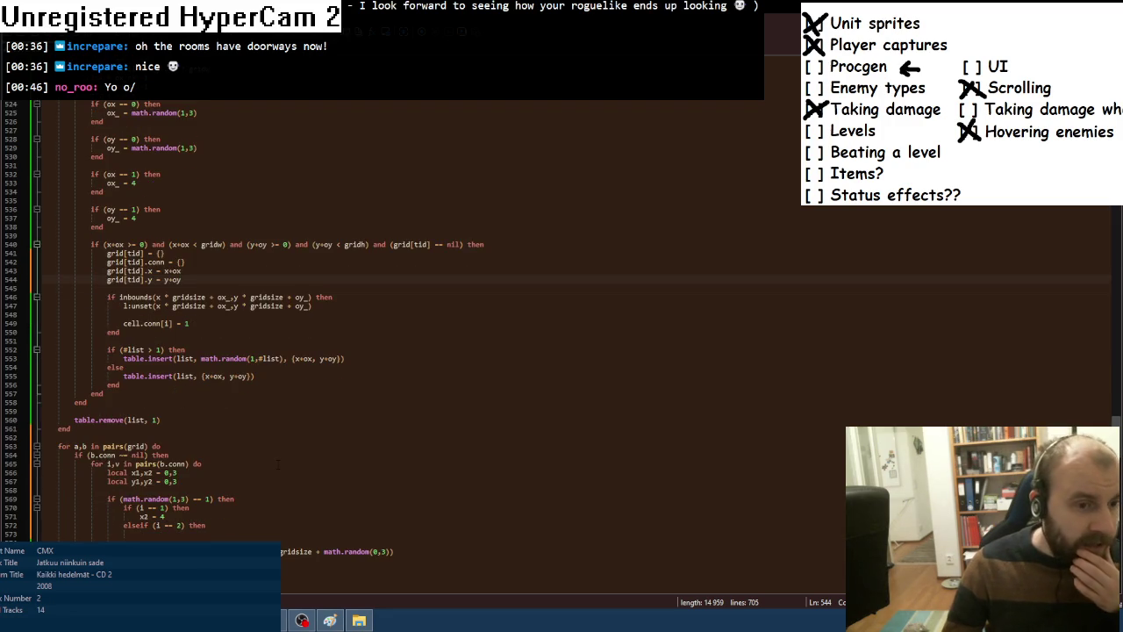
Dedent the connection loop body and delete the 'if (b.conn == nil) then' line.
scroll(277, 464, "down", 1)
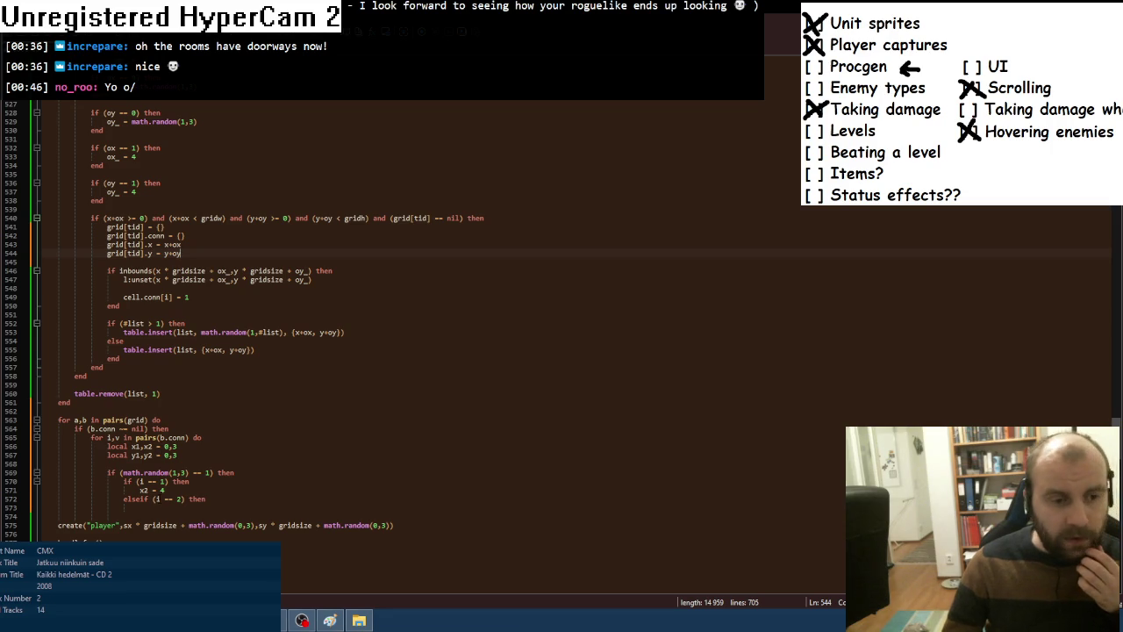
left_click(165, 446)
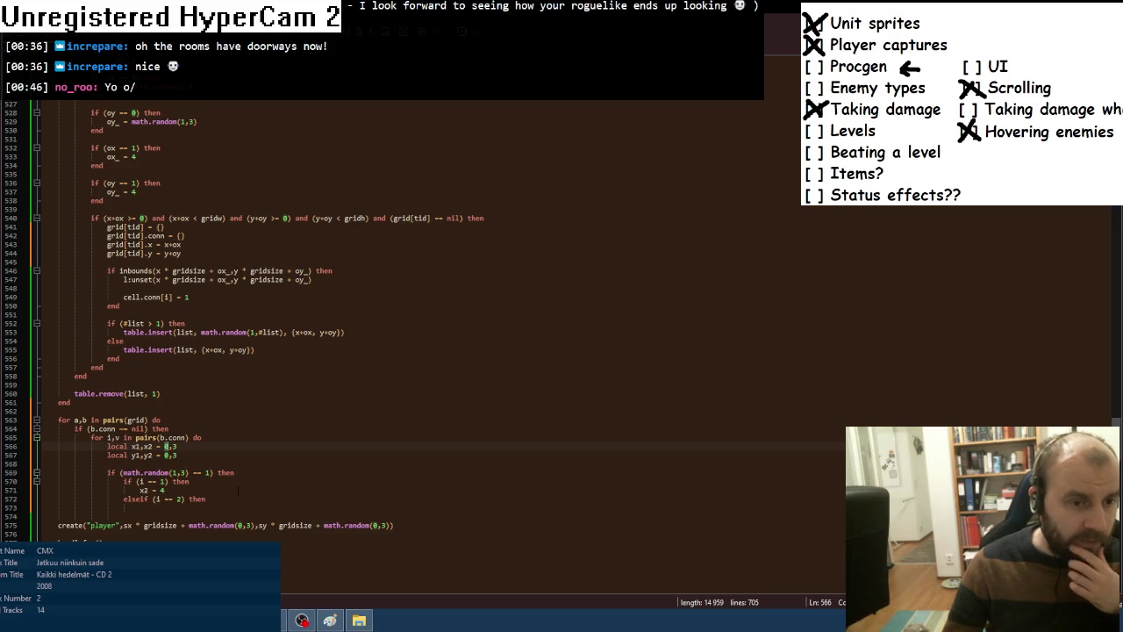
mouse_move(90, 437)
left_mouse_down()
mouse_move(231, 472)
mouse_move(238, 496)
left_mouse_up()
key("shift+Tab")
left_click_drag(168, 428, 74, 428)
key("BackSpace")
key("BackSpace")
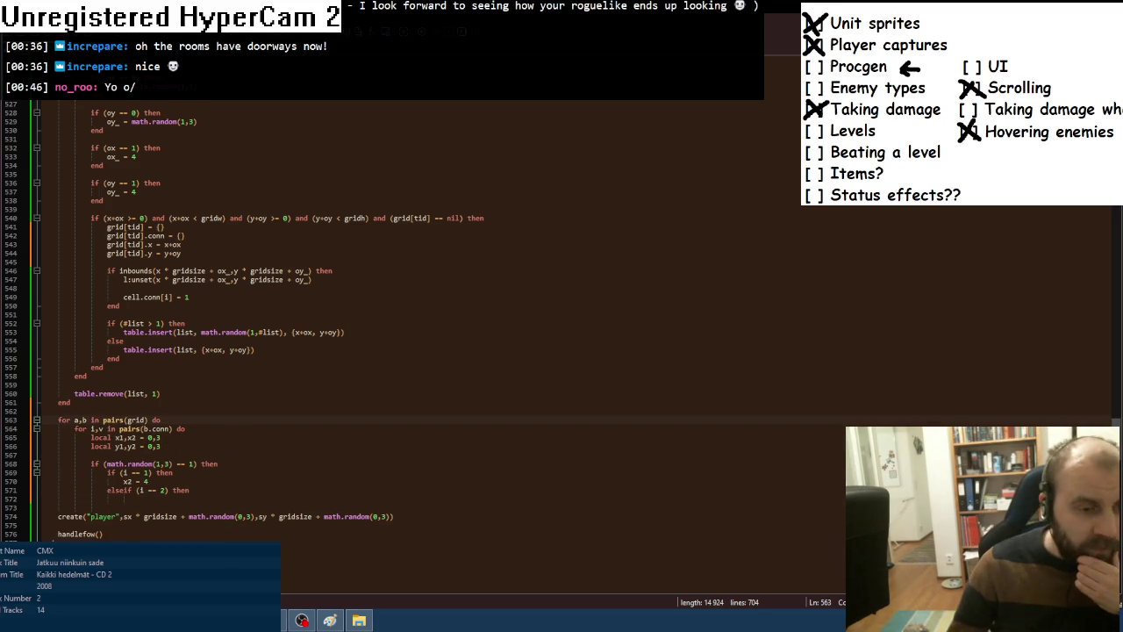
Give the i == 2 branch y1 = -1 and add an i == 3 branch setting x1 = -1.
left_click(139, 498)
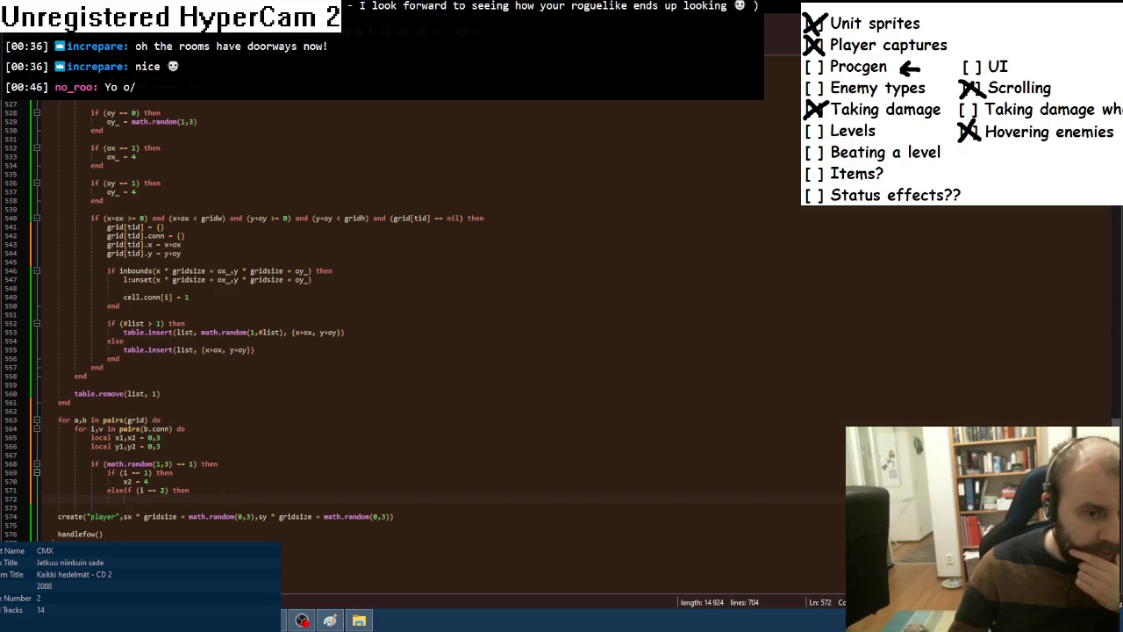
key("BackSpace")
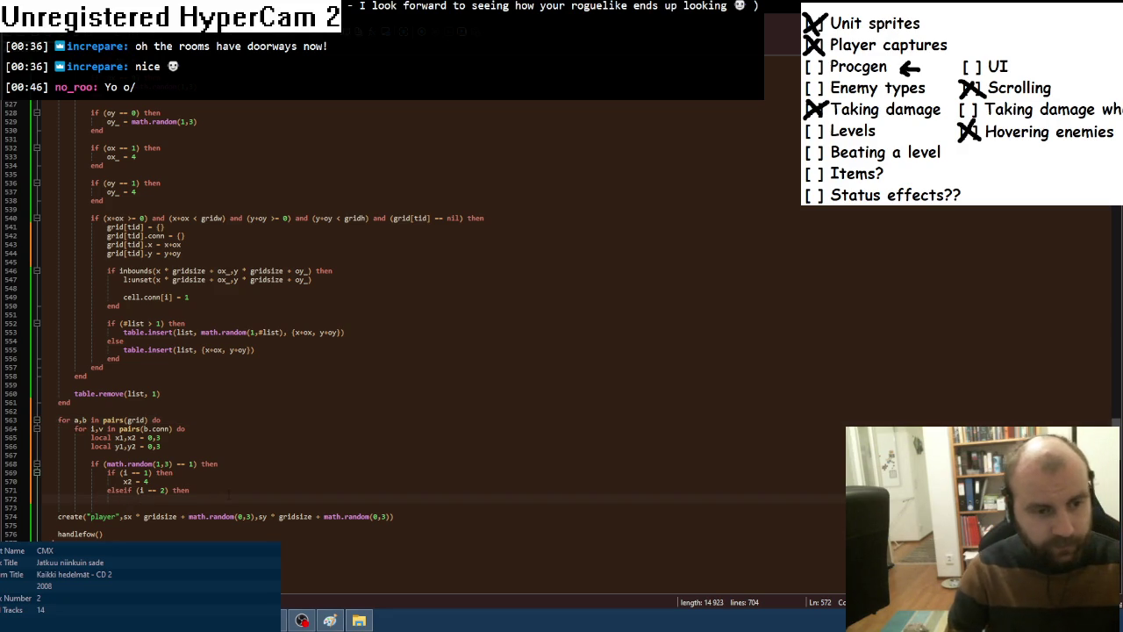
type("y1 = -1")
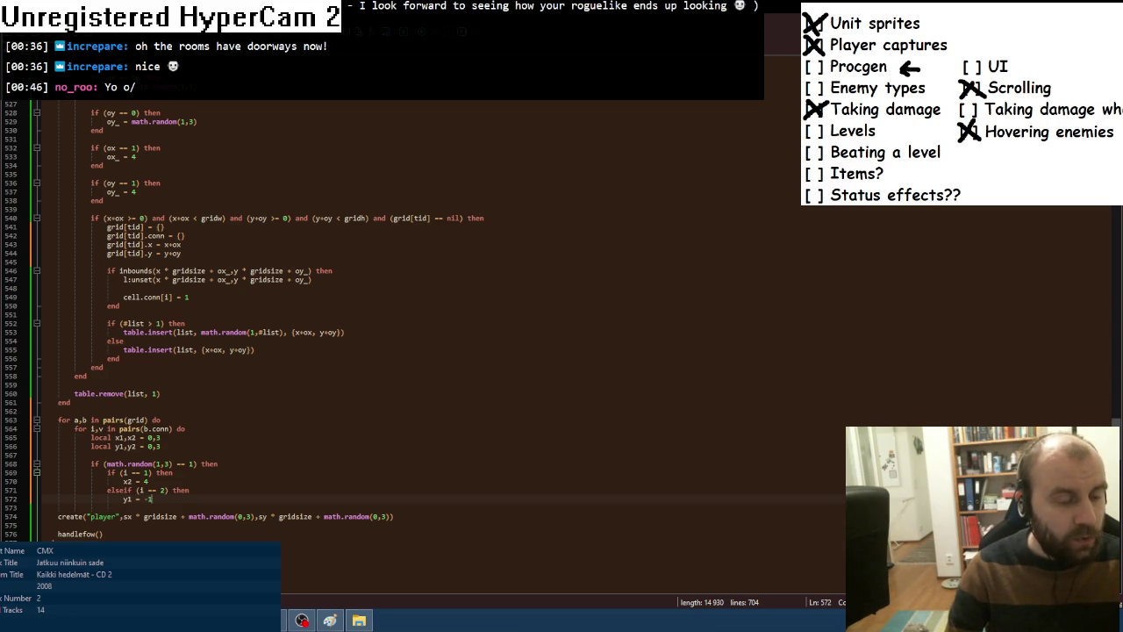
key("Return")
type("elseif ")
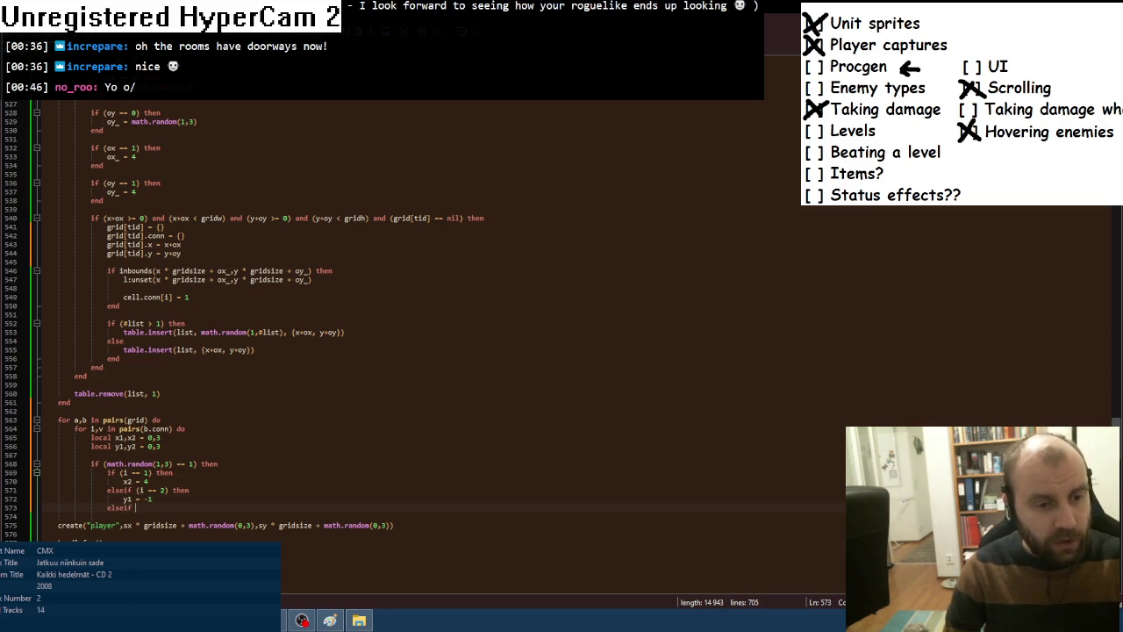
type("(i == 3) th")
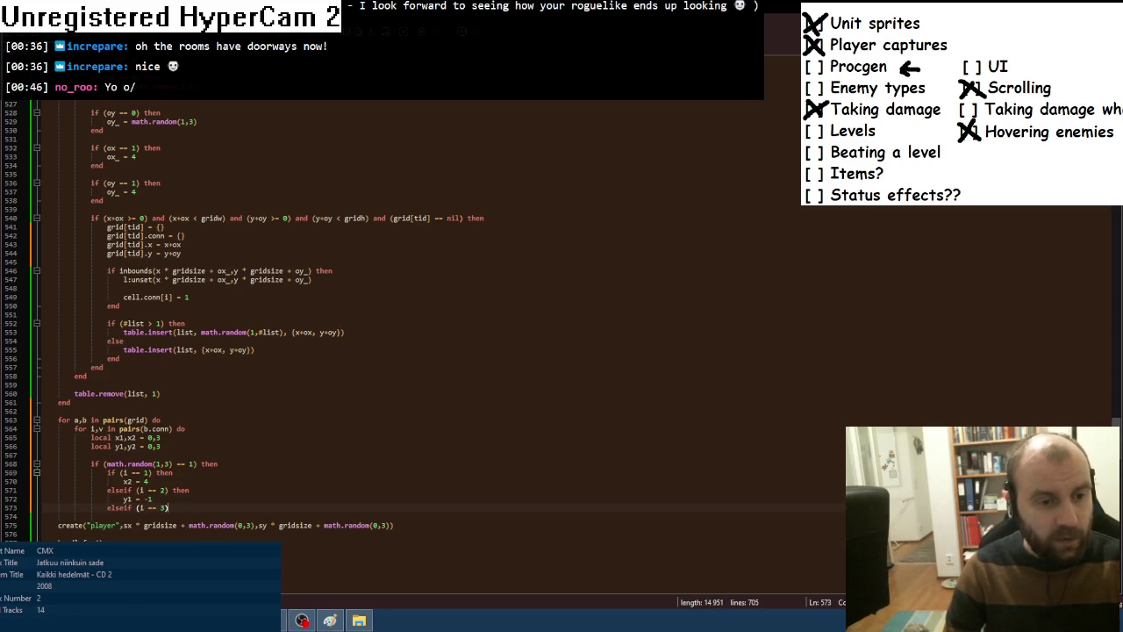
type("en")
key("Return")
type("x1 = -1")
key("Return")
Add an i == 4 branch setting y2 = 4, close the if with end, and begin a carverect( call.
key("BackSpace")
type("elseif (i == 4) the")
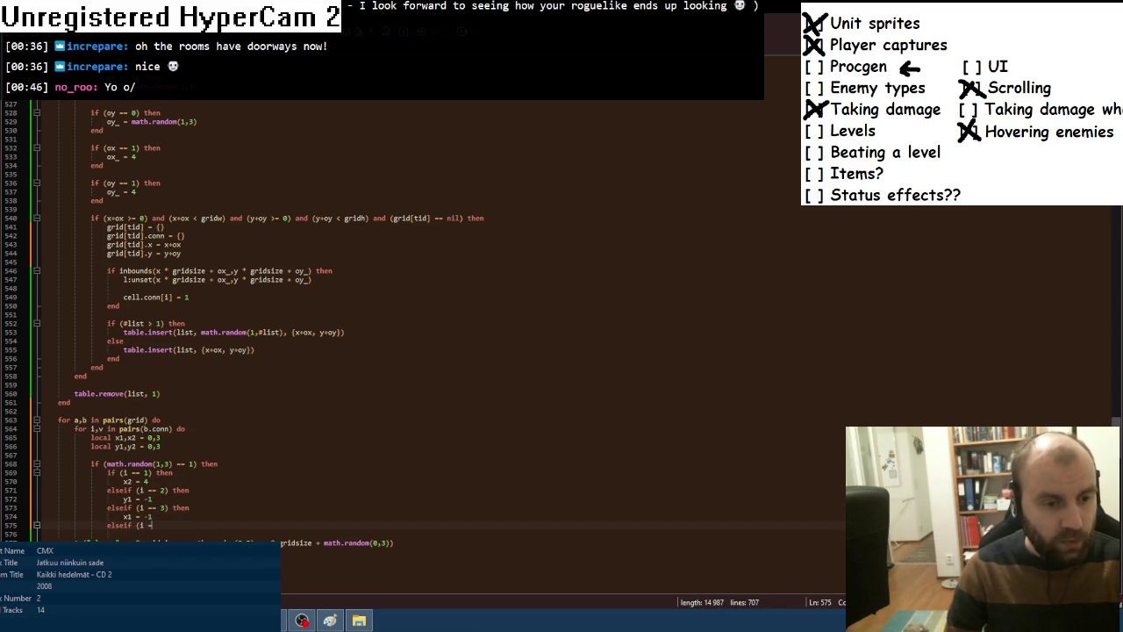
type("n")
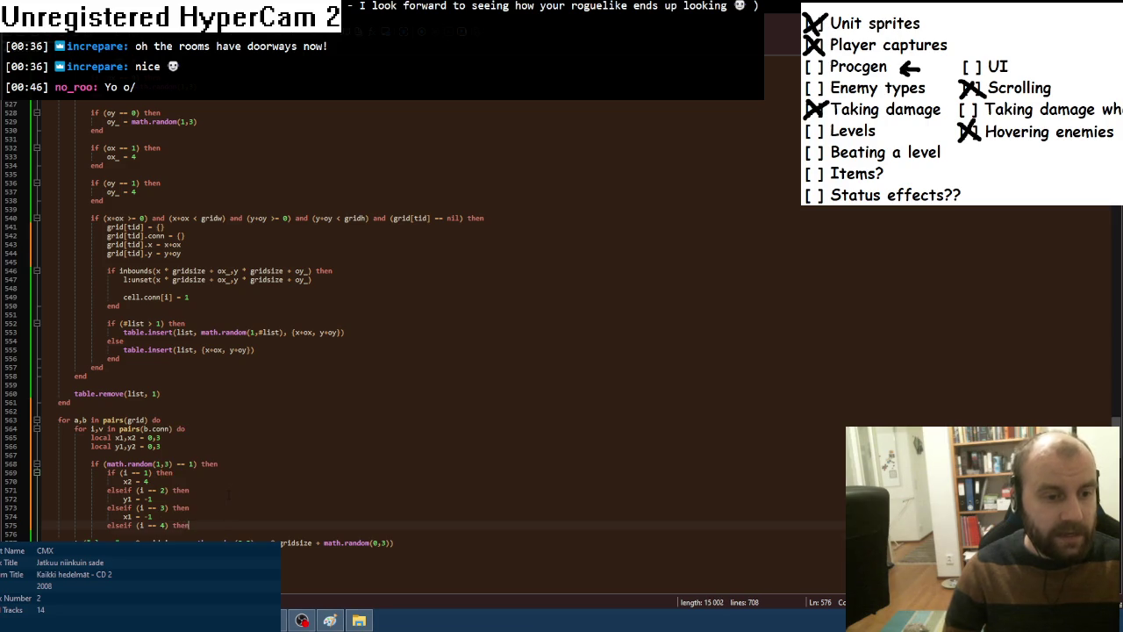
key("Return")
type("y2 = 4")
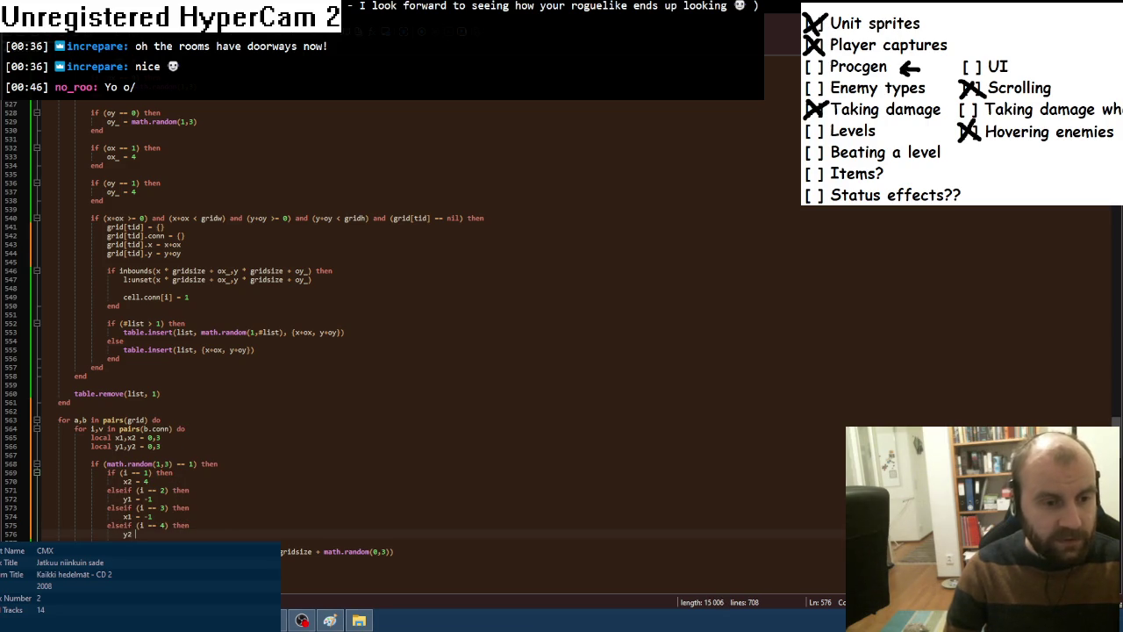
key("Return")
type("en")
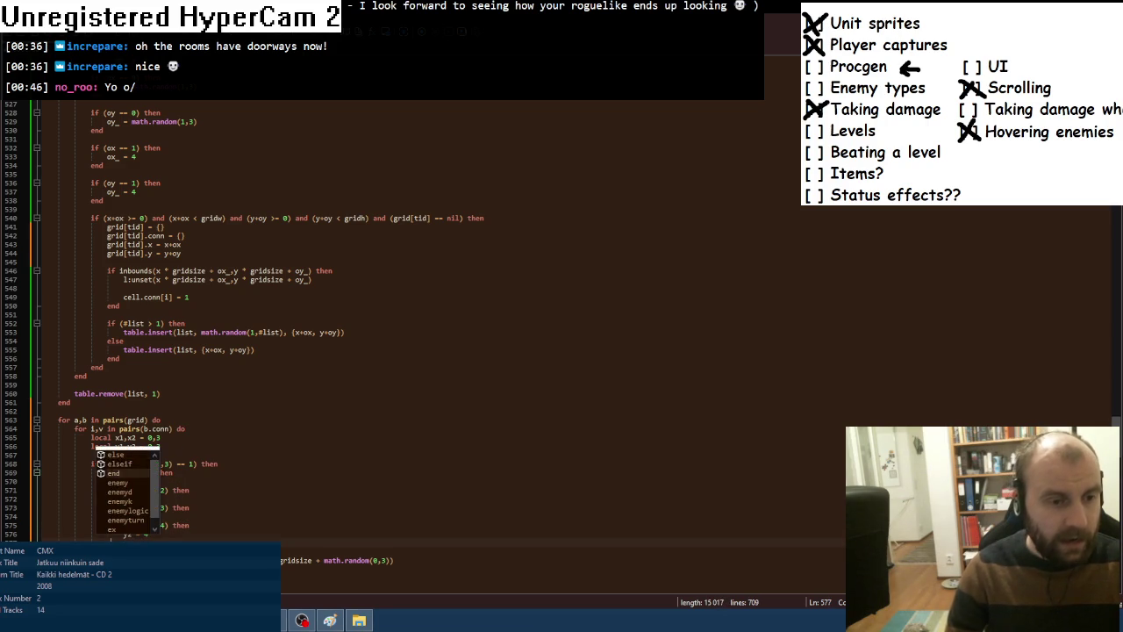
type("d")
key("Return")
type("end")
key("Return")
scroll(223, 491, "down", 2)
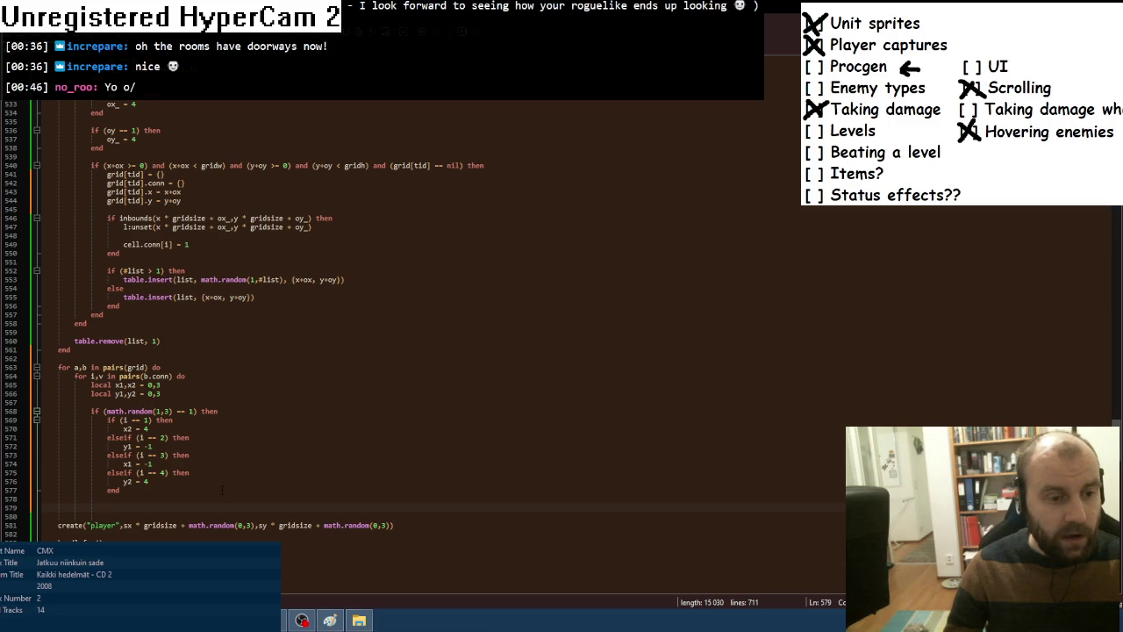
type("carverect(")
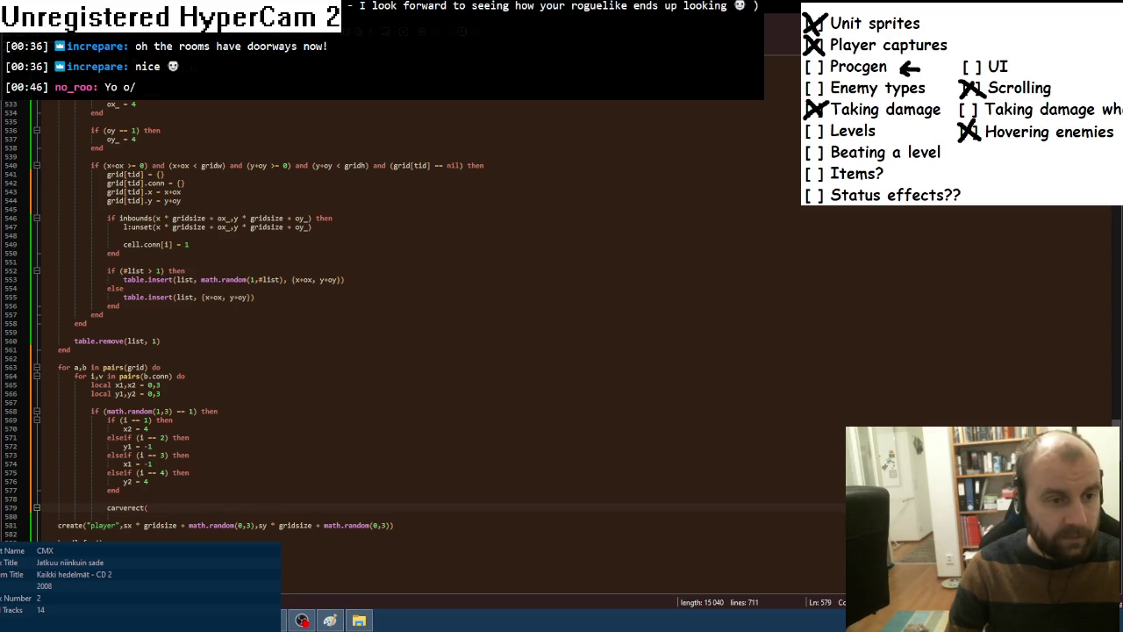
Give carverect its first corner: b.x * gridsize + x1, b.y * gridsize + y1.
type("b.x * ")
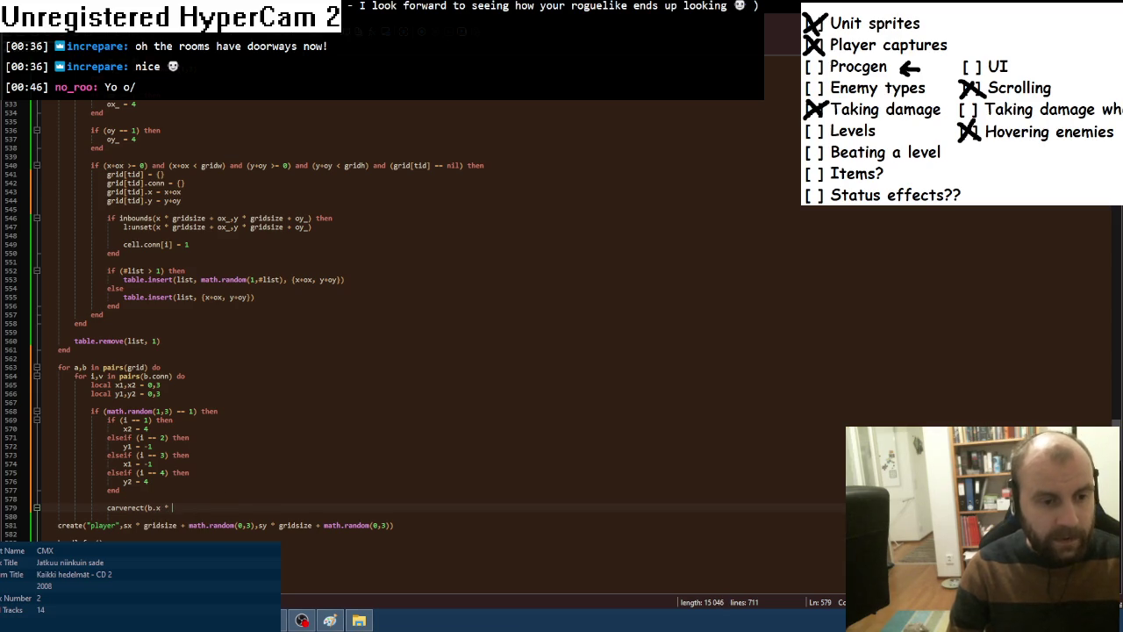
type("gri")
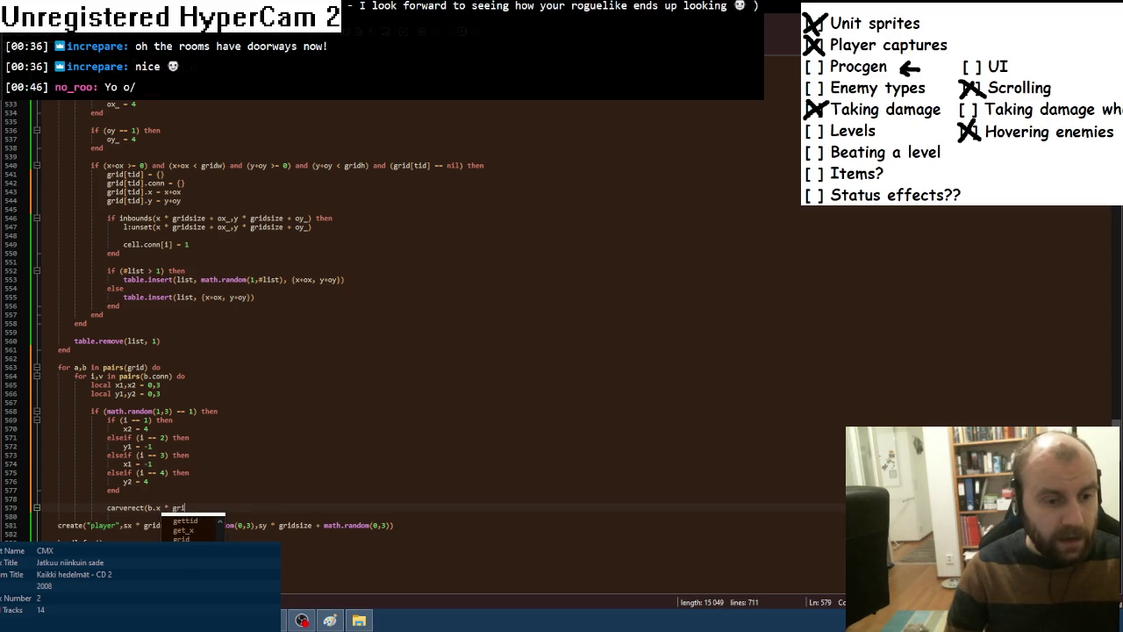
type("dsize + ")
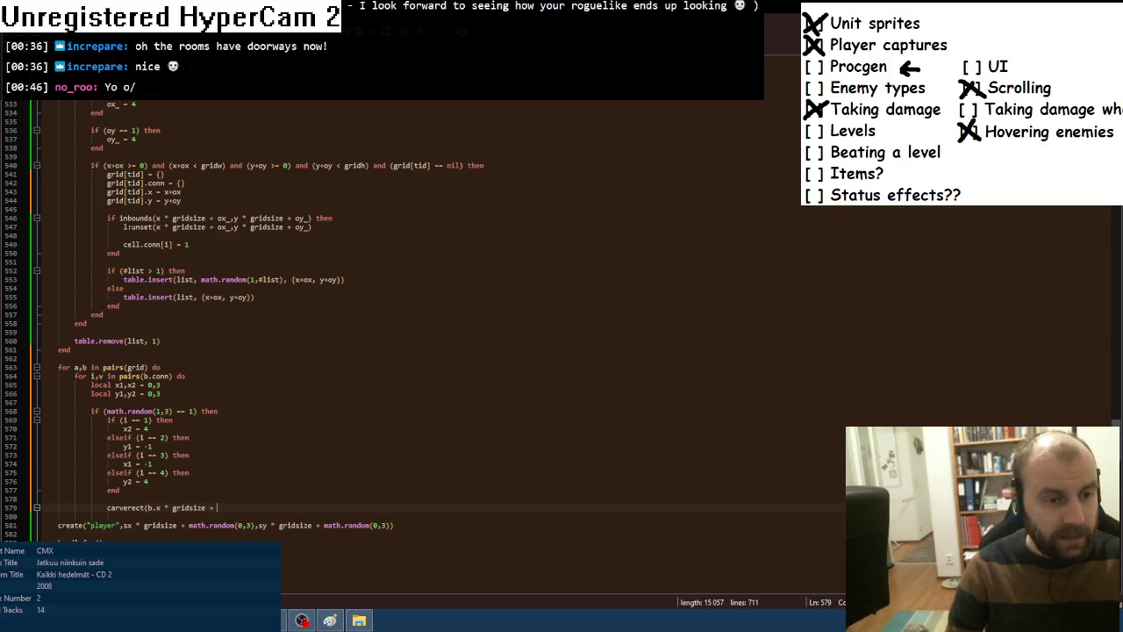
type("x1, ")
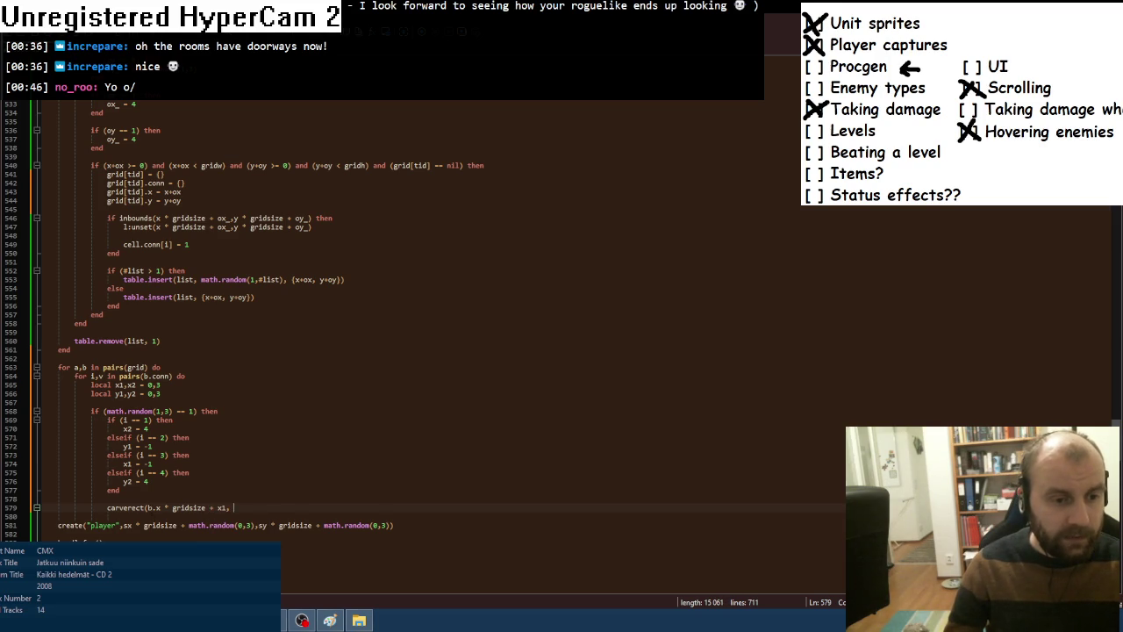
type("b.x * gridsize + x1")
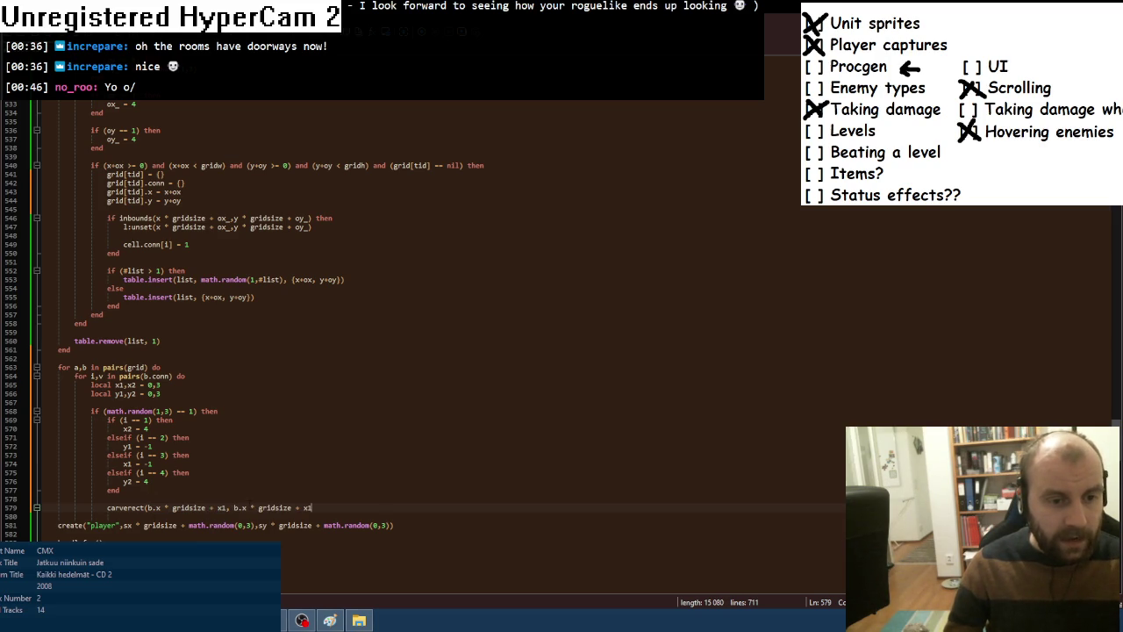
key("Delete")
type("y")
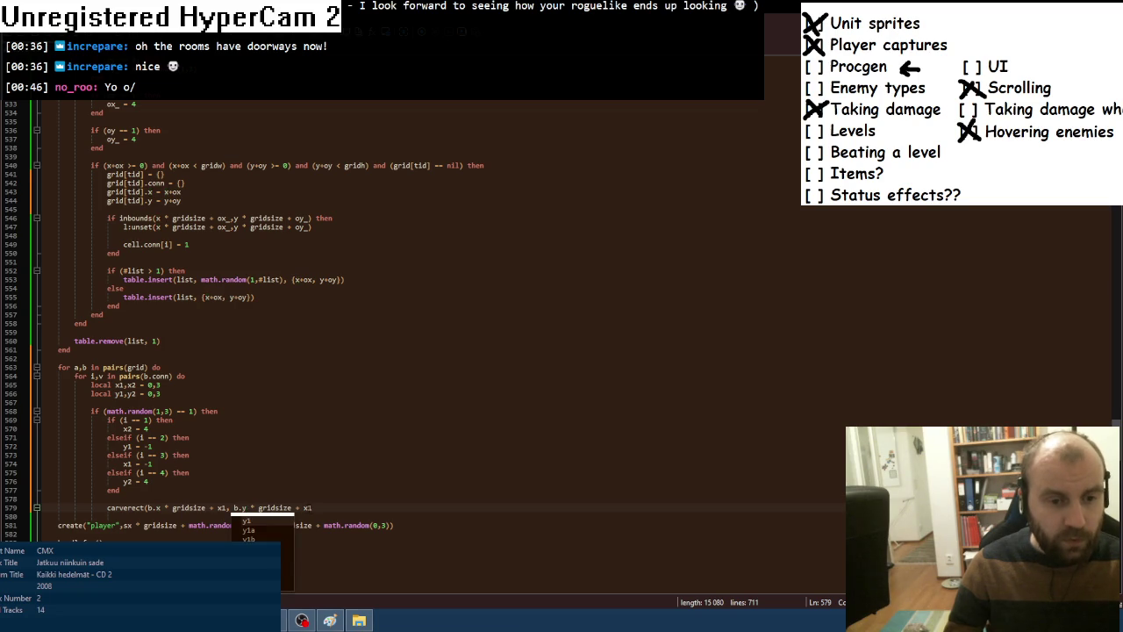
key("End")
key("Left")
key("Left")
key("Delete")
type("y")
Reuse those coordinates as the second corner with x2 and y2, closing the call.
left_click(146, 507)
key("shift+End")
key("ctrl+c")
key("End")
type(",")
key("ctrl+v")
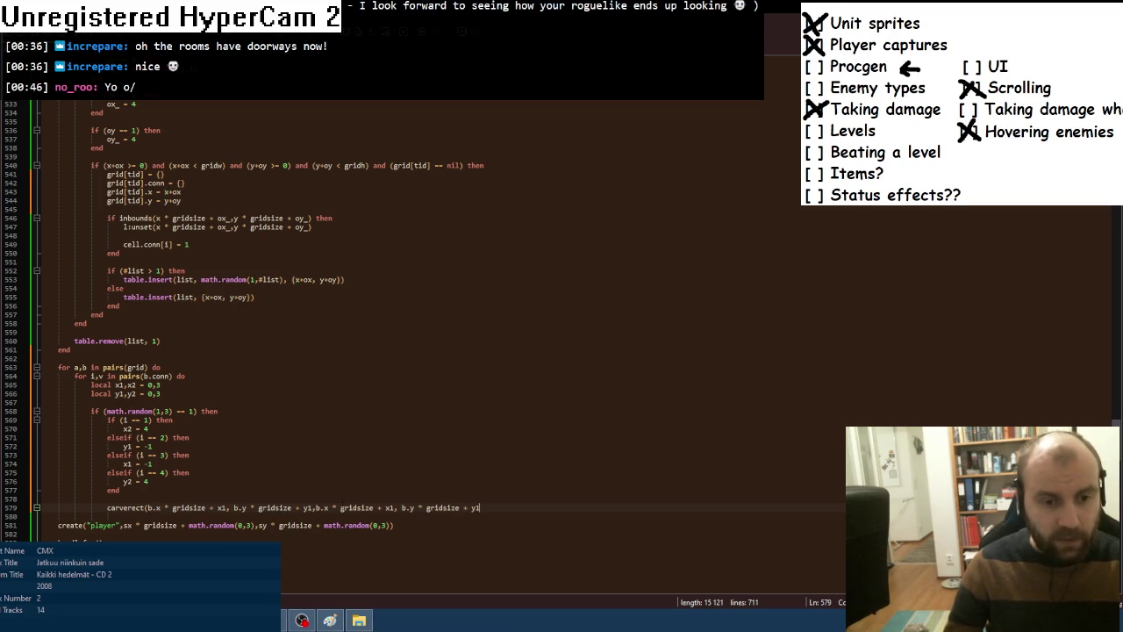
left_click(396, 507)
key("BackSpace")
type("2")
key("End")
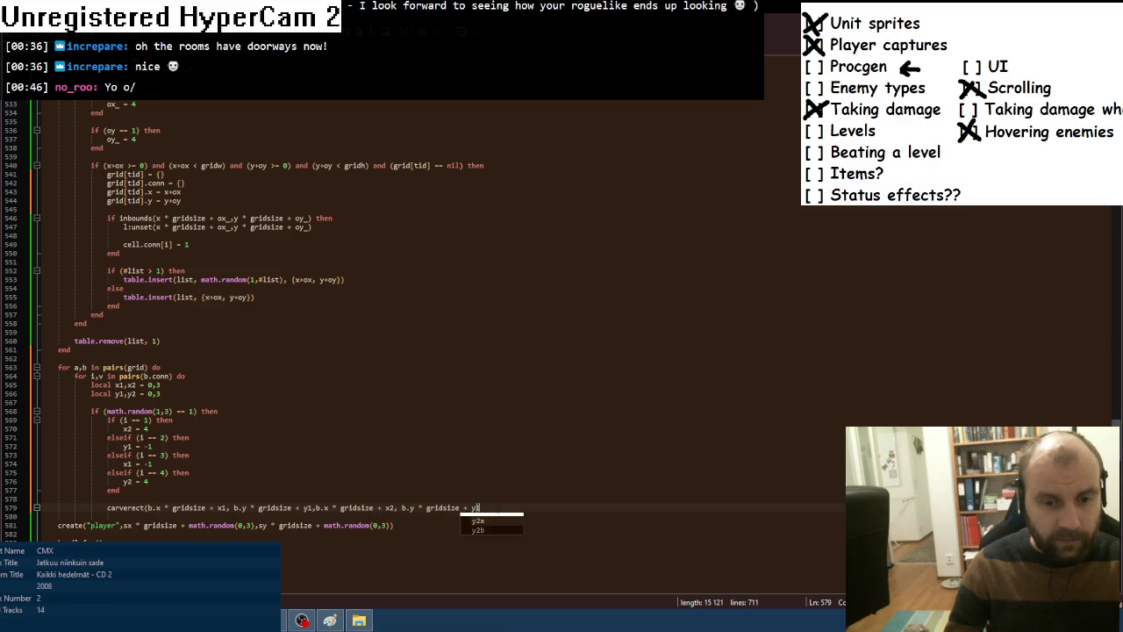
type(")")
Add closing end lines for the loops and switch back to Clickteam Fusion.
key("Return")
type("end")
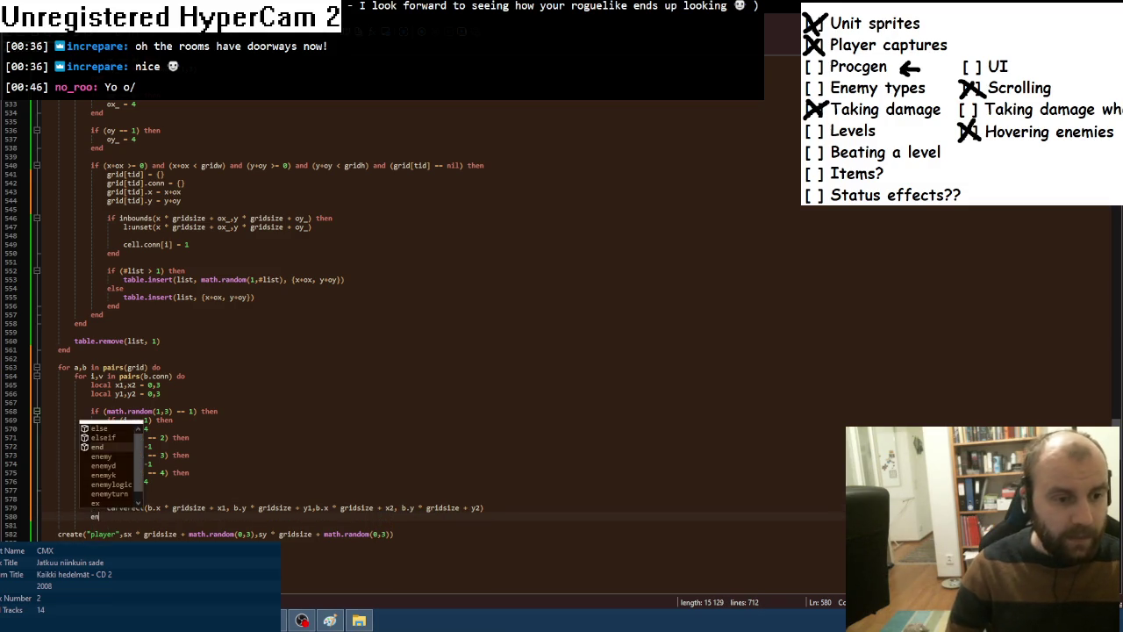
key("Return")
type("end")
key("Return")
type("end")
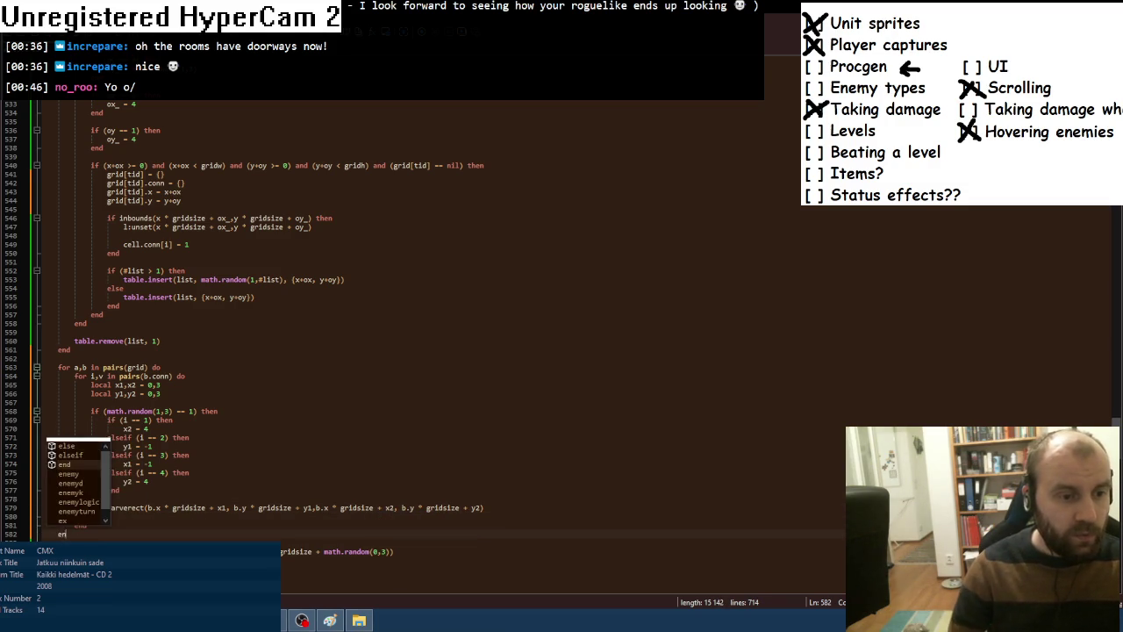
key("alt+Tab")
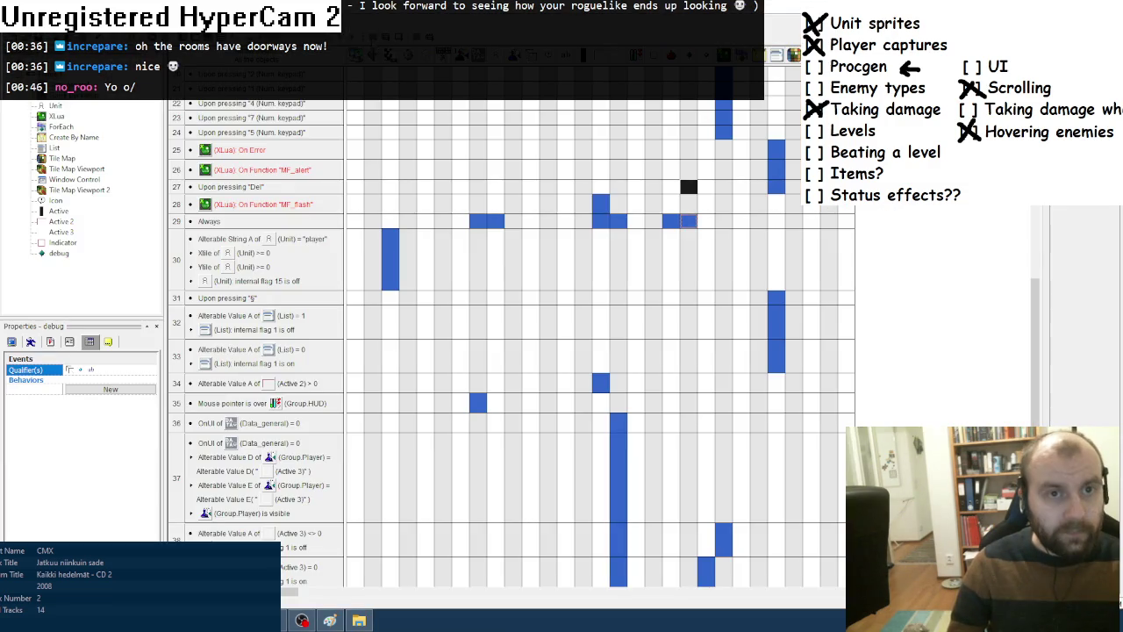
Run the game, then fix the 'inbouds' typo to 'inbounds' in the Lua code.
key("F8")
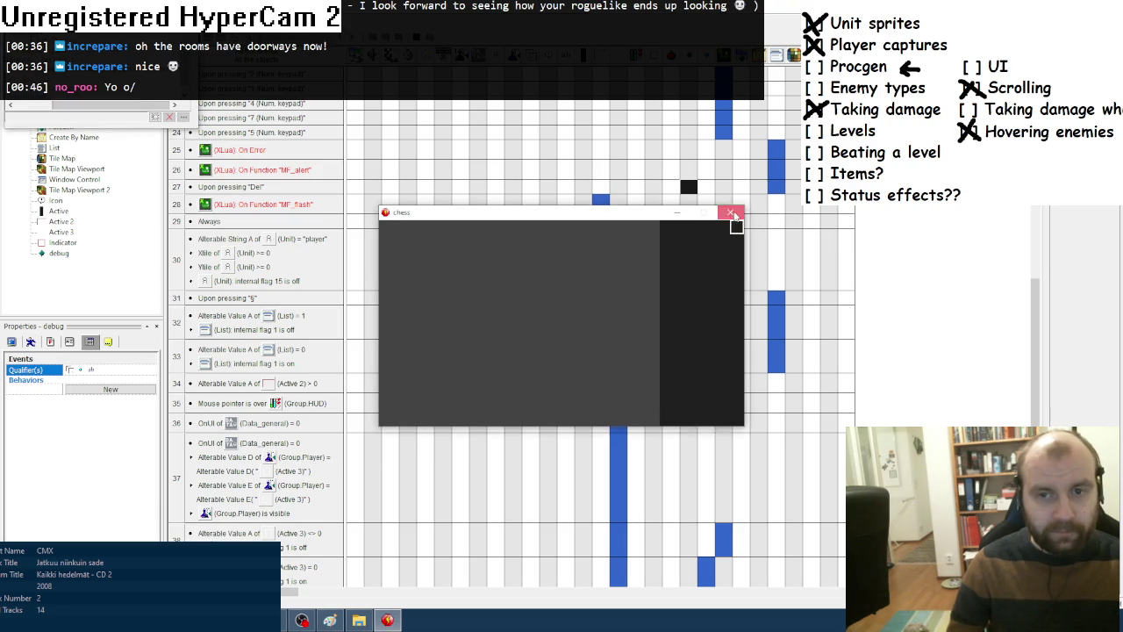
left_click(730, 211)
key("alt+Tab")
scroll(151, 482, "down", 5)
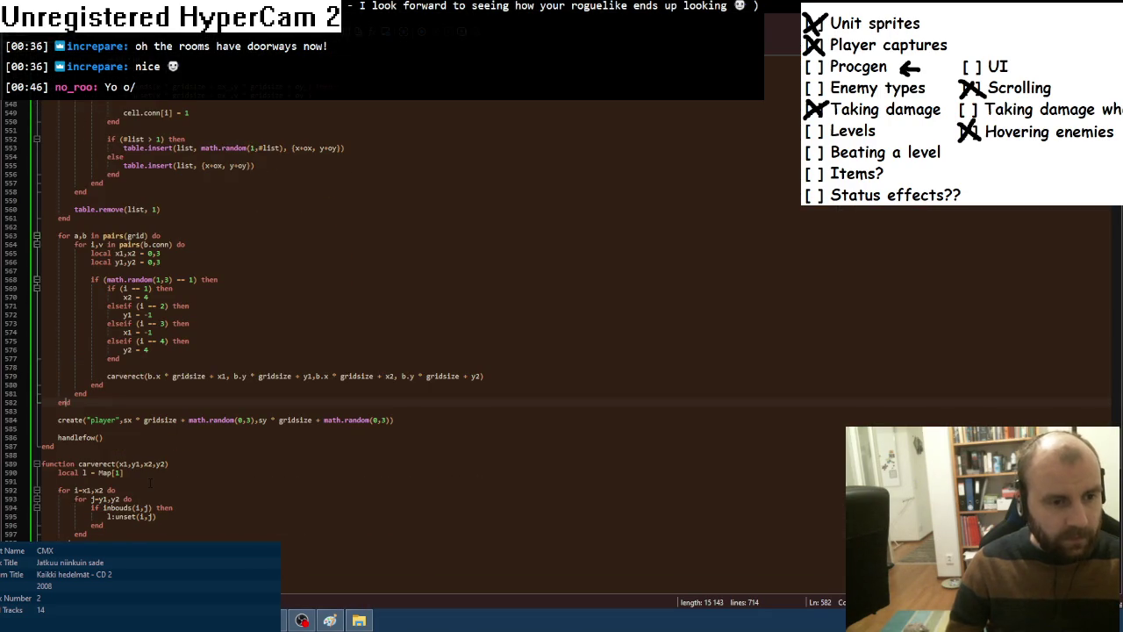
scroll(151, 483, "down", 1)
left_click(122, 481)
type("n")
left_click(206, 462)
key("alt+Tab")
Playtest again, regenerating three map layouts and panning around to inspect the rooms.
key("F8")
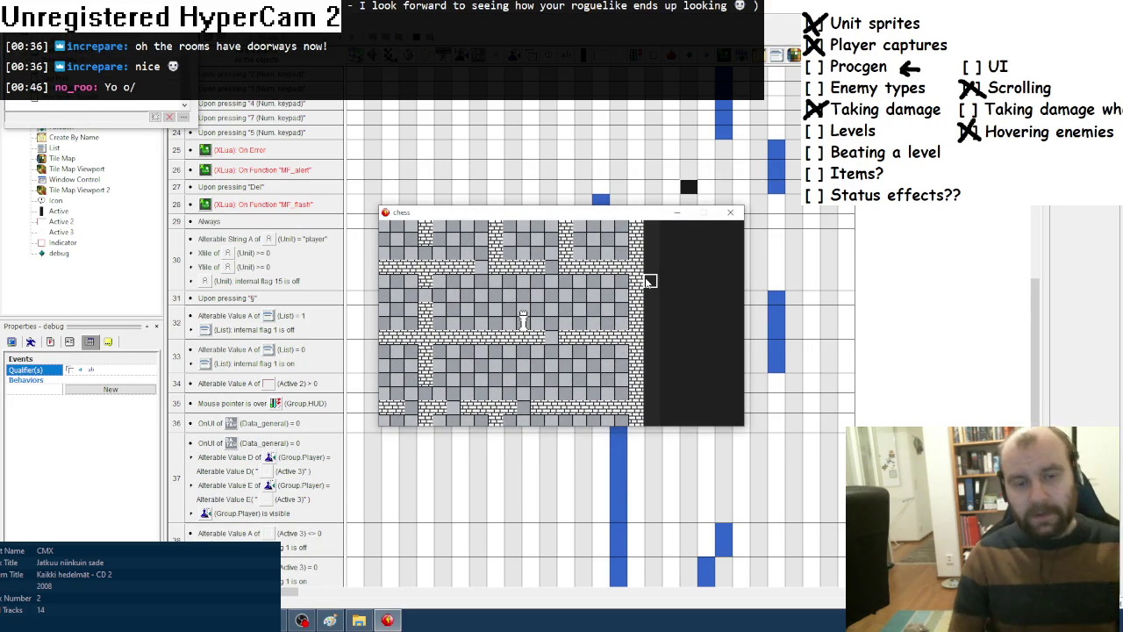
key("section")
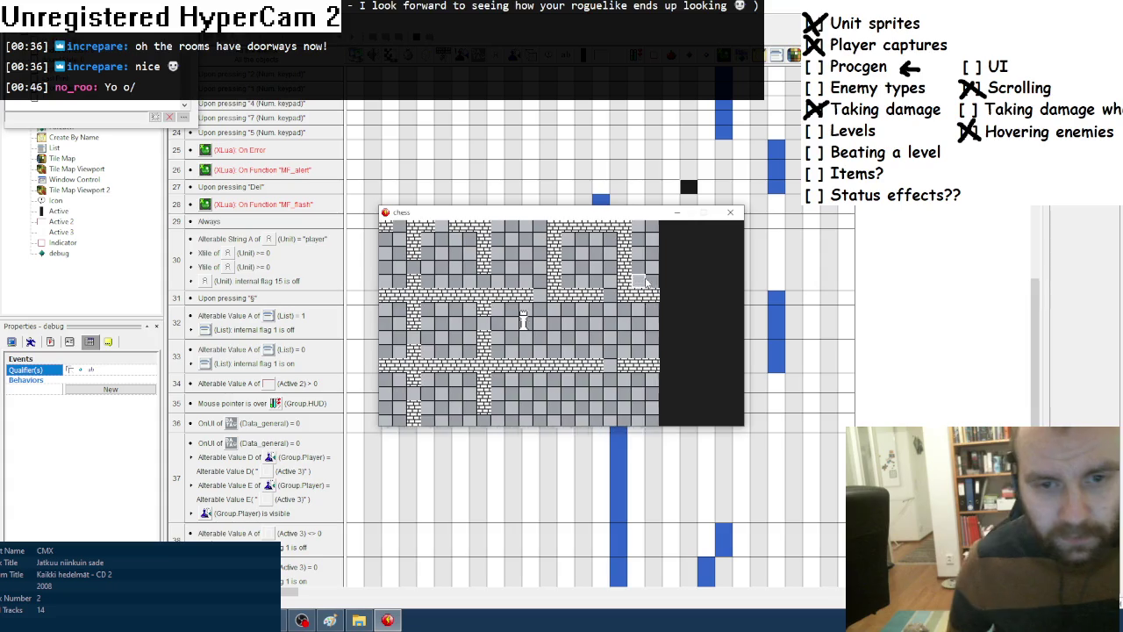
key("section")
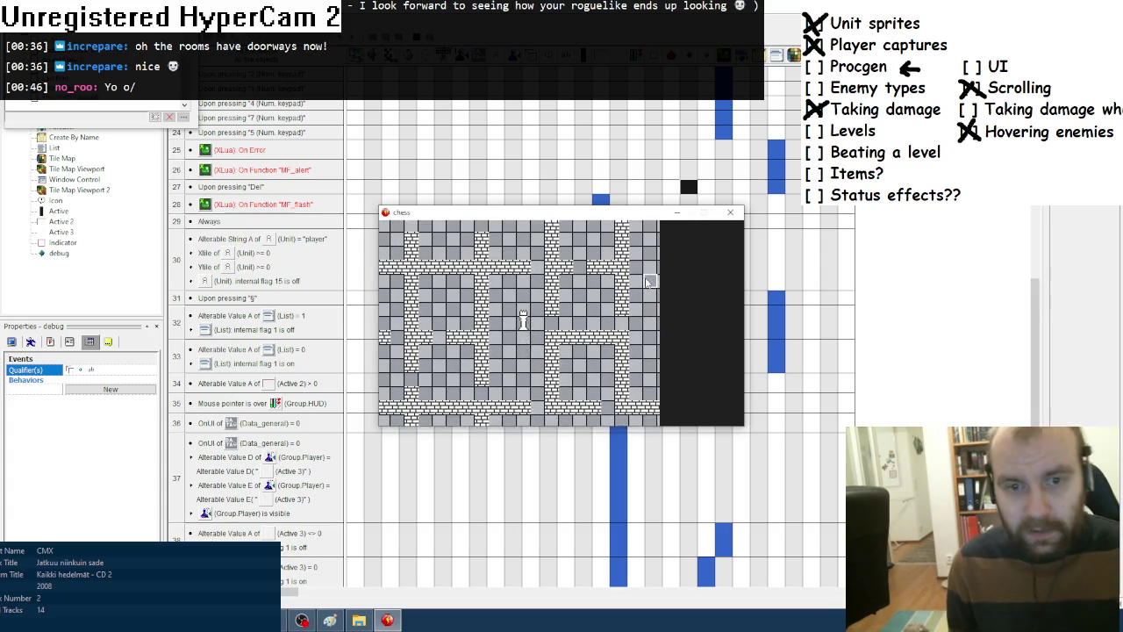
key("section")
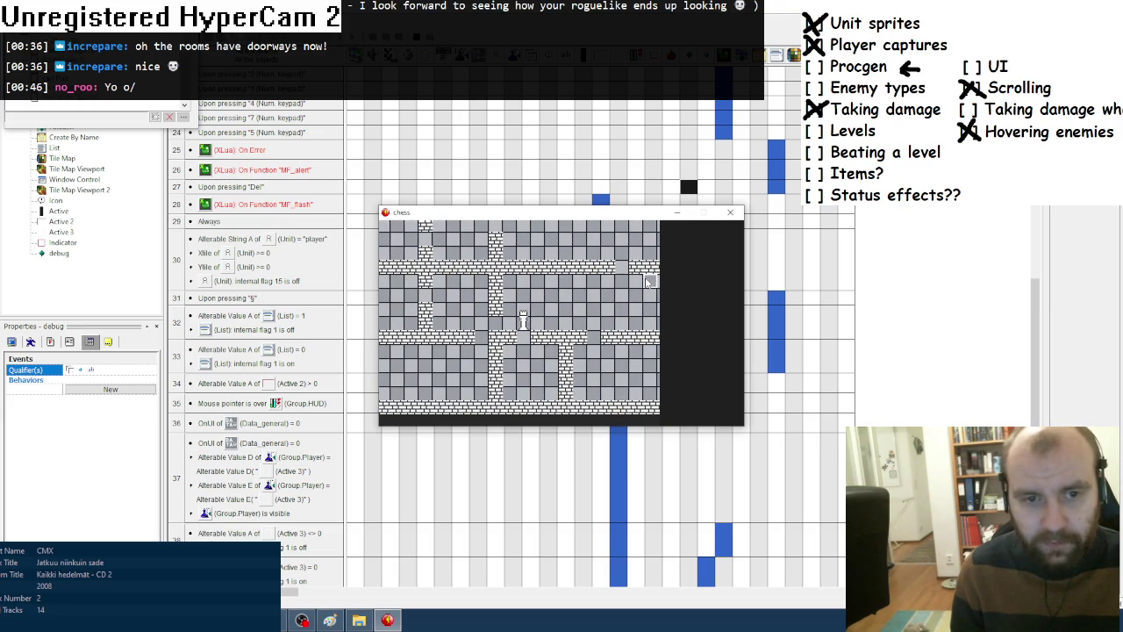
key("KP_9")
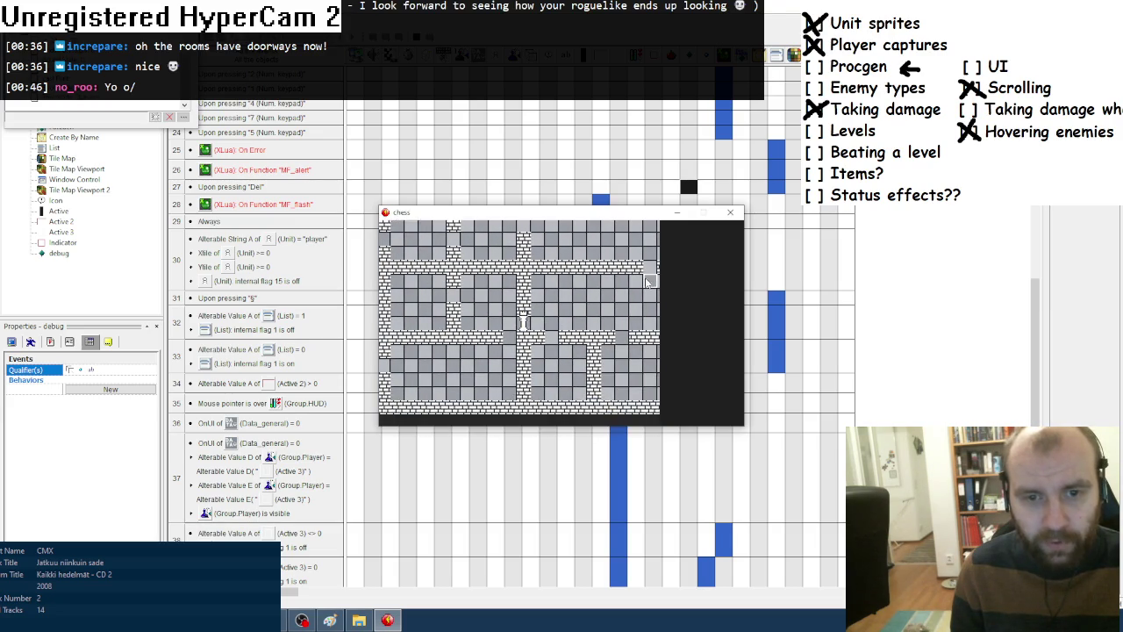
key("KP_7")
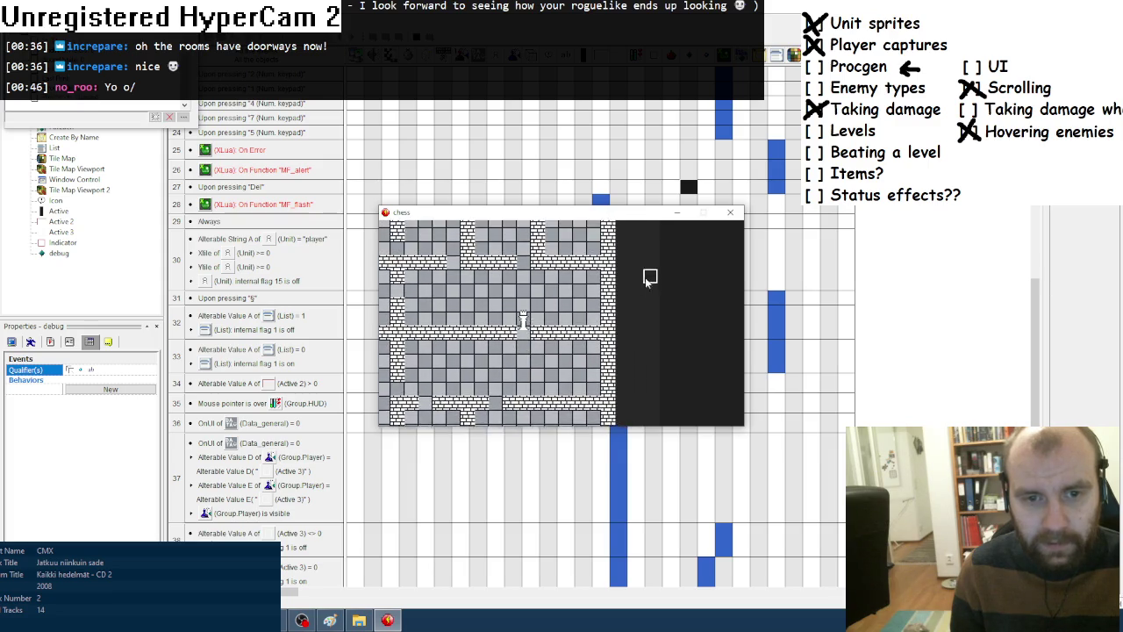
key("KP_3")
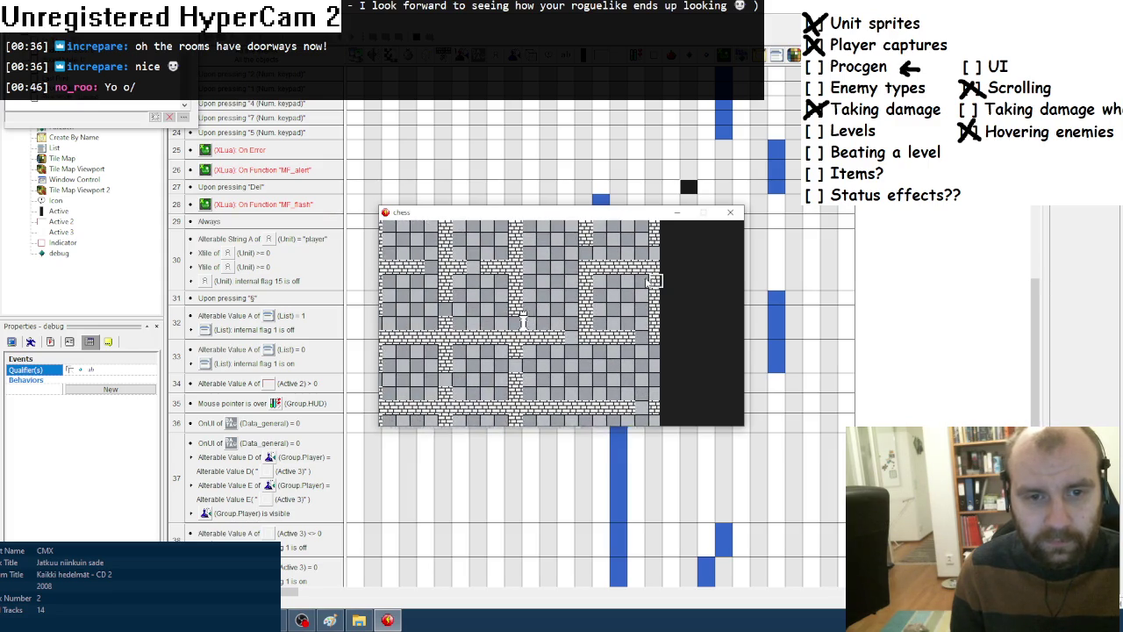
key("KP_3")
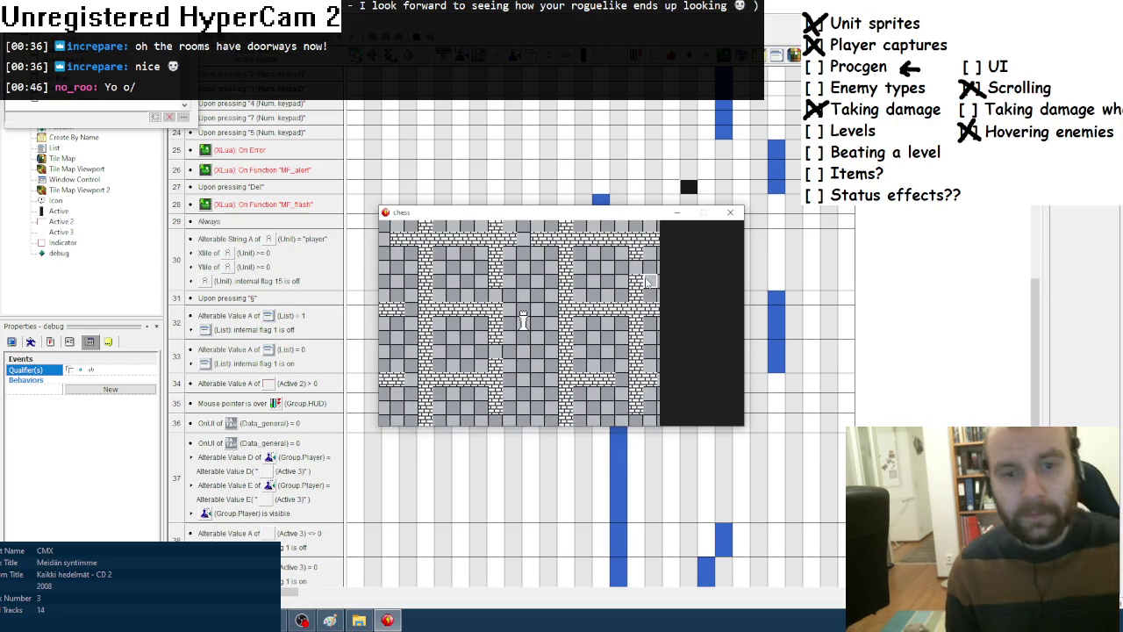
key("KP_8")
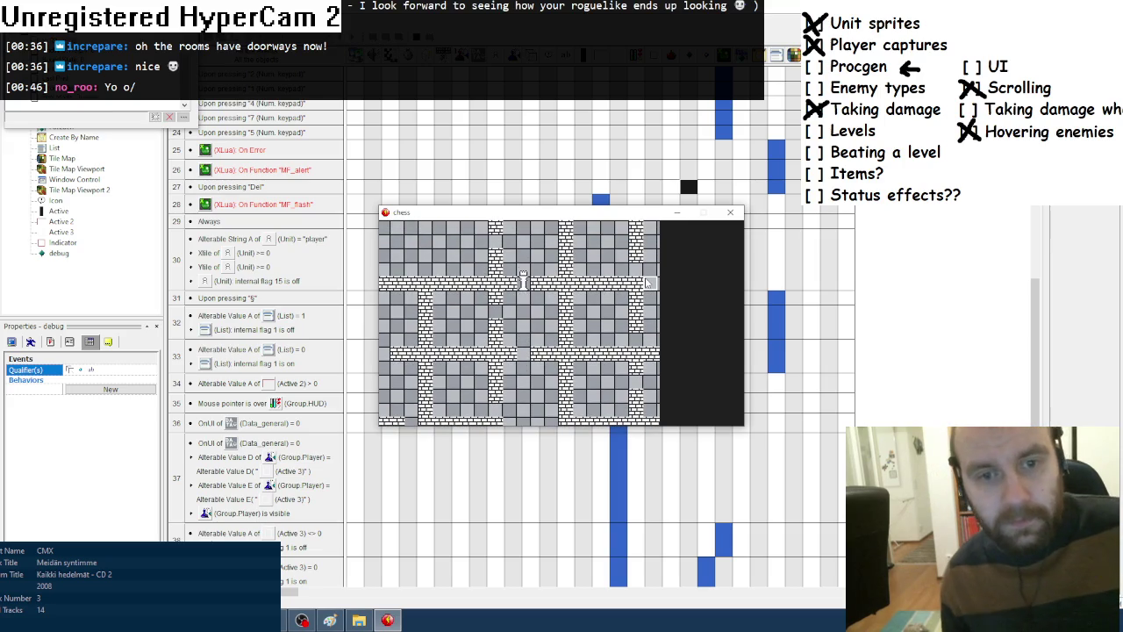
key("KP_4")
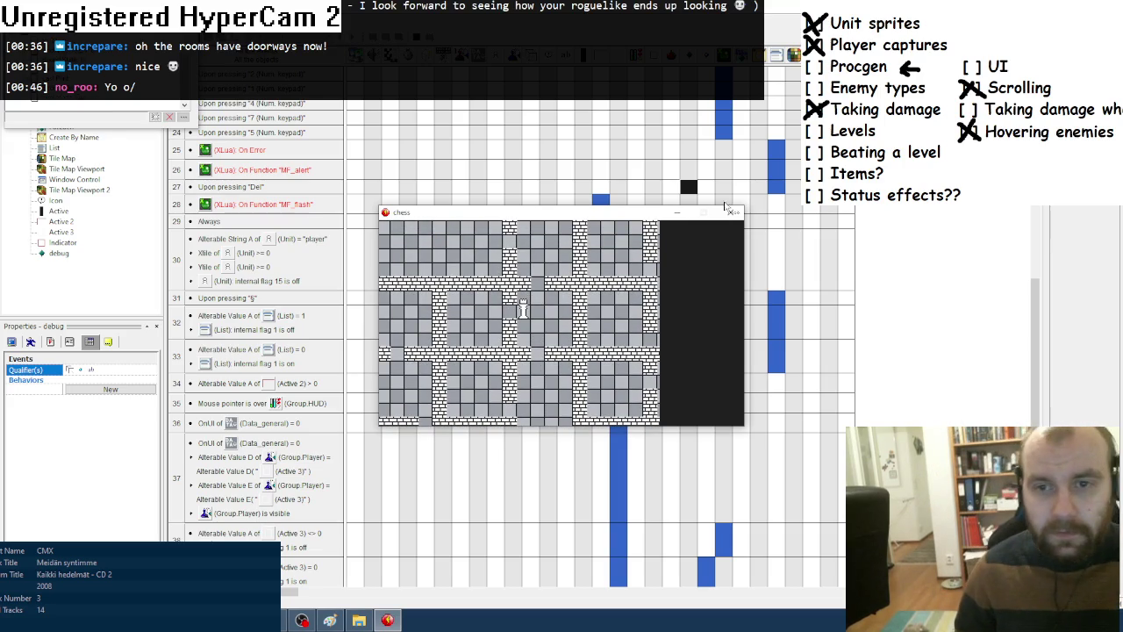
left_click(729, 212)
Change the room-joining roll to math.random(1,3) <= 2 and run the game again.
key("alt+Tab")
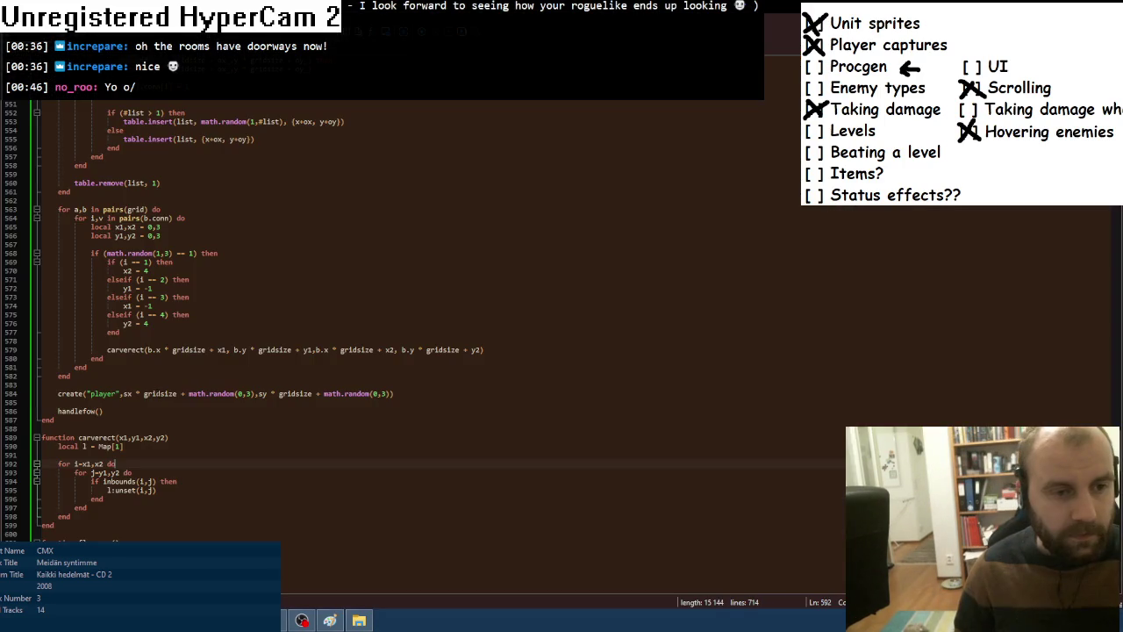
double_click(191, 253)
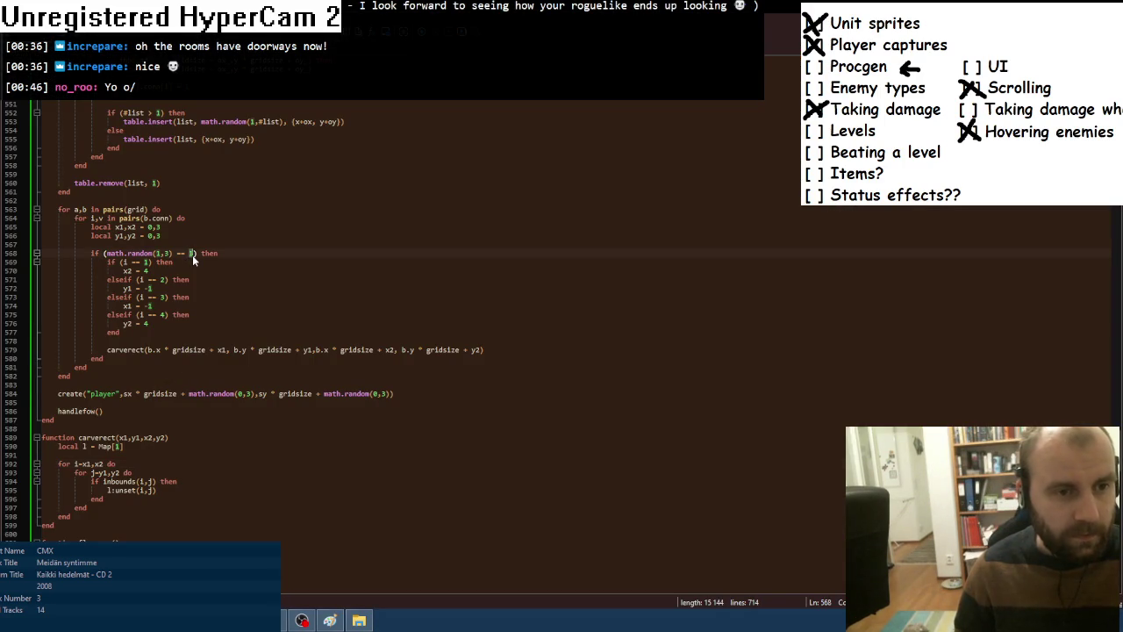
type("2")
key("BackSpace")
key("BackSpace")
type("<= 0")
key("alt+Tab")
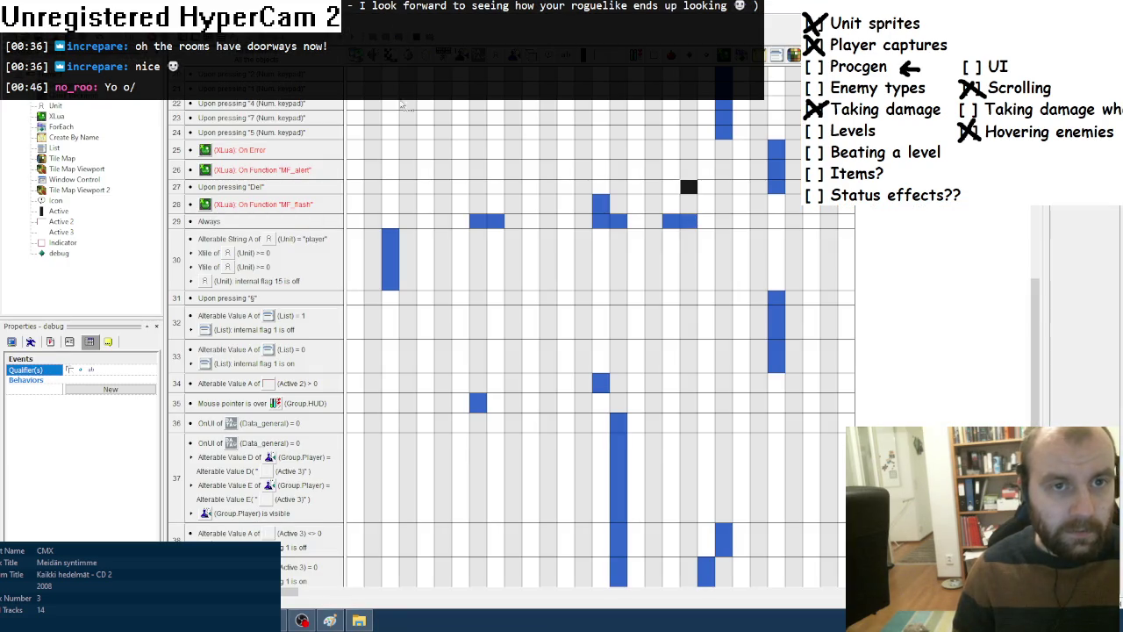
key("F8")
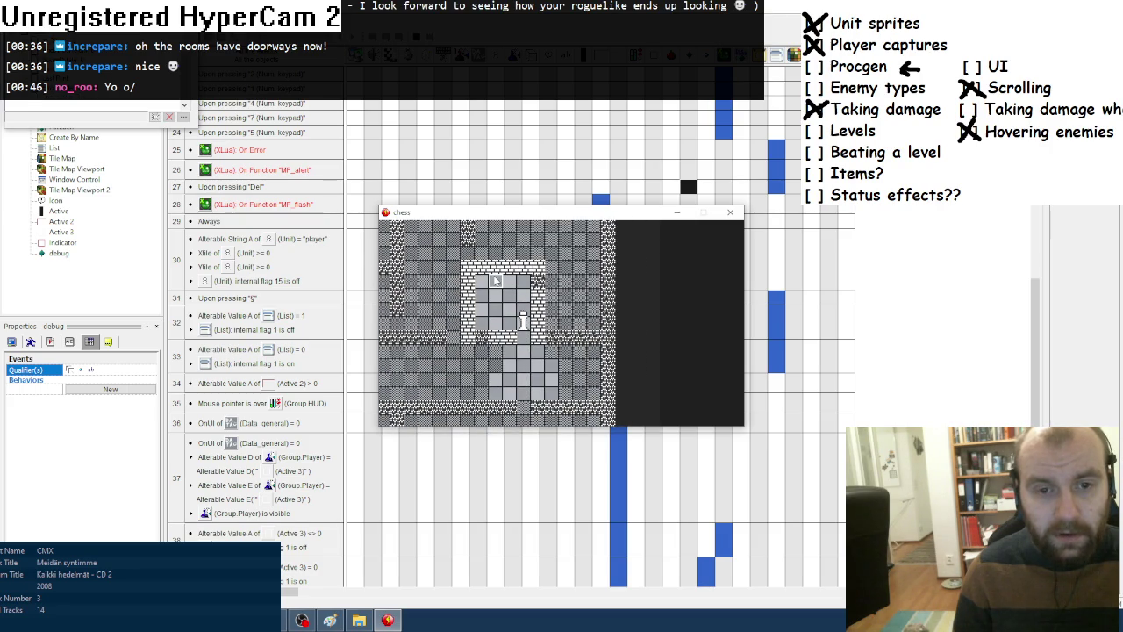
left_click(730, 212)
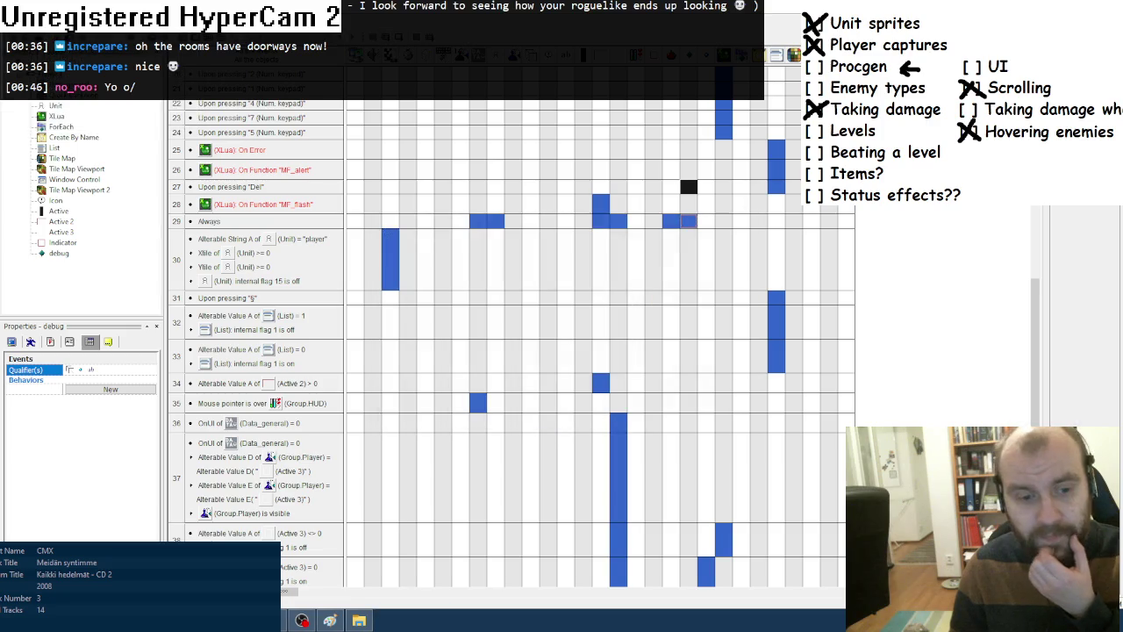
Below the gridsize line, add local maxw and maxh lines that reuse the grid width calculation.
key("alt+Tab")
scroll(242, 362, "up", 20)
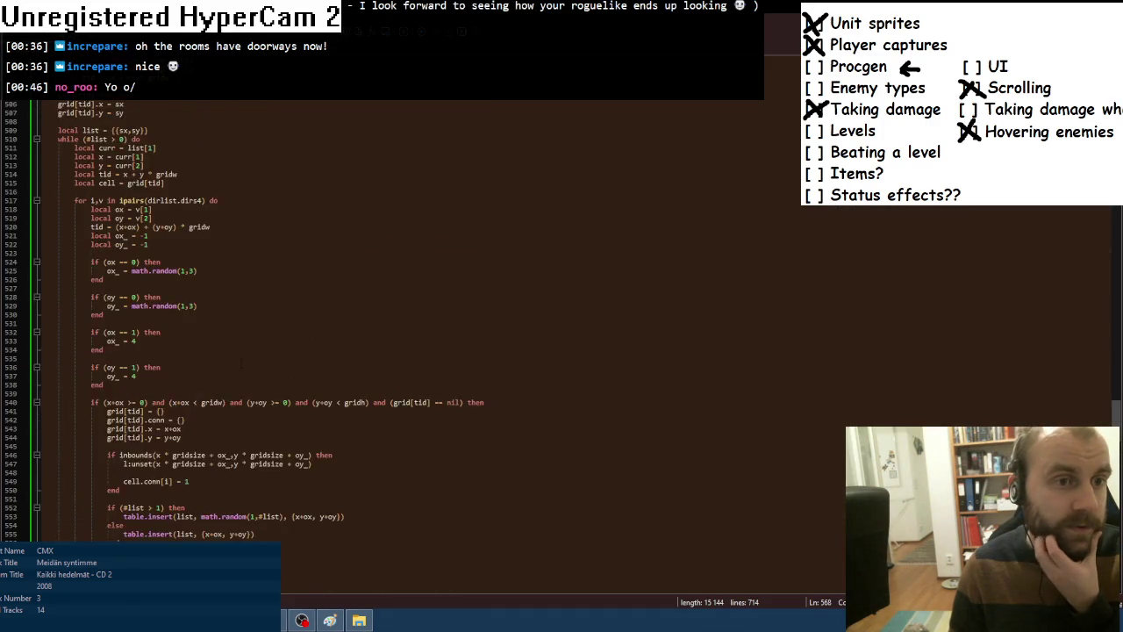
scroll(241, 361, "up", 8)
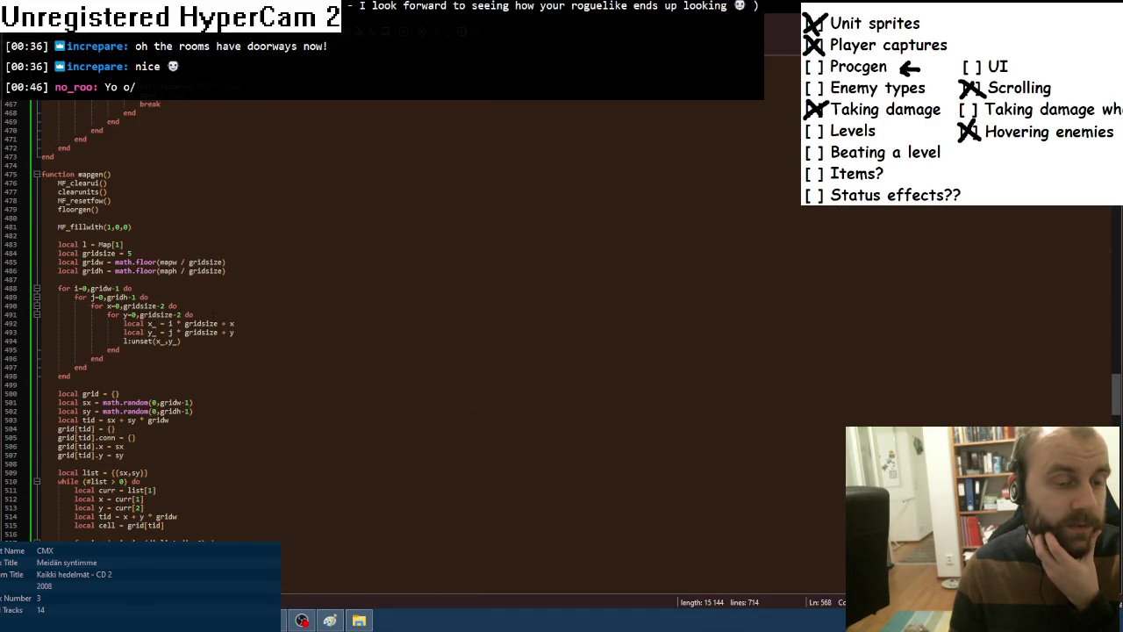
left_click(133, 253)
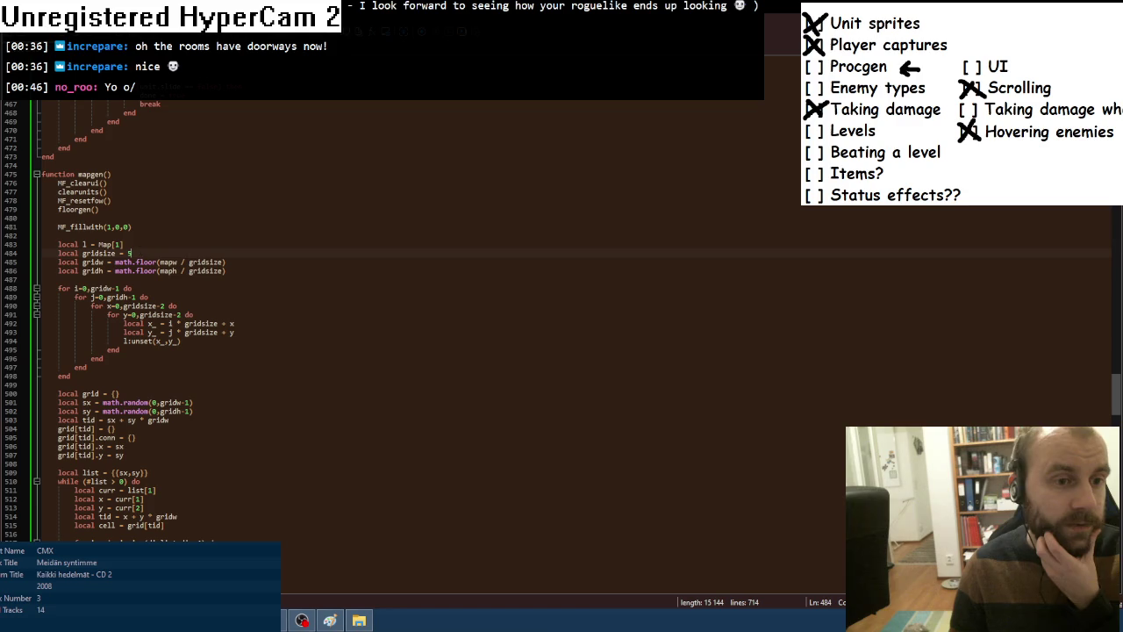
key("Return")
type("local")
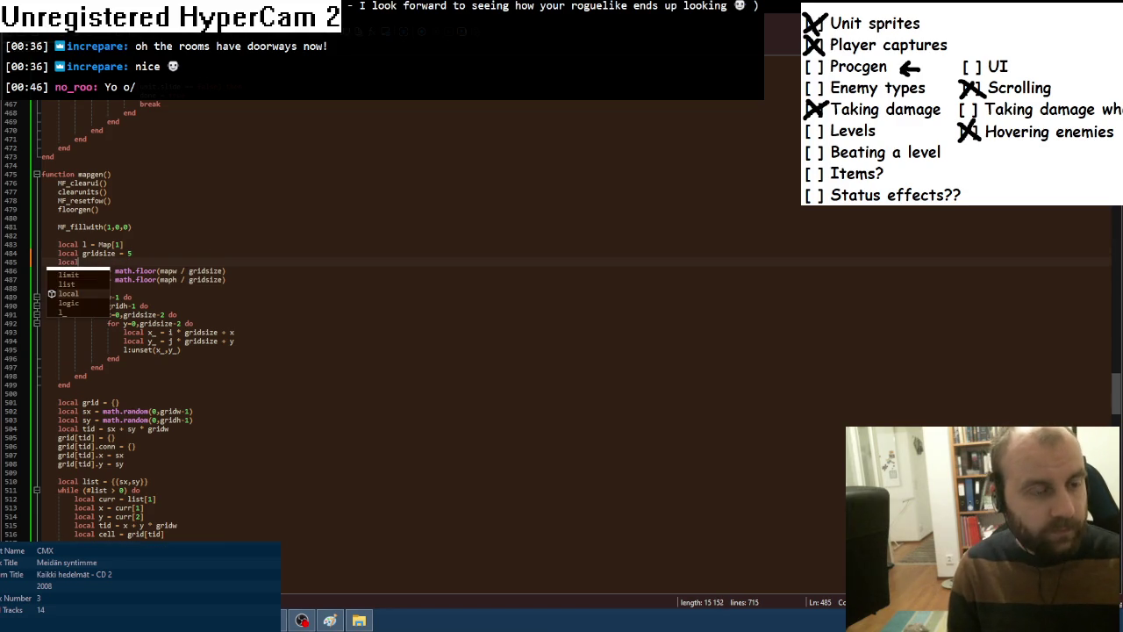
type(" floorw =")
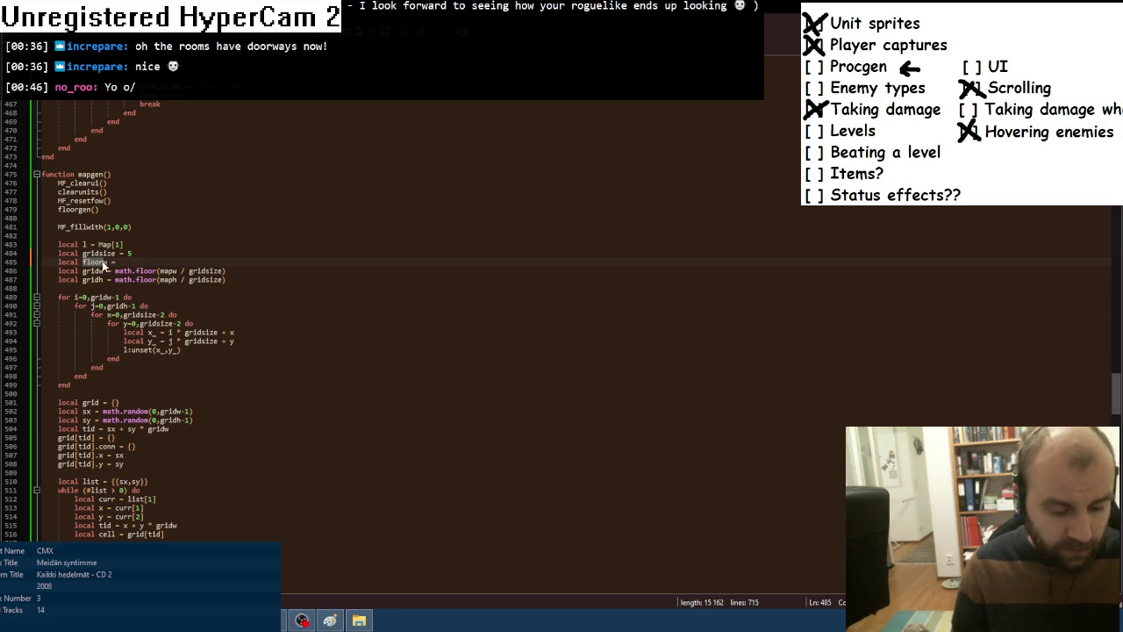
type("maxw")
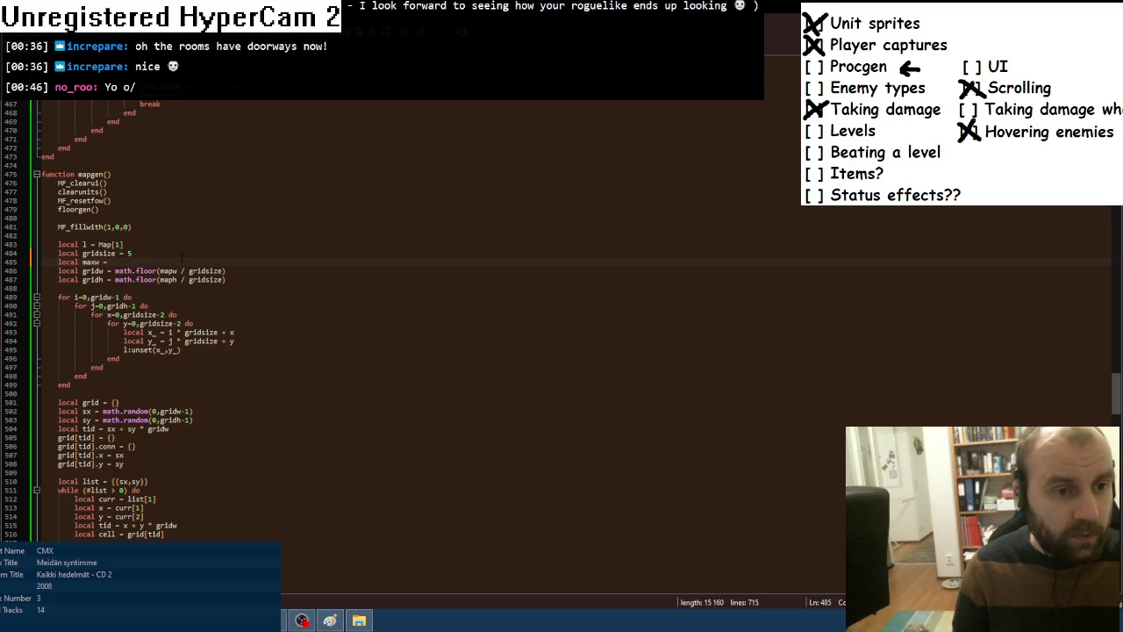
left_click_drag(114, 271, 226, 270)
key("ctrl+c")
left_click(107, 261)
key("ctrl+v")
key("ctrl+d")
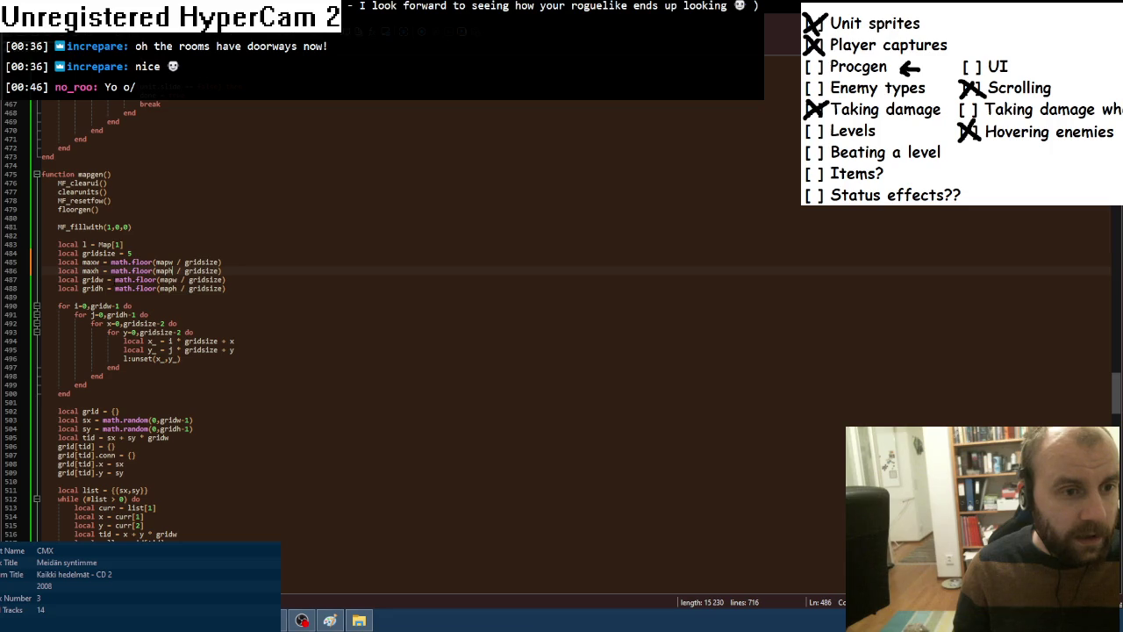
Set gridw = math.random(2,maxw) and gridh = math.random(2,maxh).
left_click_drag(115, 279, 226, 279)
type("math.random(2,")
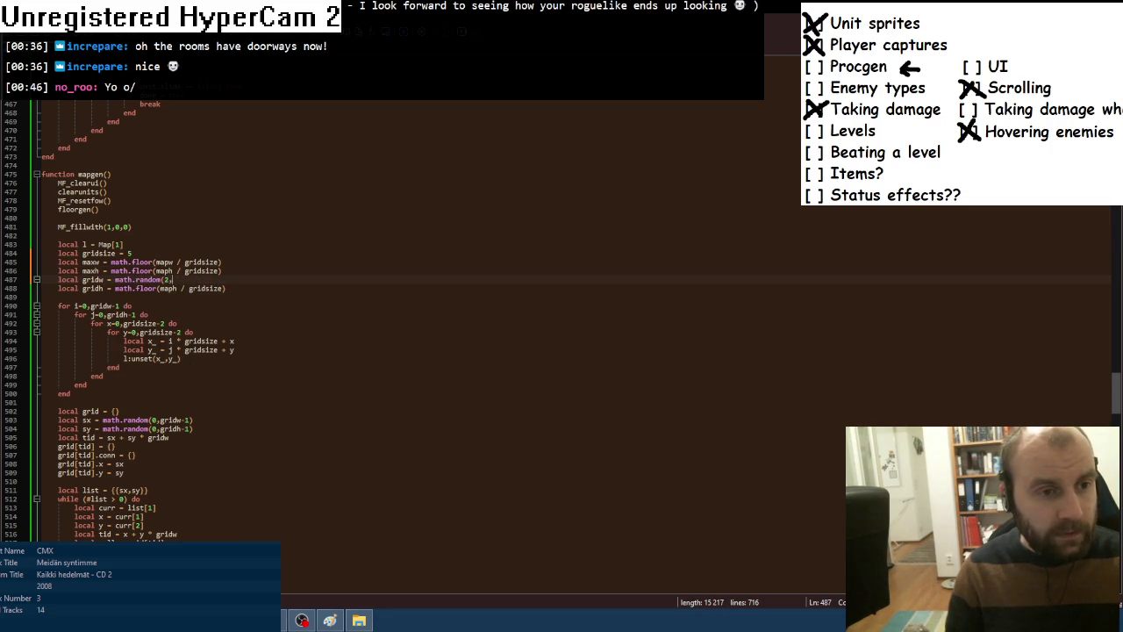
type("maxw)")
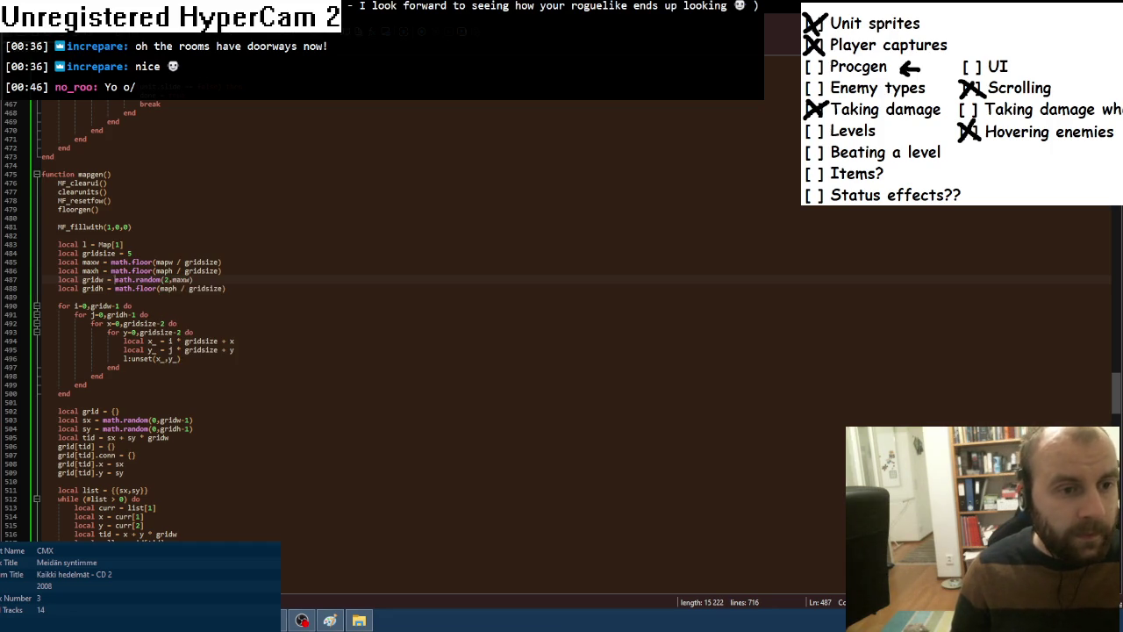
key("ctrl+shift+Left")
key("ctrl+shift+Left")
key("ctrl+shift+Left")
key("ctrl+c")
key("Down")
key("shift+End")
key("ctrl+v")
type("h")
key("Up")
key("alt+Tab")
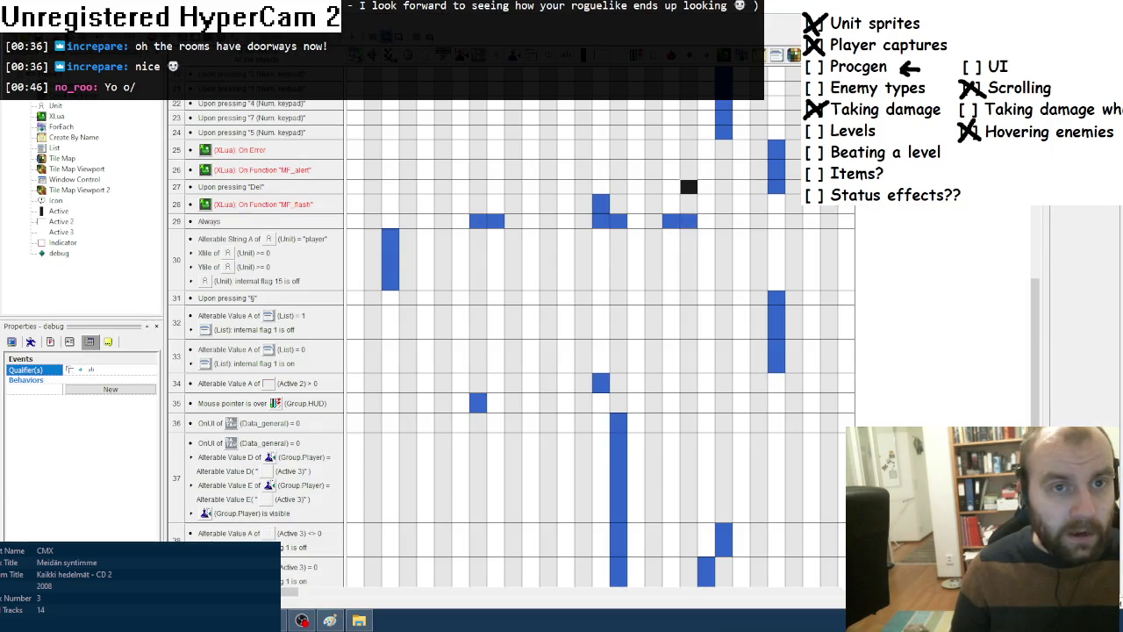
key("F8")
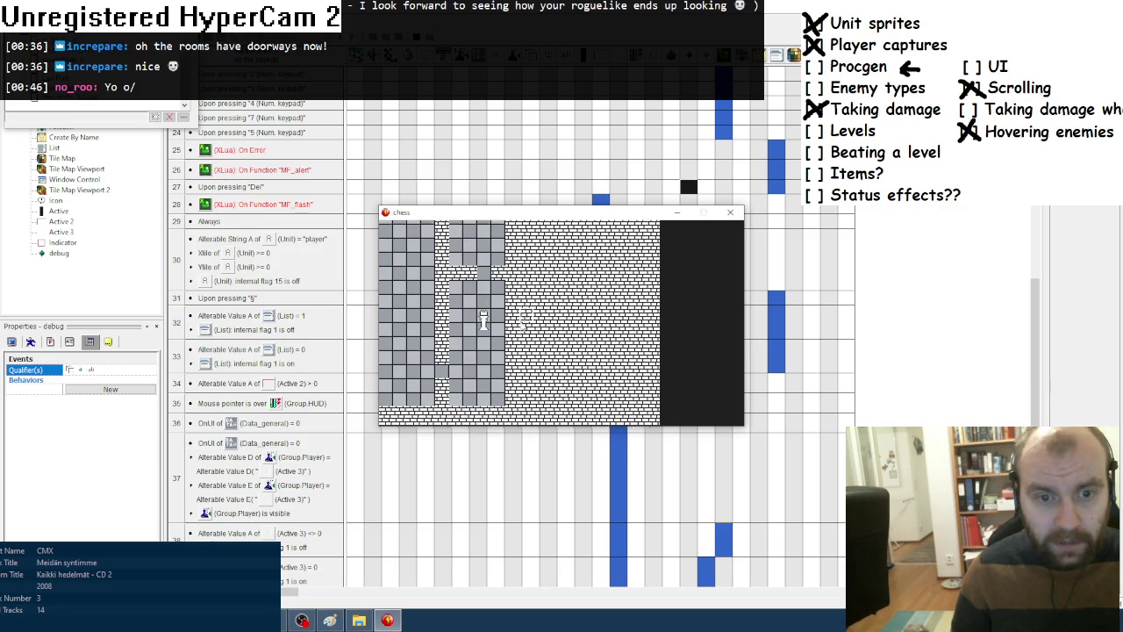
left_click(730, 212)
key("F8")
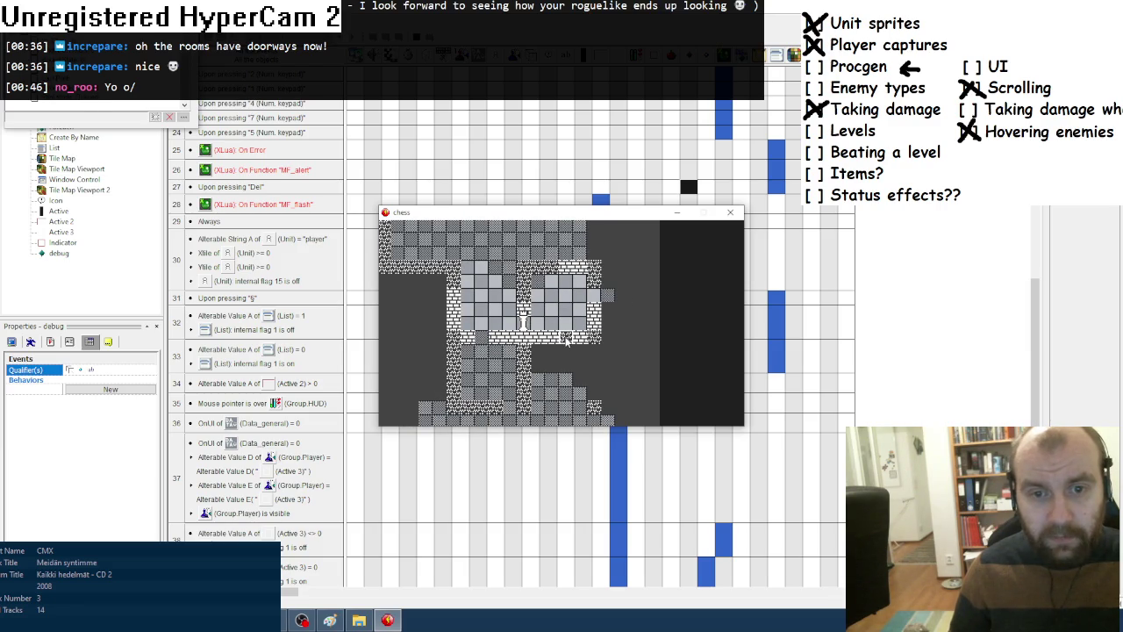
left_click(729, 211)
Change handlefow's 'local rays = 48' to 72, then run the game in Fusion with F8.
key("alt+Tab")
scroll(395, 315, "up", 8)
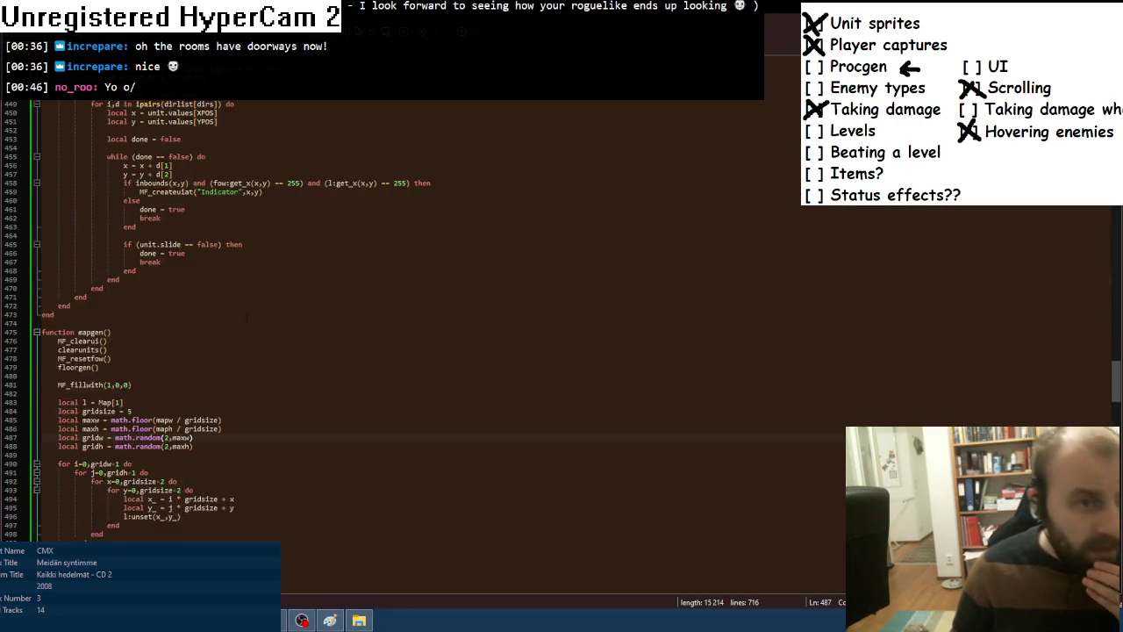
scroll(233, 354, "up", 16)
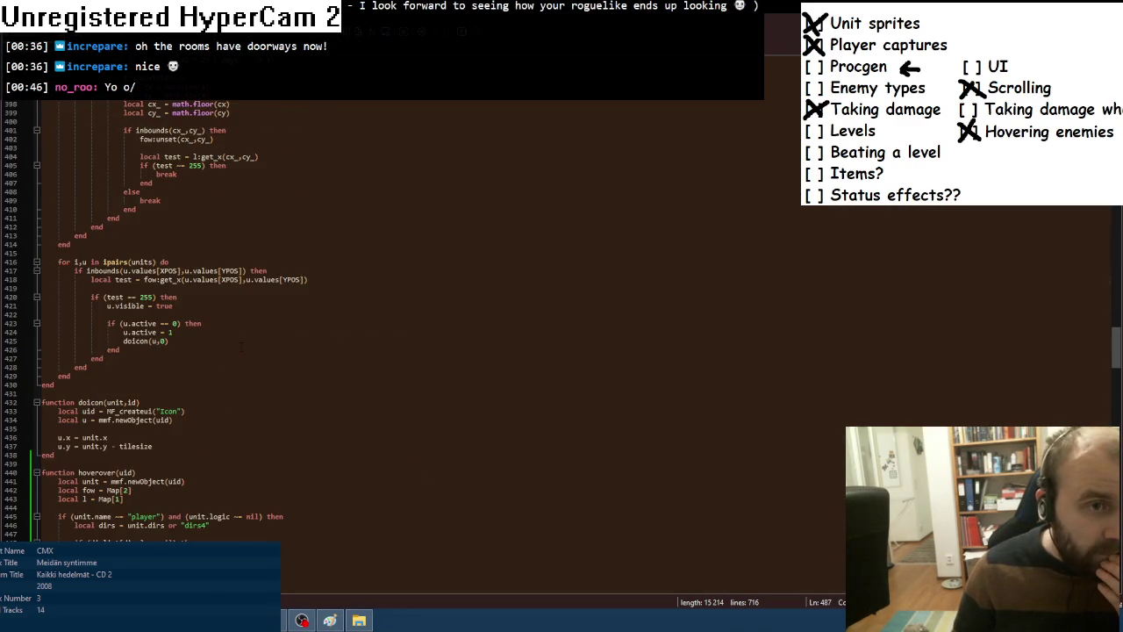
scroll(232, 354, "up", 4)
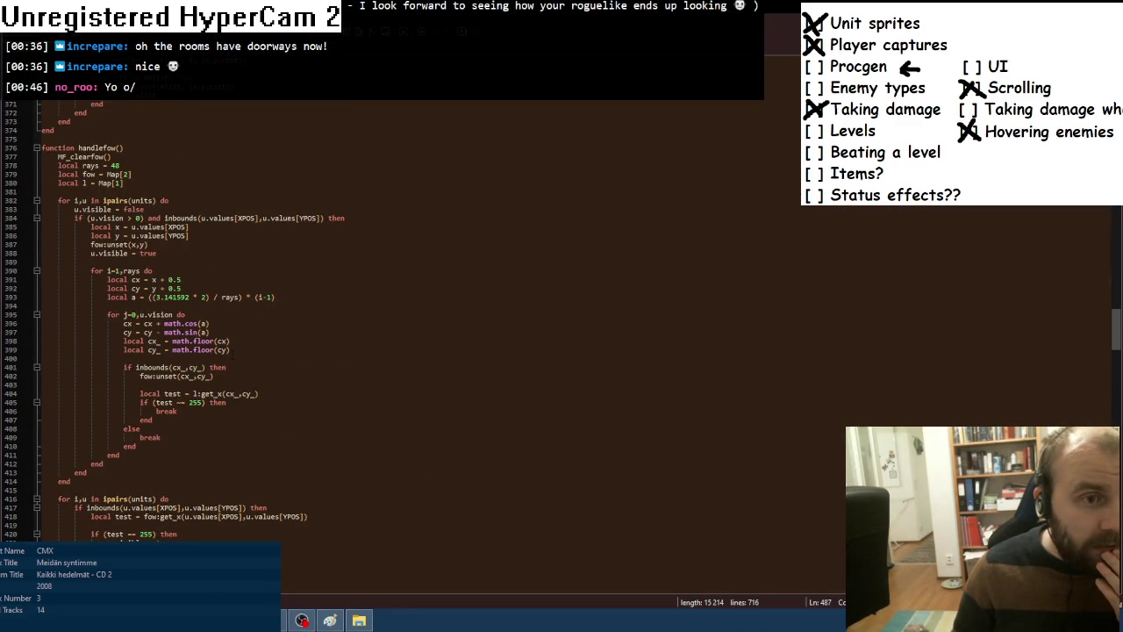
double_click(114, 165)
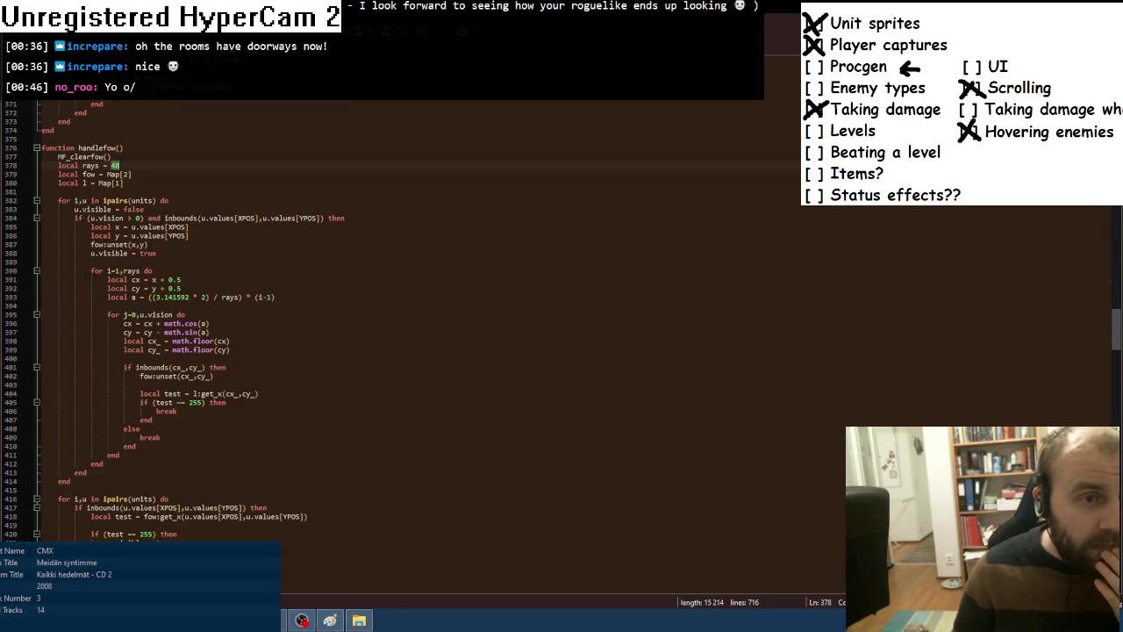
key("super")
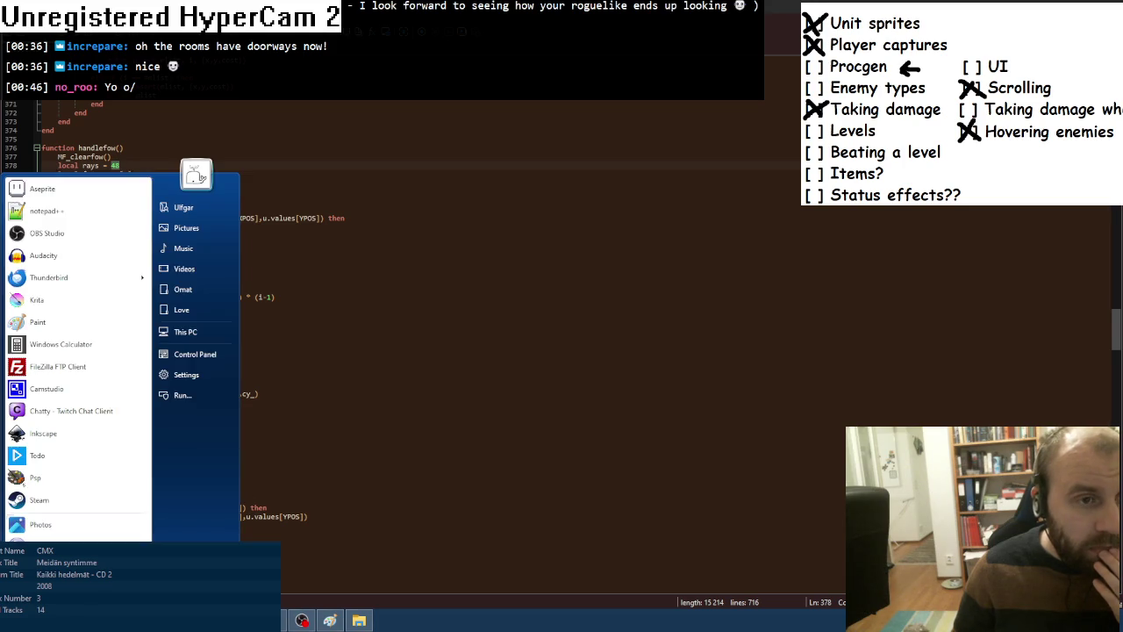
left_click(144, 209)
double_click(114, 164)
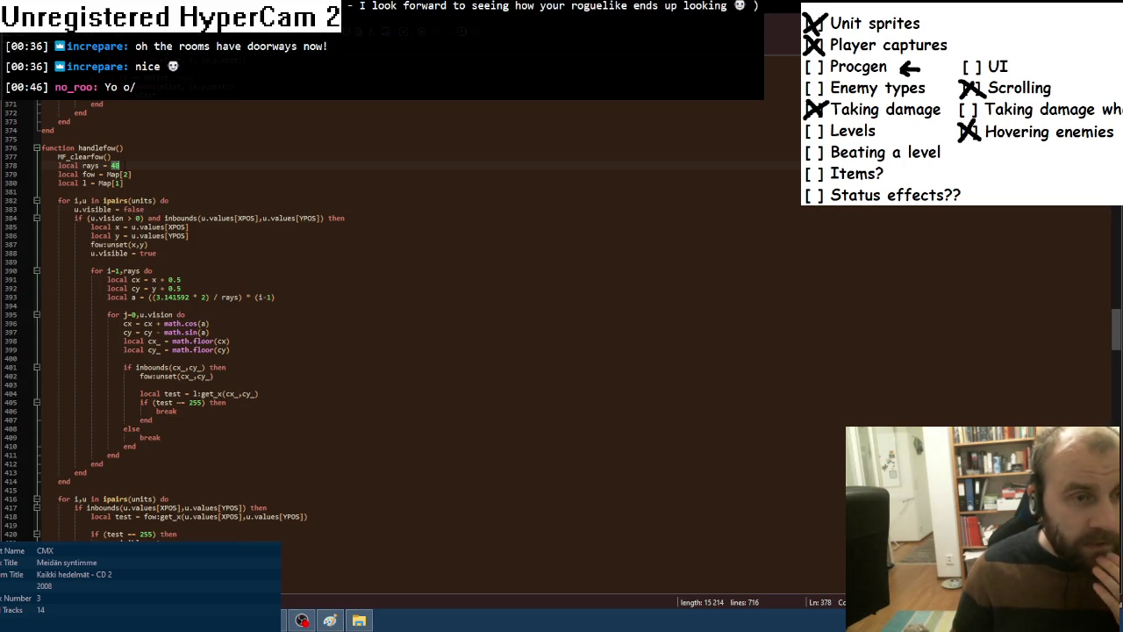
type("72")
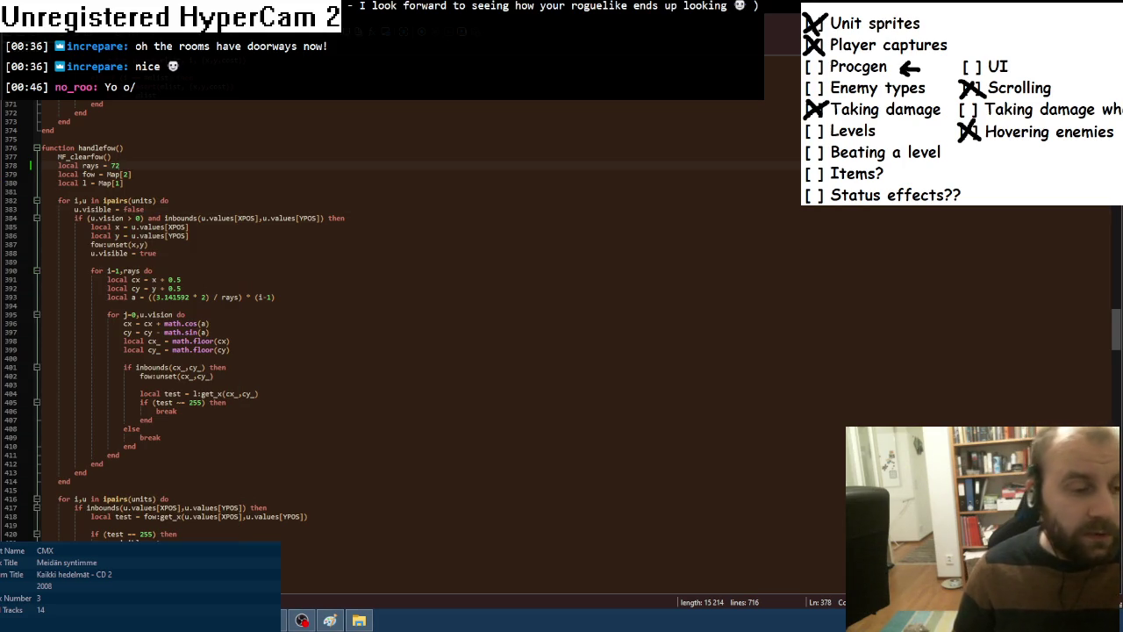
key("alt+Tab")
key("F8")
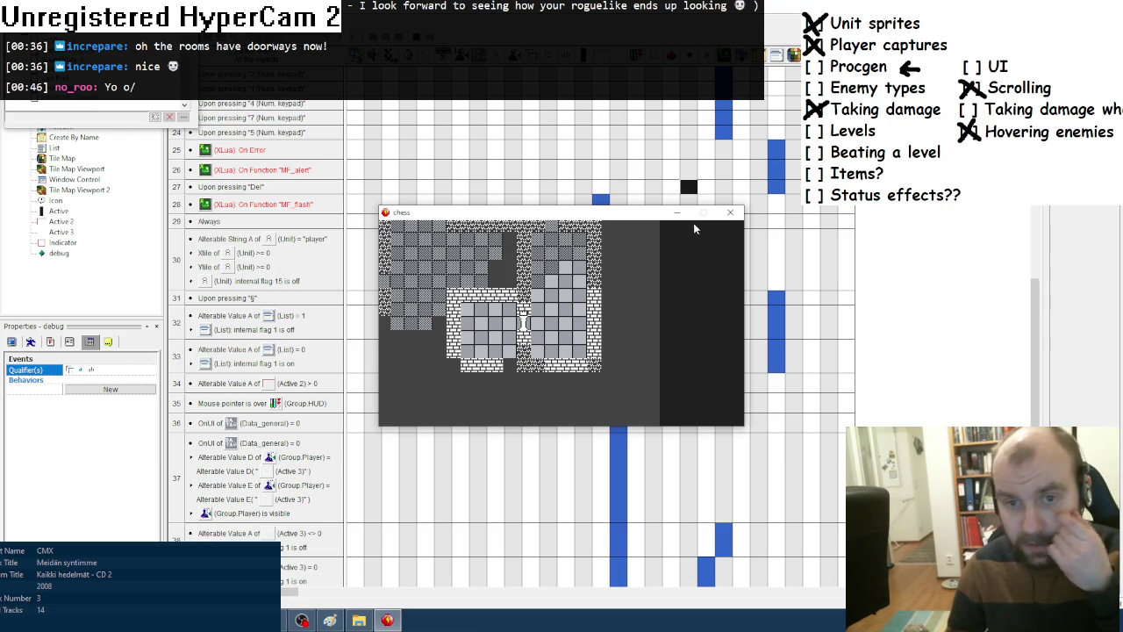
Close the running game test and return to the Lua script in Notepad++.
left_click(729, 211)
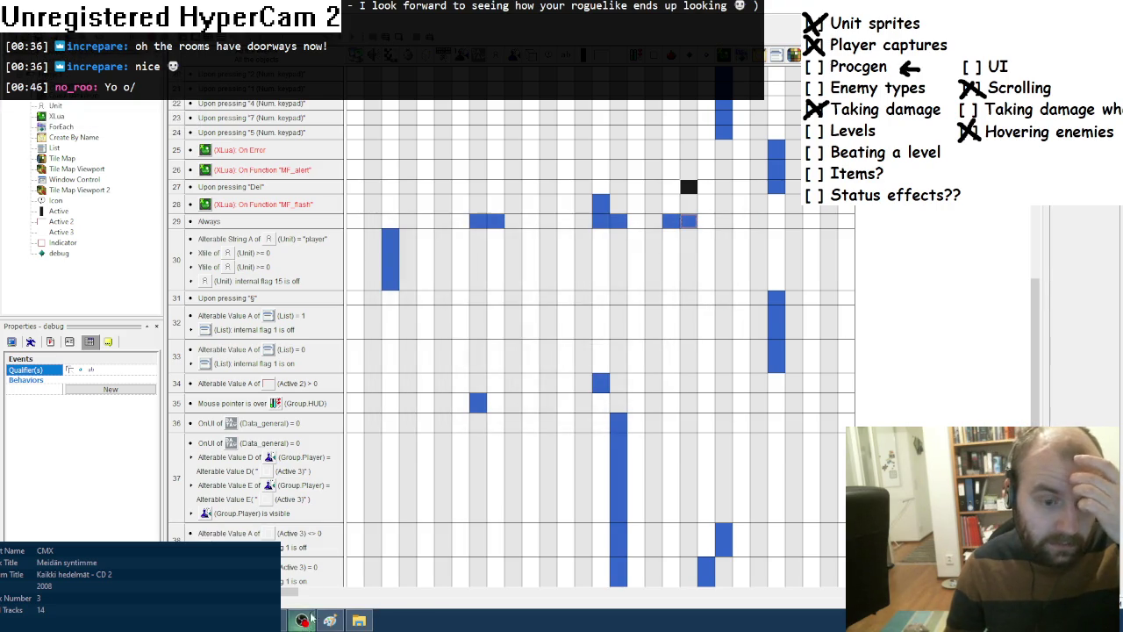
left_click(329, 620)
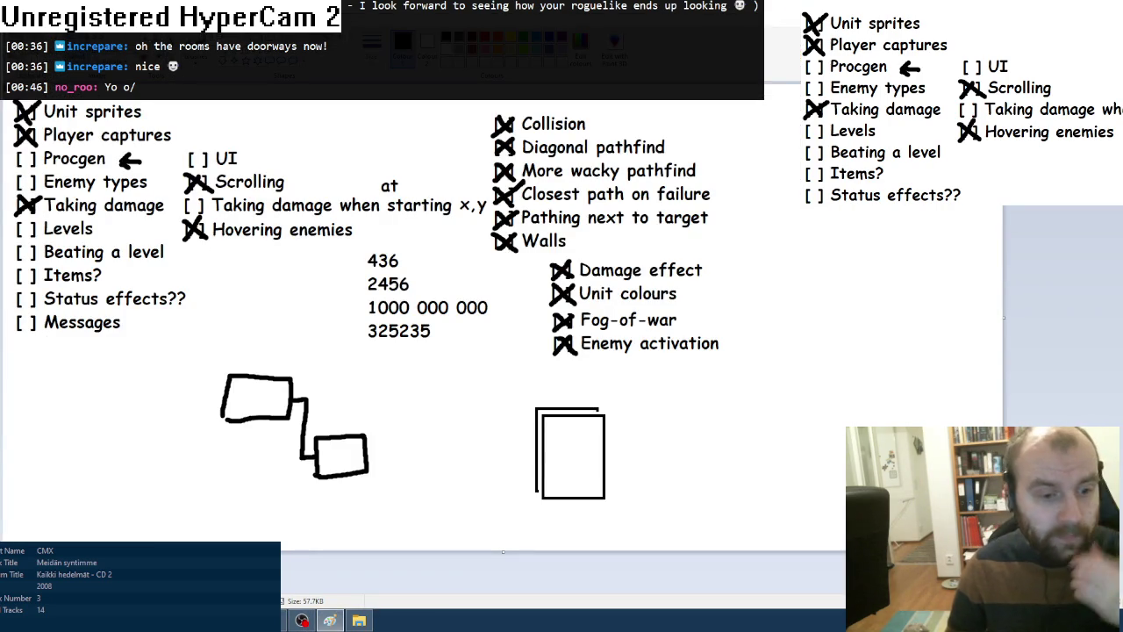
left_click(330, 620)
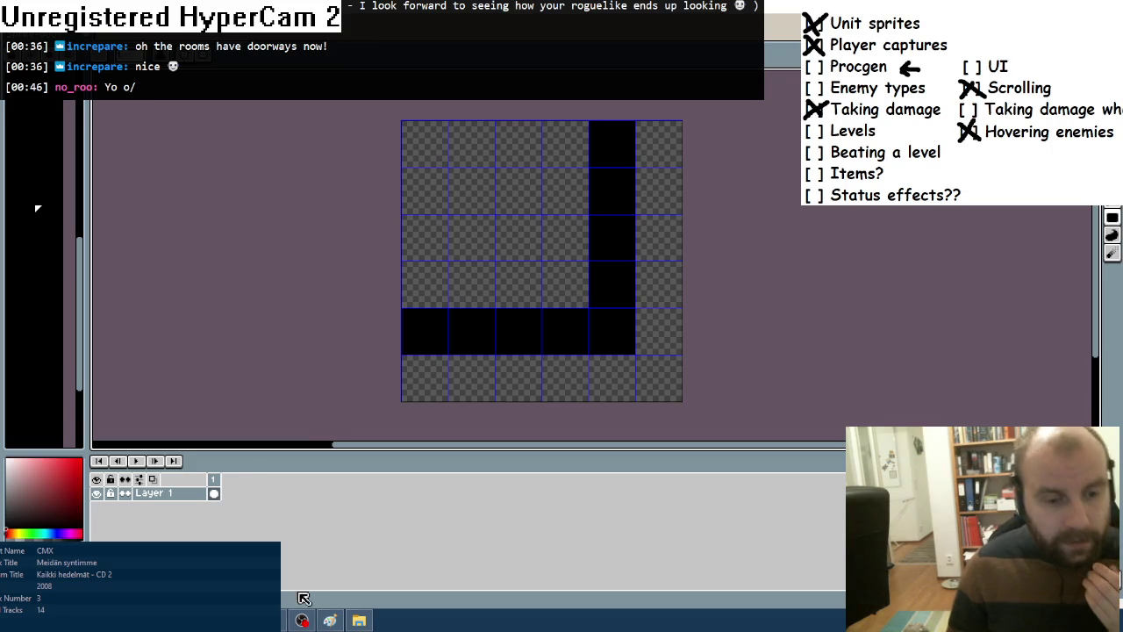
left_click(302, 618)
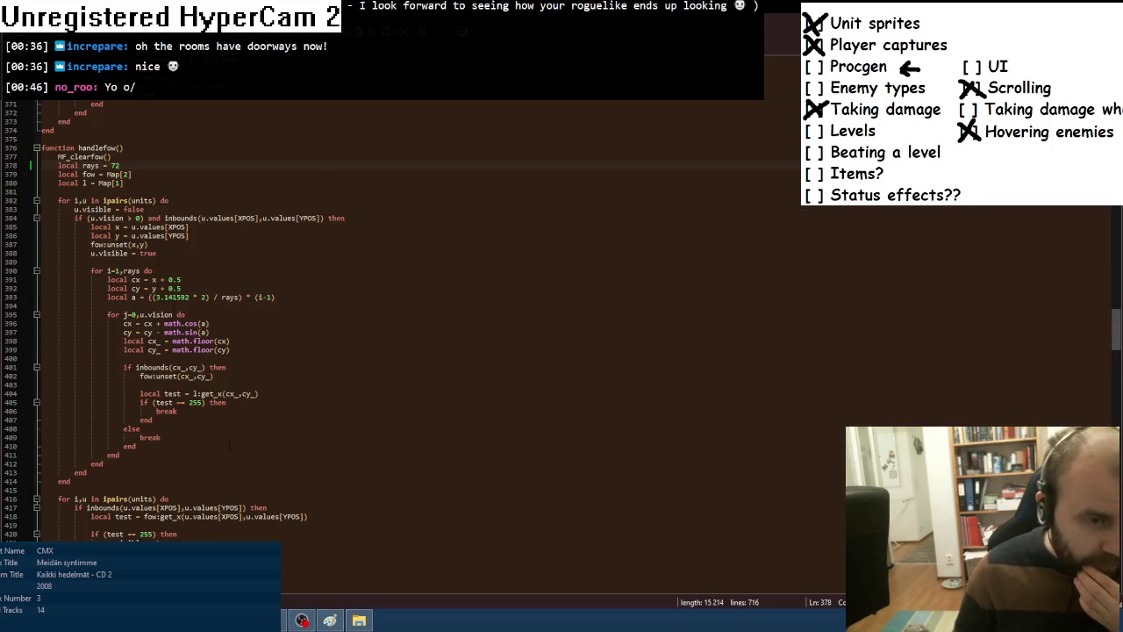
Scroll to mapgen's carverect loop and place the caret after the end on line 583.
scroll(351, 324, "down", 5)
scroll(351, 324, "up", 2)
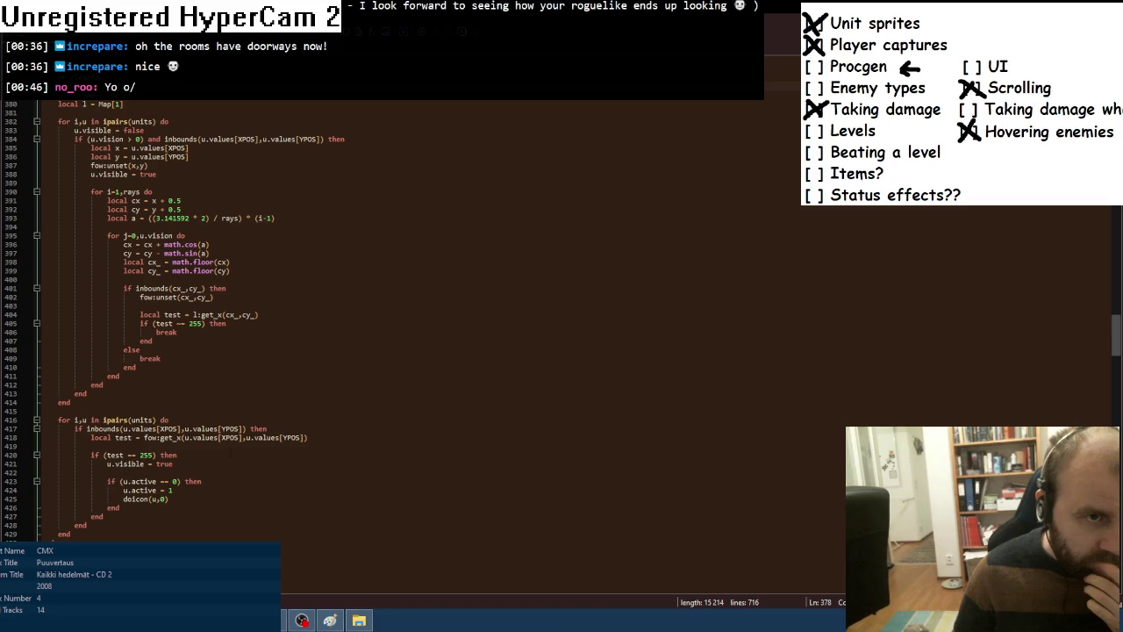
scroll(231, 452, "down", 20)
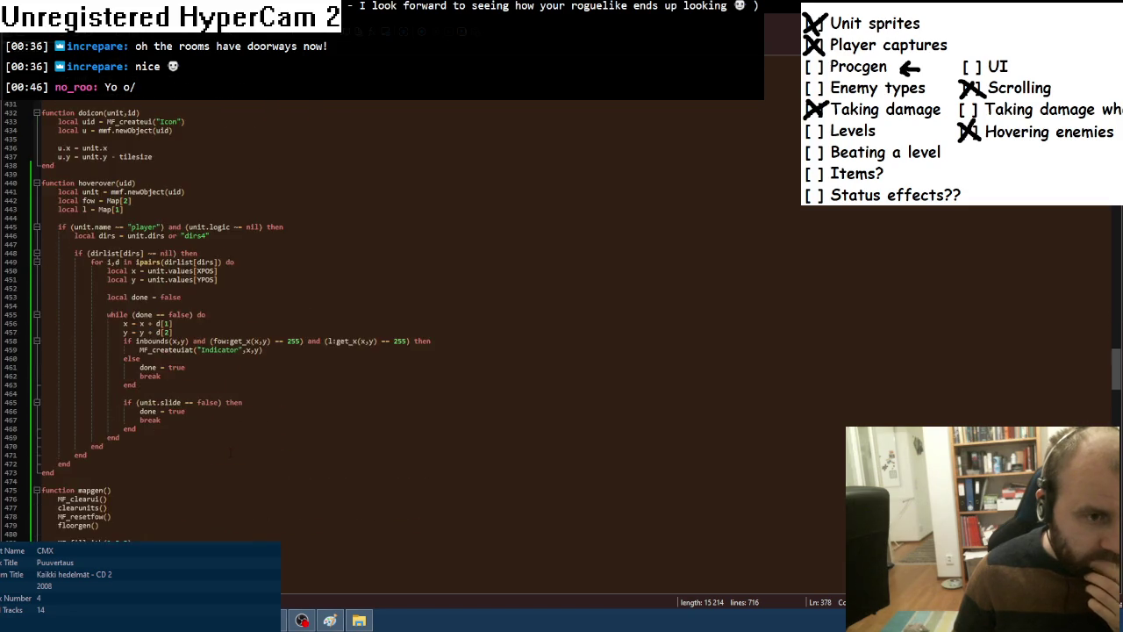
scroll(230, 451, "down", 20)
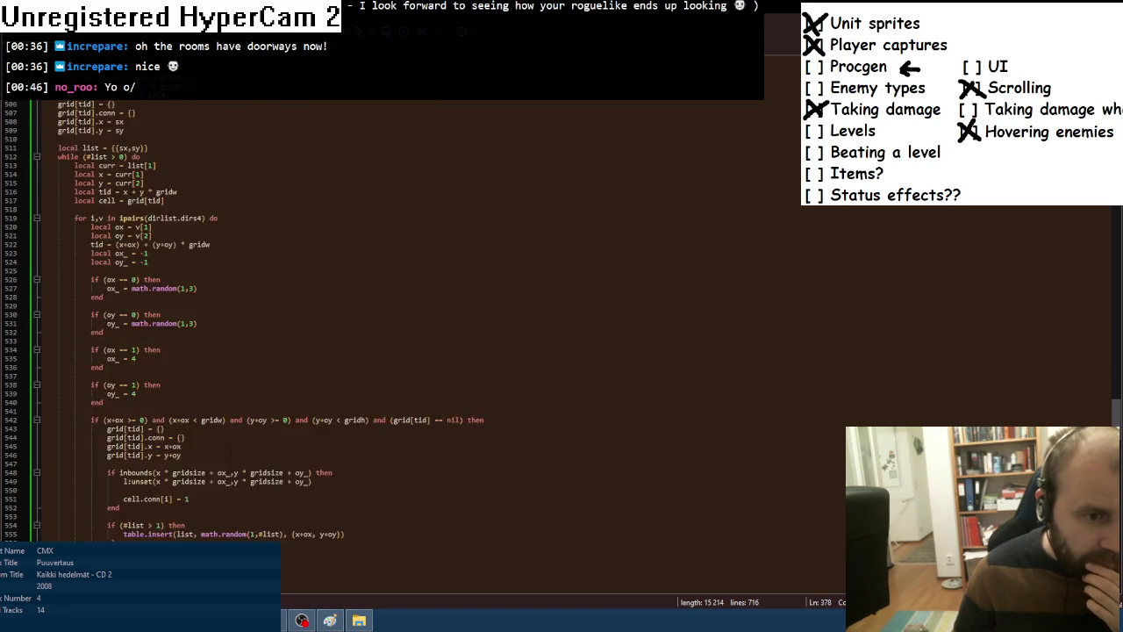
scroll(230, 452, "down", 11)
scroll(230, 452, "up", 12)
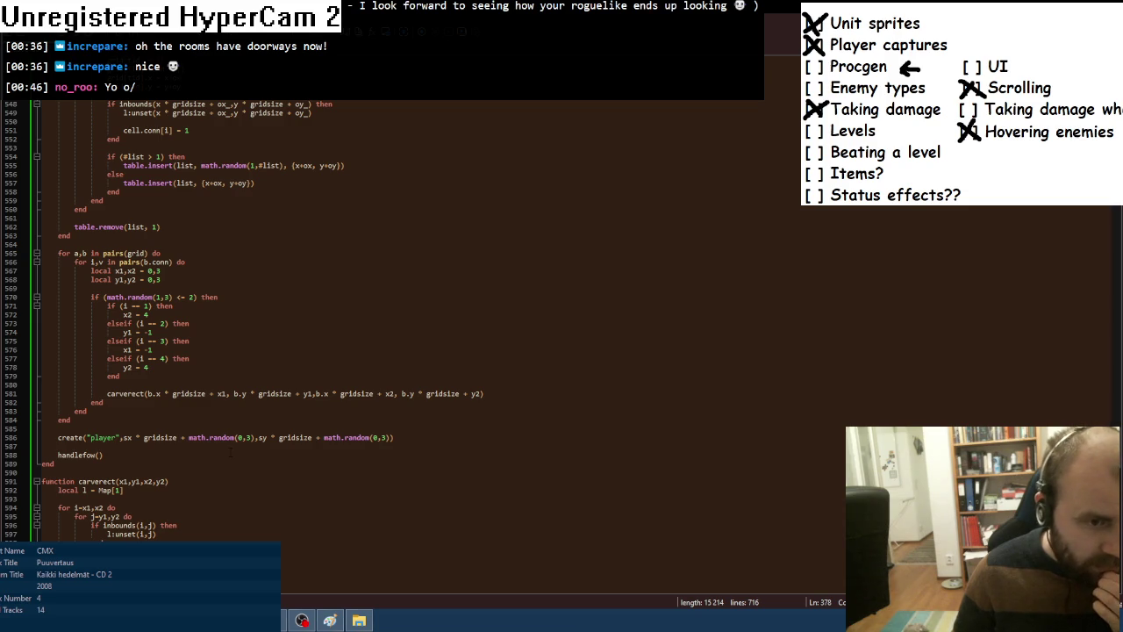
scroll(231, 451, "down", 2)
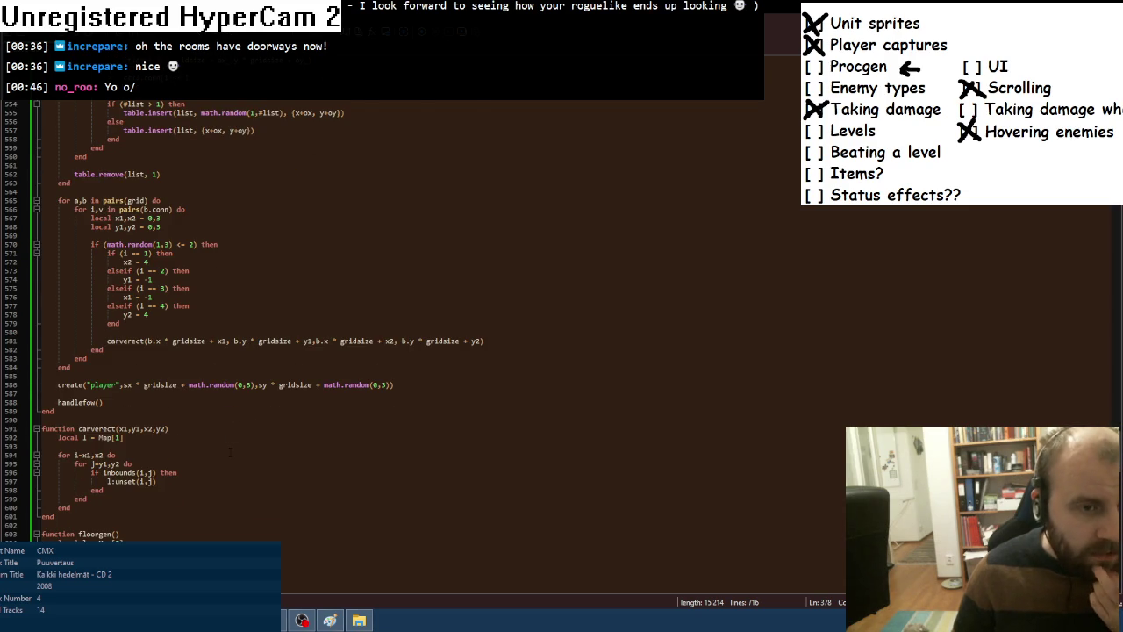
scroll(231, 452, "up", 4)
scroll(231, 452, "up", 3)
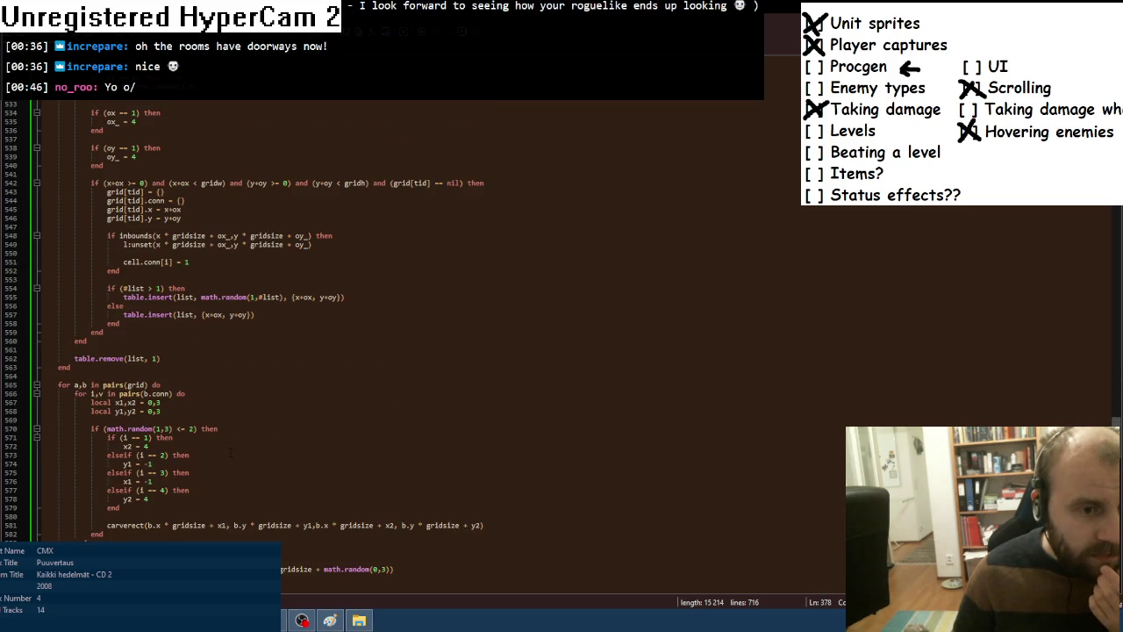
scroll(231, 452, "down", 3)
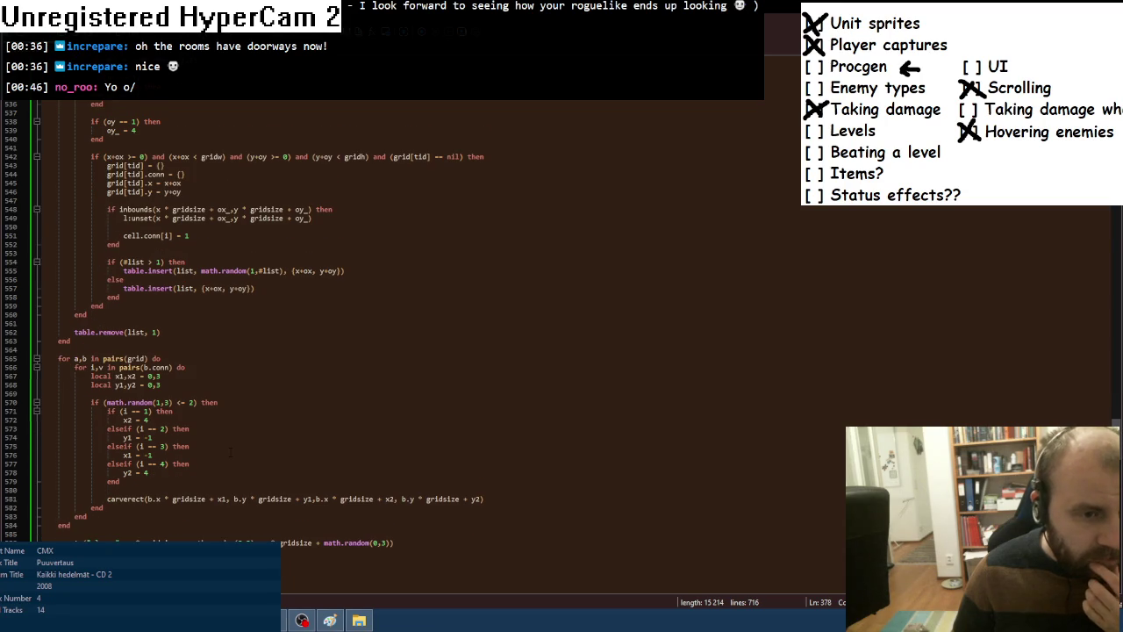
left_click(87, 463)
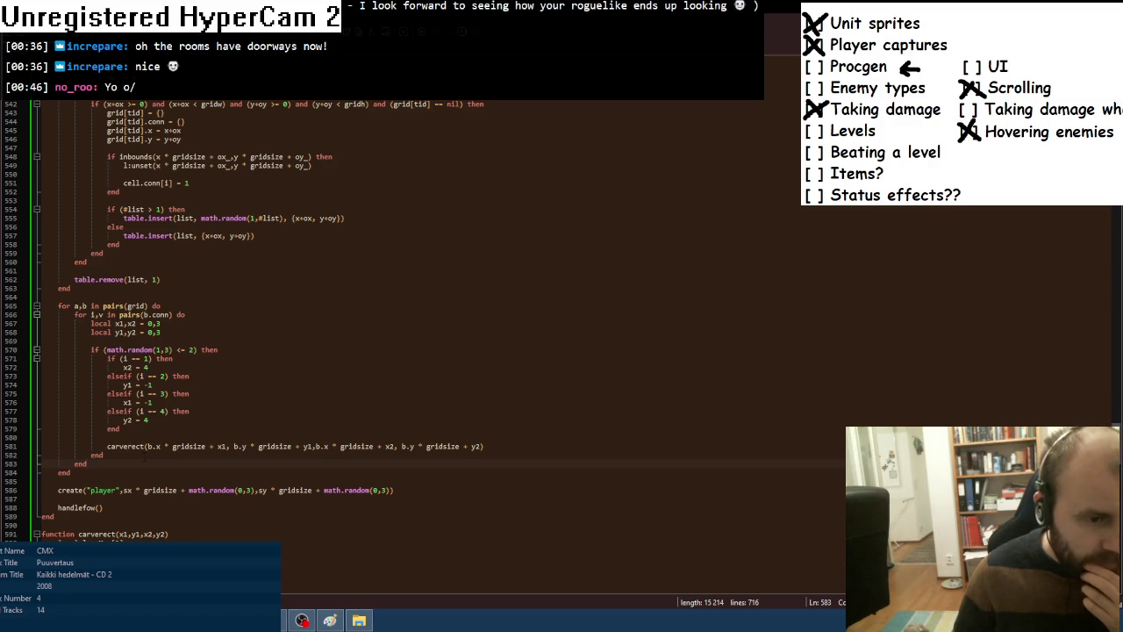
Glance at the Fusion event editor, then come back to the Lua code.
key("alt+Tab")
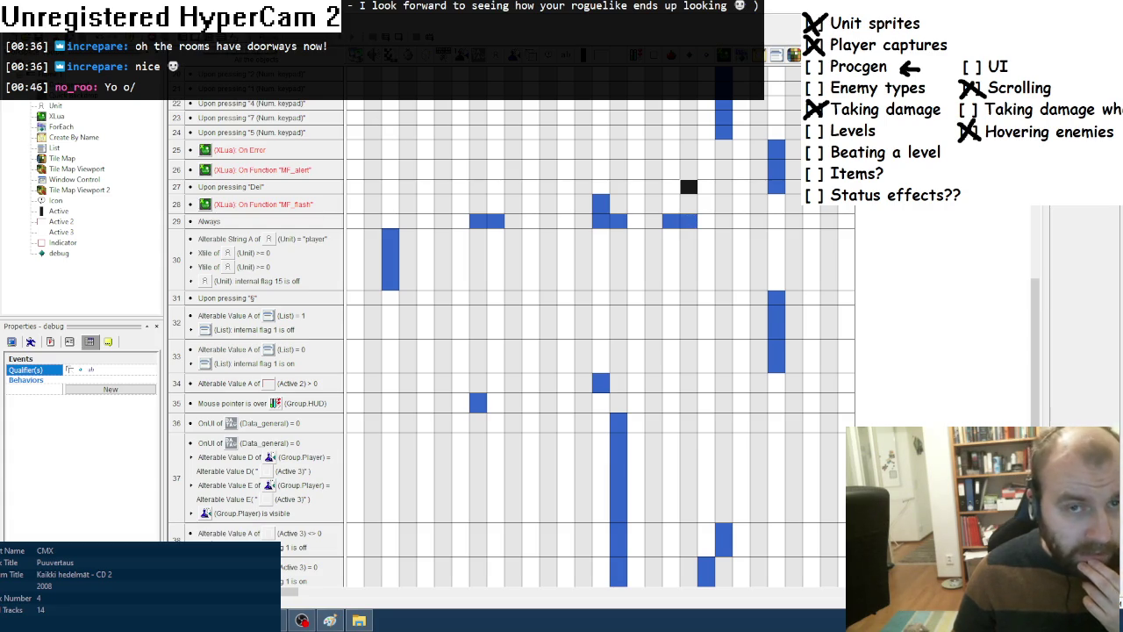
mouse_move(302, 621)
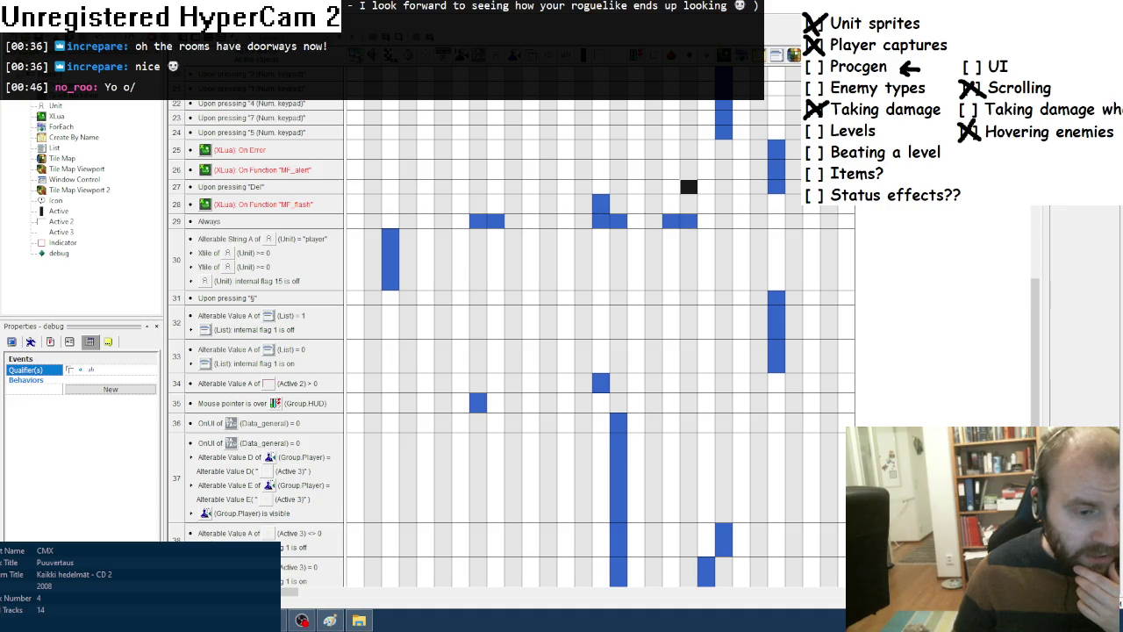
key("alt+Tab")
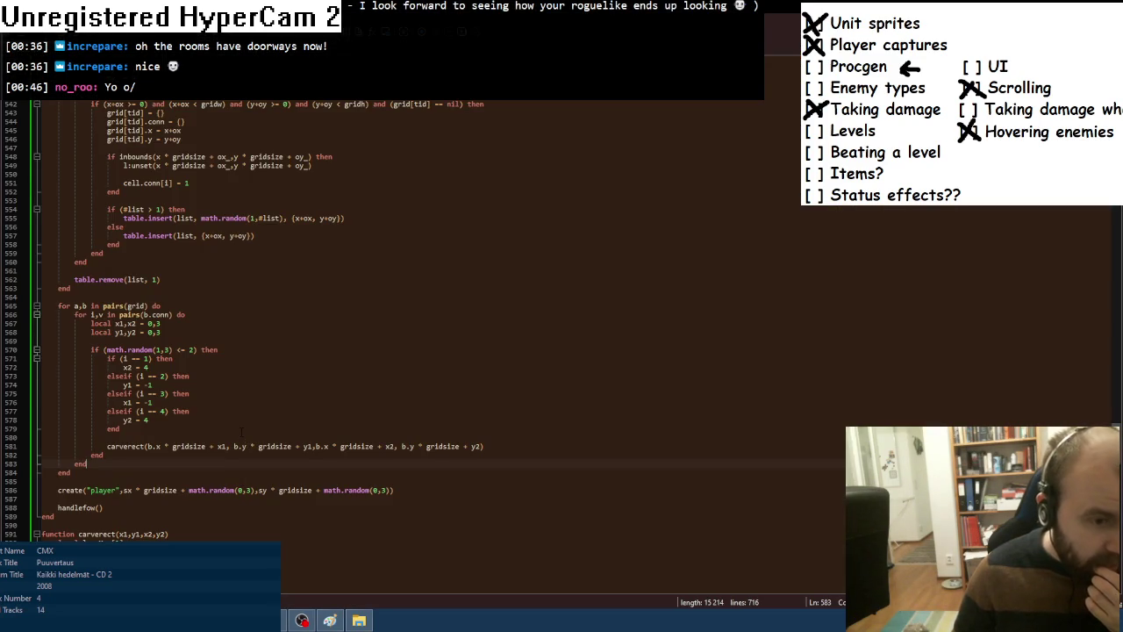
After the connection loop, add an if check that skips the room at the start position sx, sy.
key("Return")
key("Return")
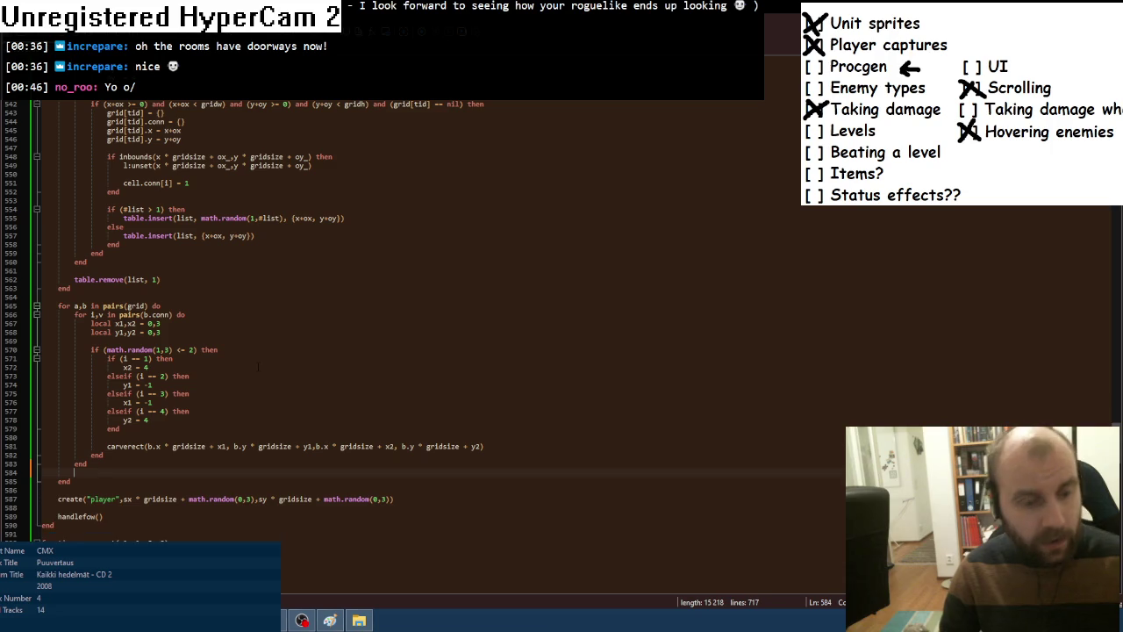
type("if (")
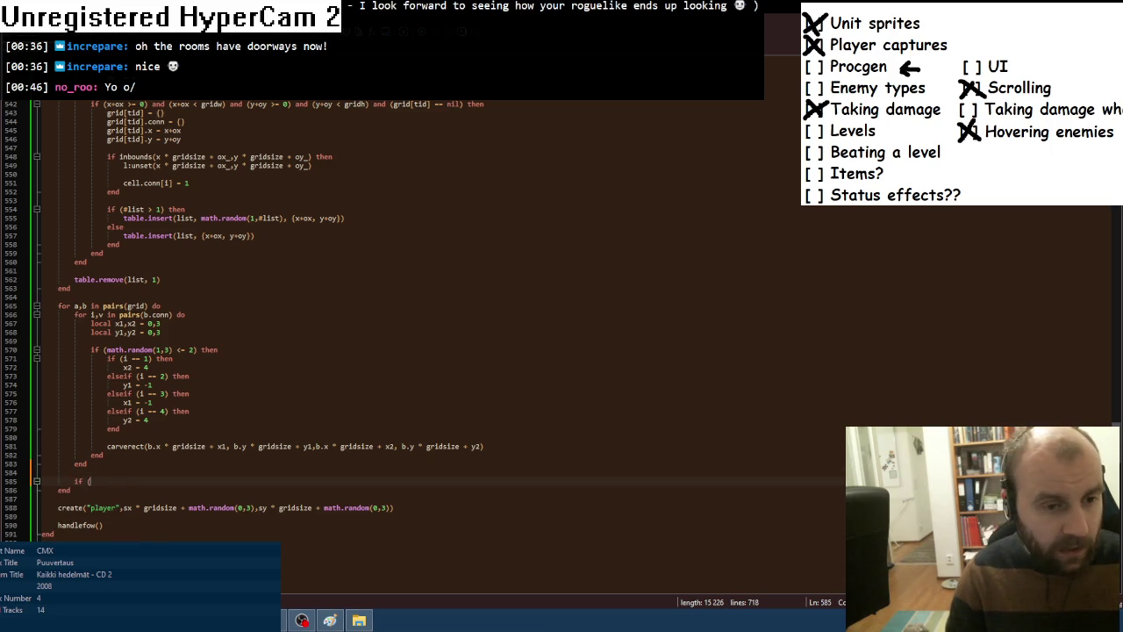
type("b.x =")
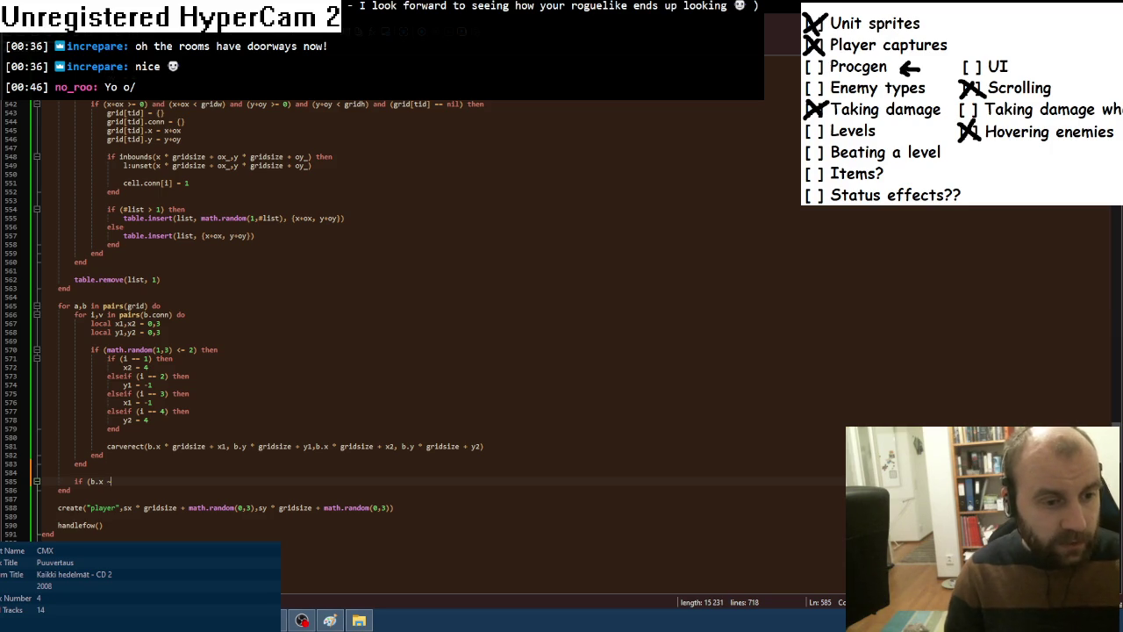
type("= sx")
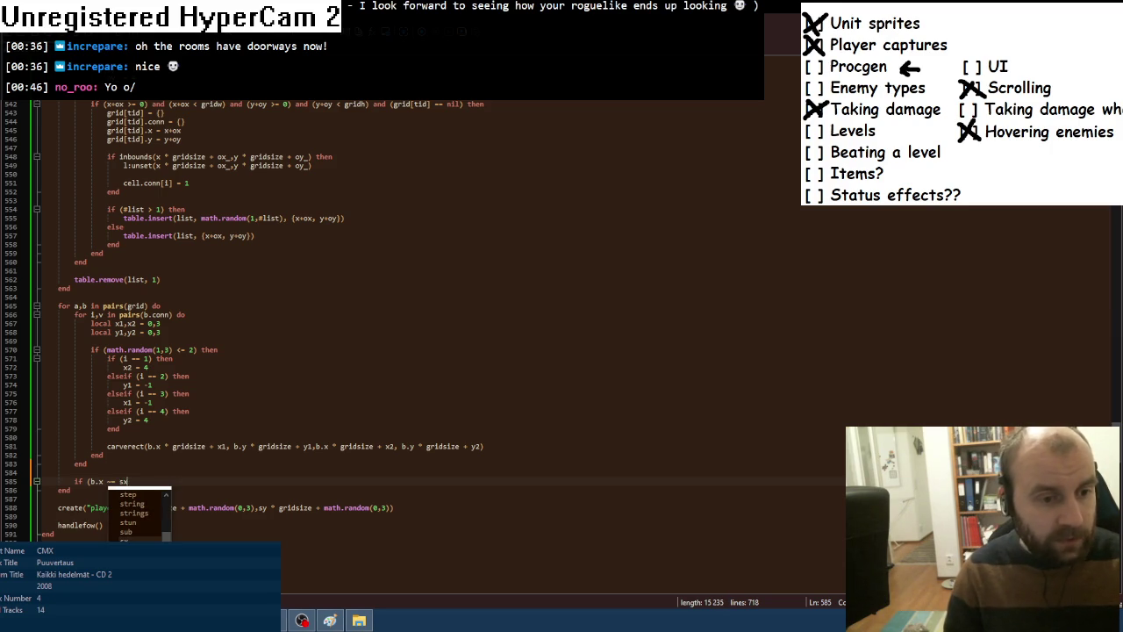
type(") ir")
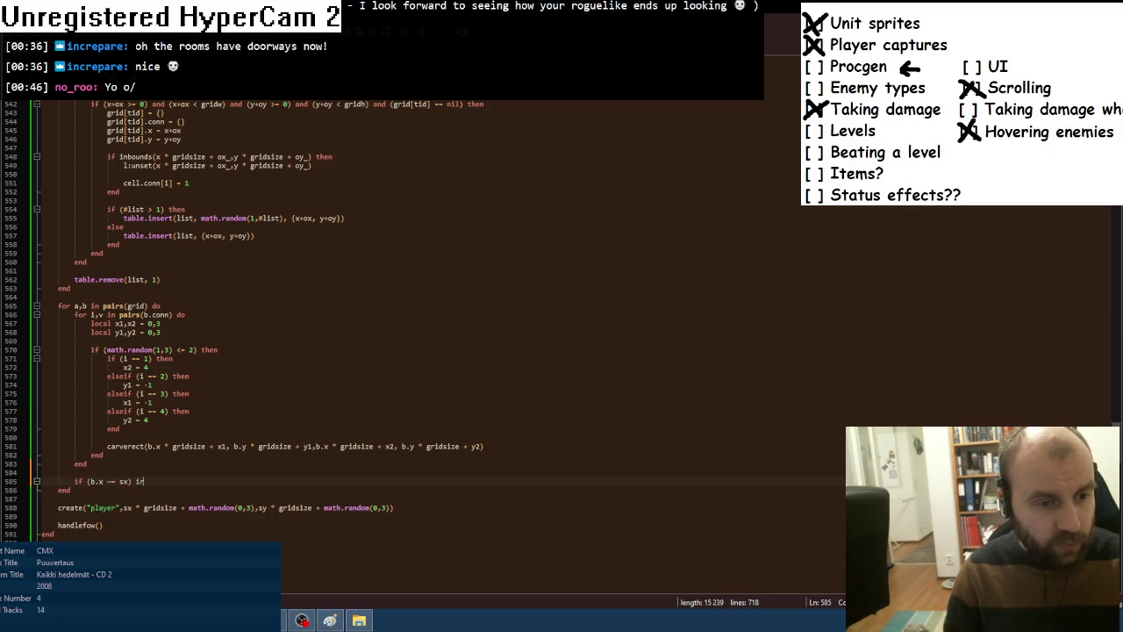
type("or (b")
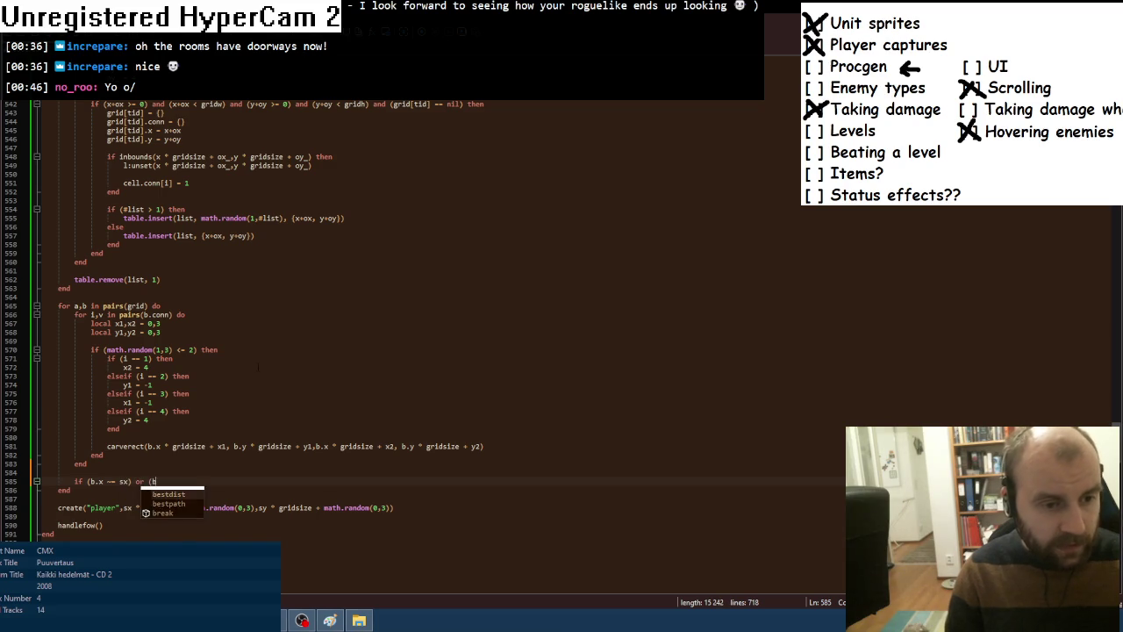
type(".y ")
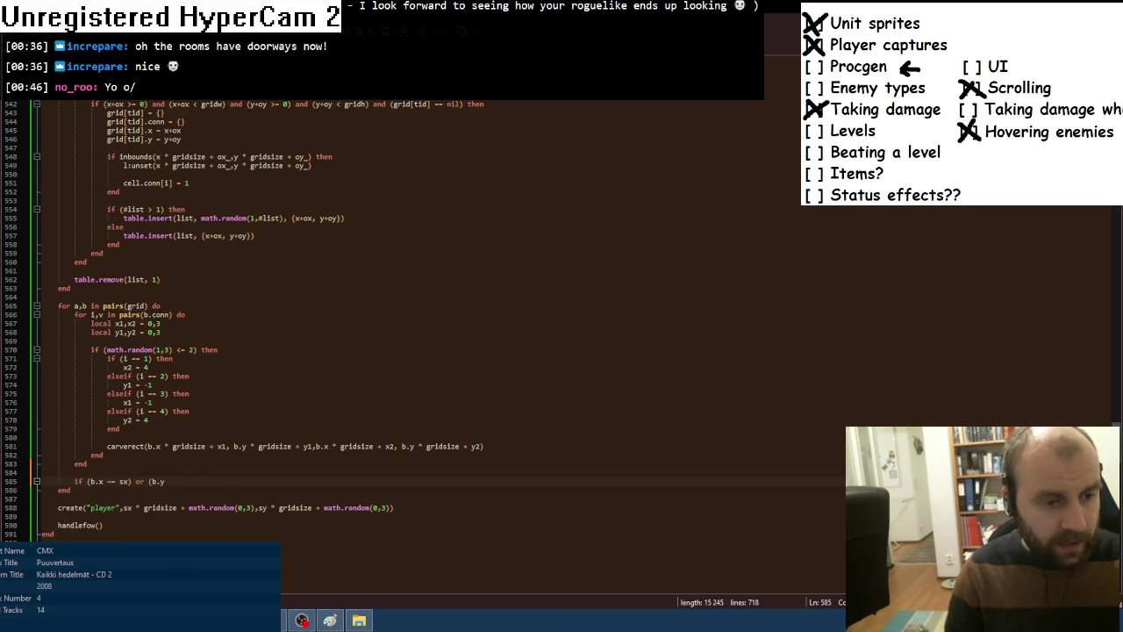
type("== sy) then")
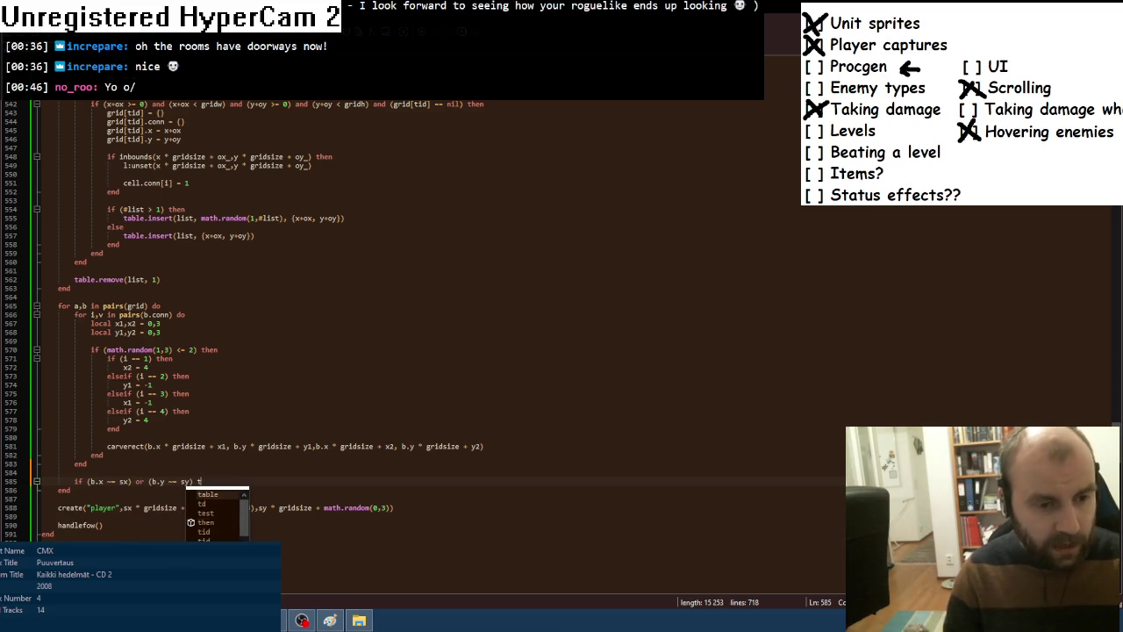
key("Return")
Copy the create("player"...) line into the if block and close it with end.
scroll(438, 321, "down", 3)
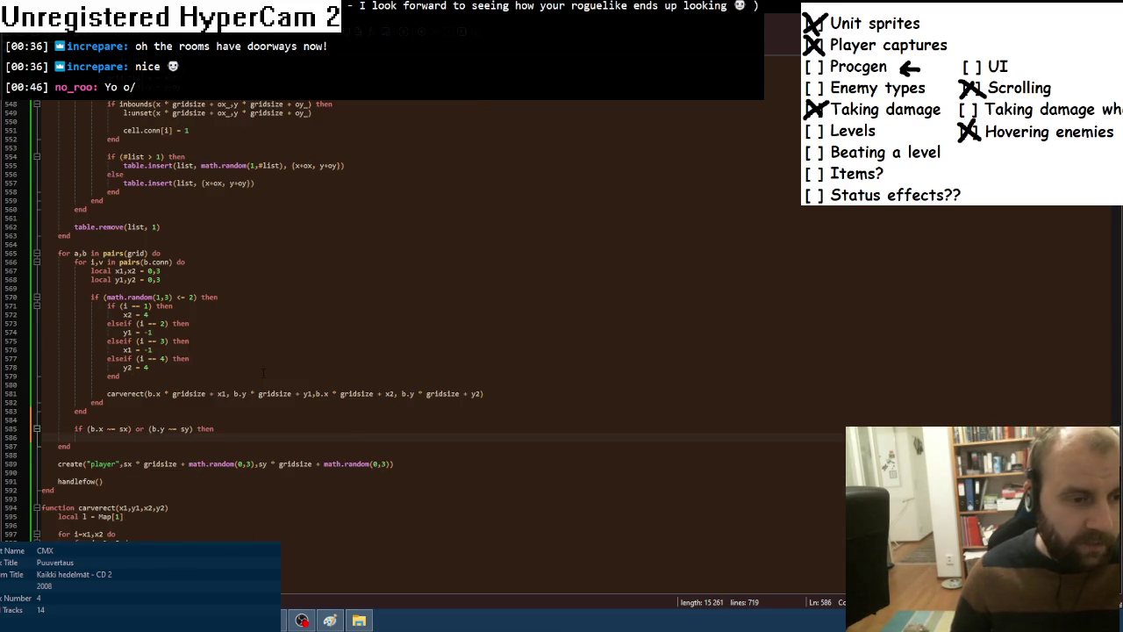
scroll(262, 372, "down", 1)
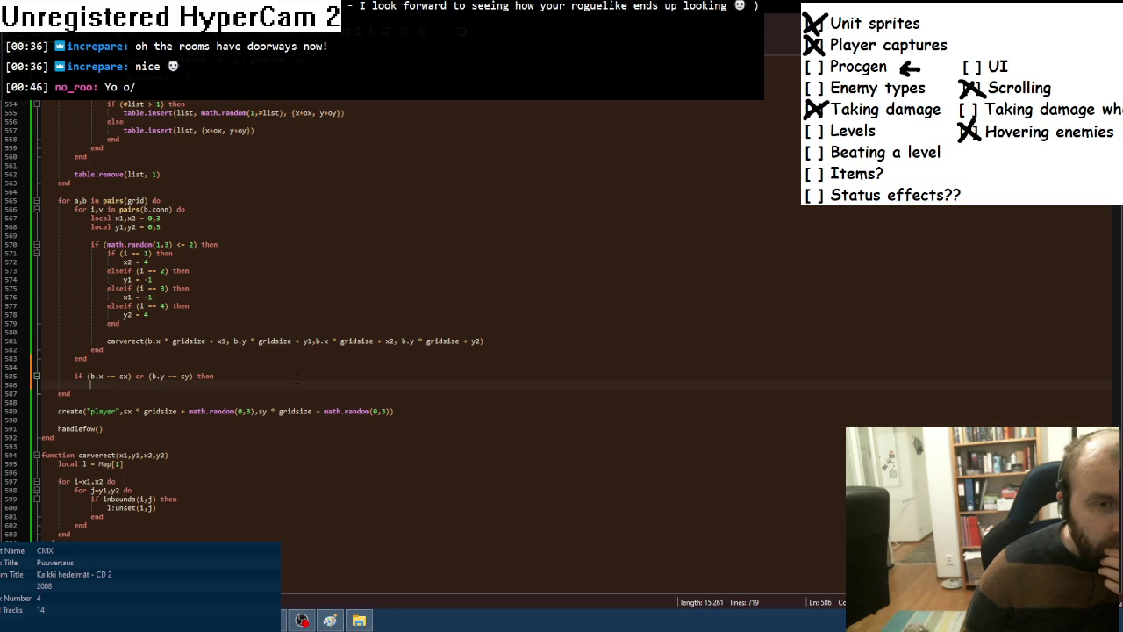
scroll(296, 378, "down", 4)
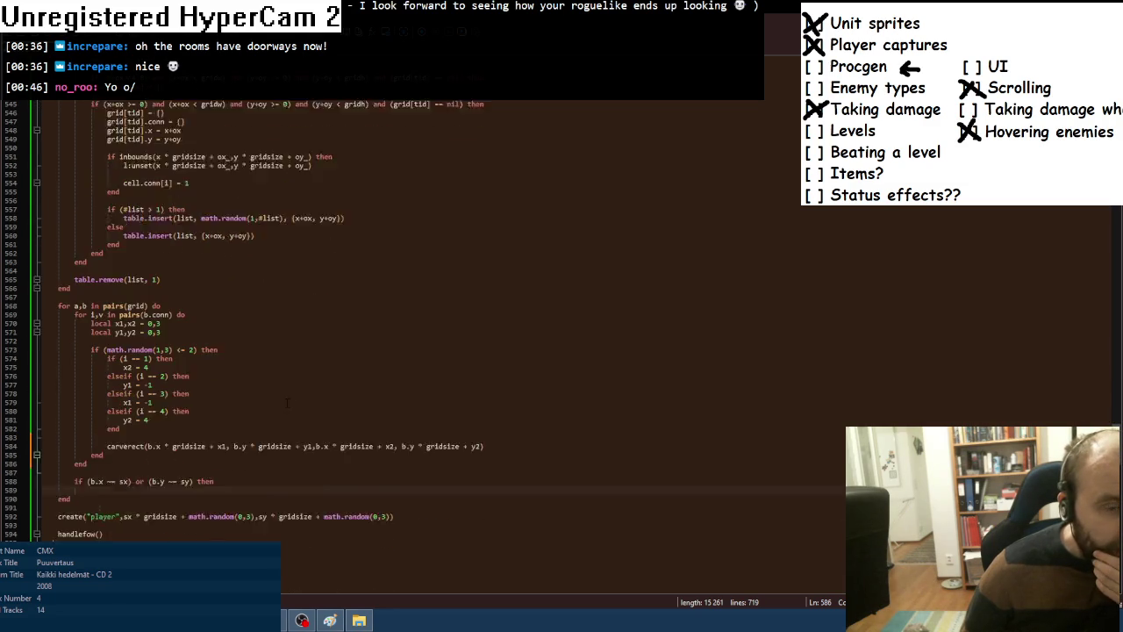
scroll(286, 404, "up", 10)
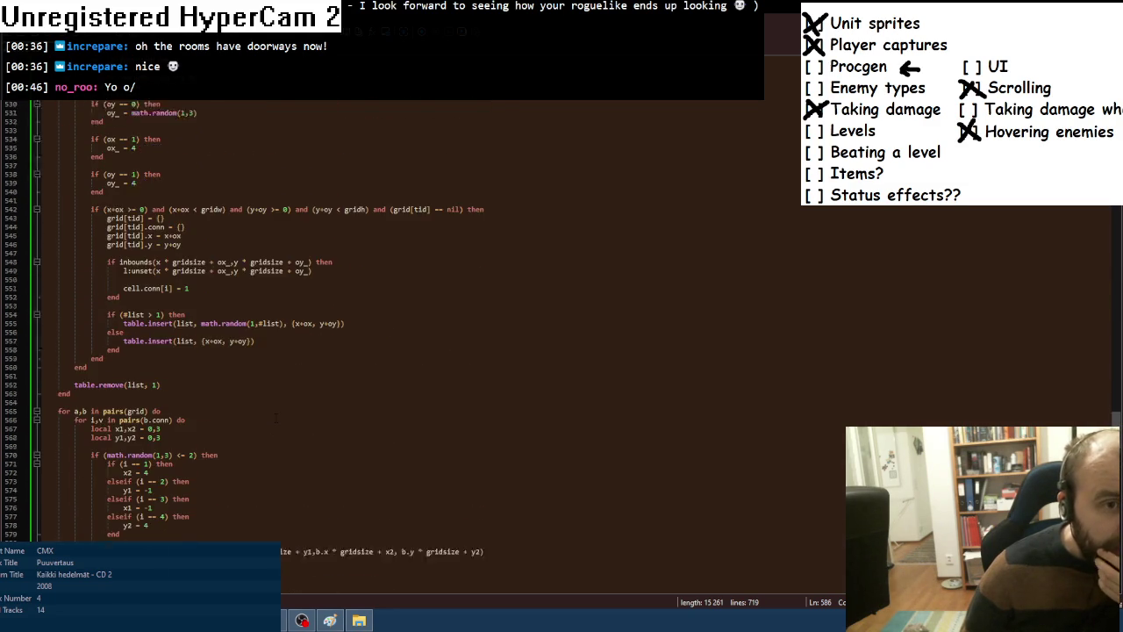
scroll(276, 417, "down", 3)
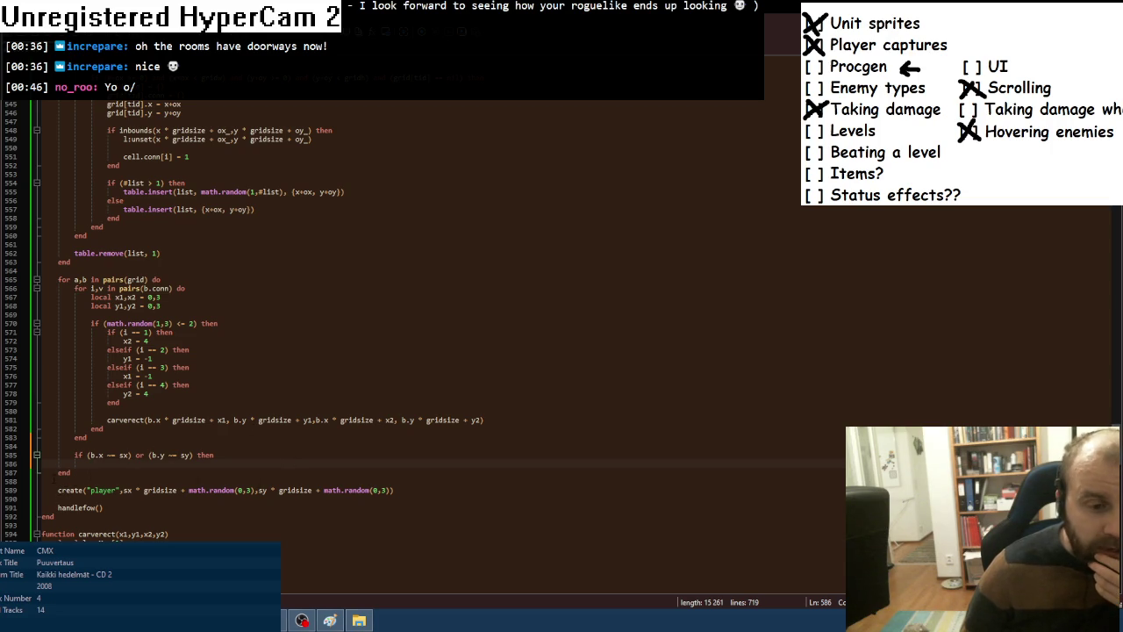
left_click_drag(58, 489, 395, 490)
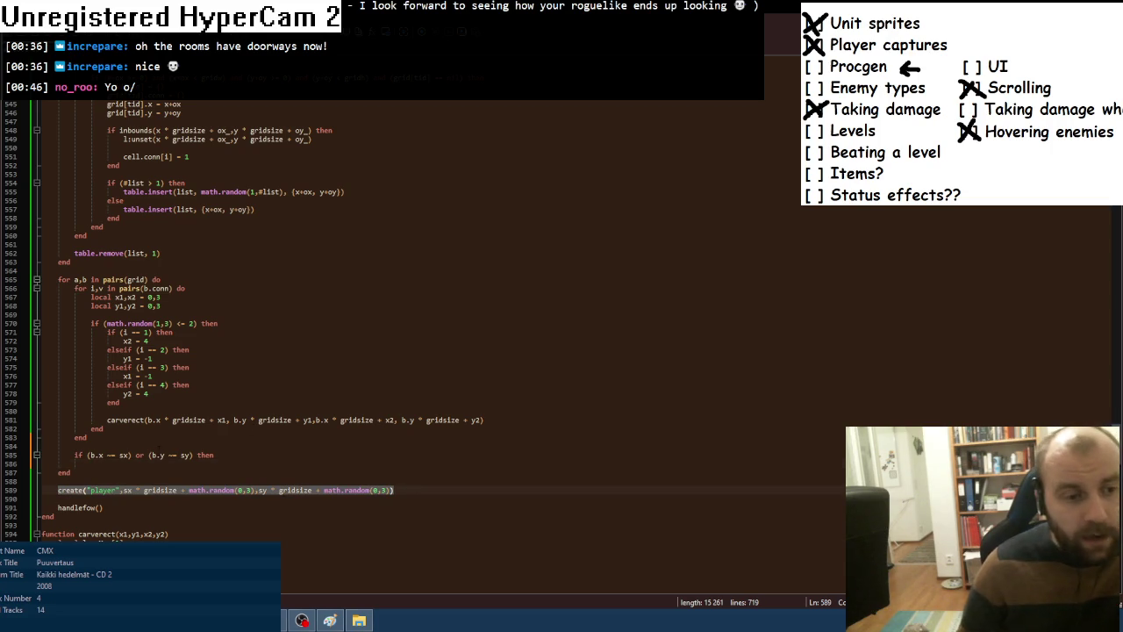
key("ctrl+c")
left_click(91, 464)
key("ctrl+v")
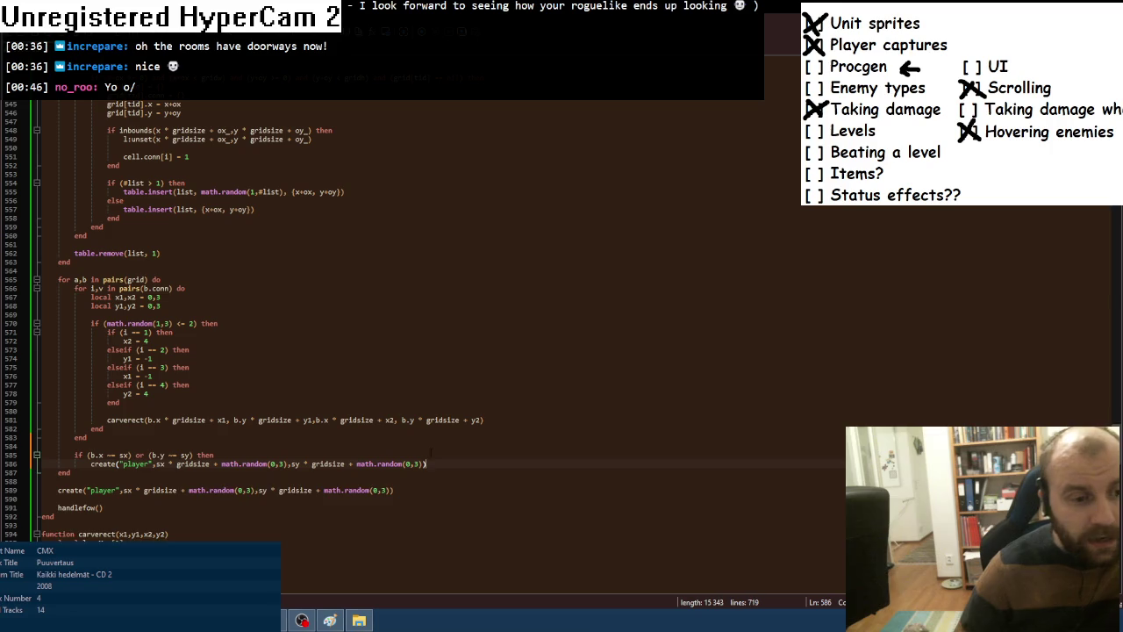
key("Return")
type("end")
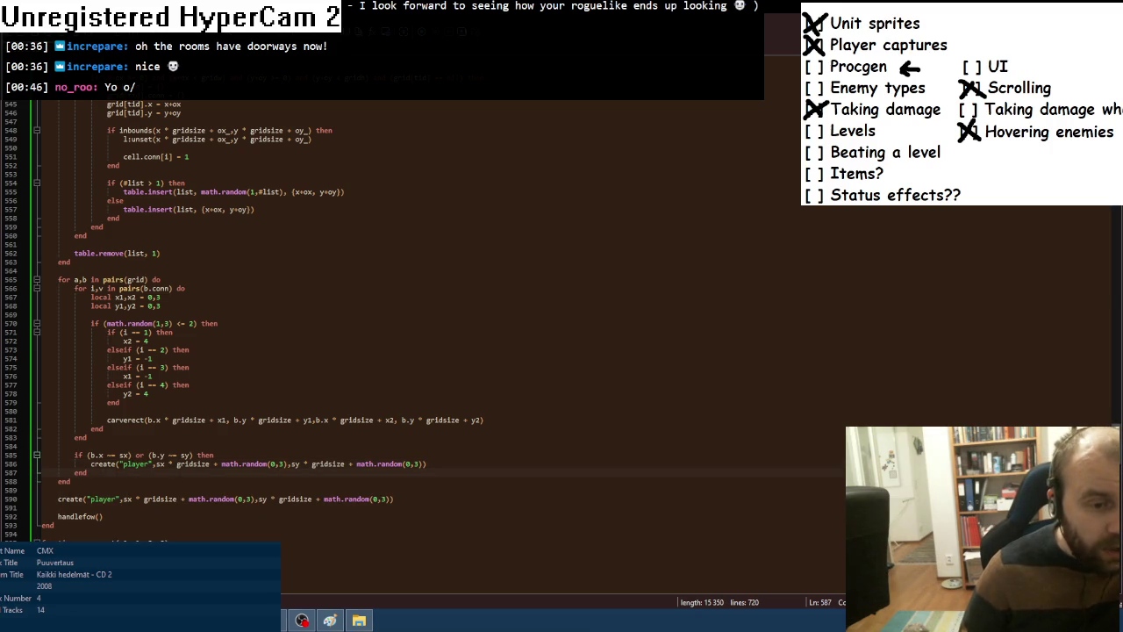
Change the copied line to create "enemy" at b.x, b.y, then run the game with F8.
left_click_drag(124, 464, 150, 464)
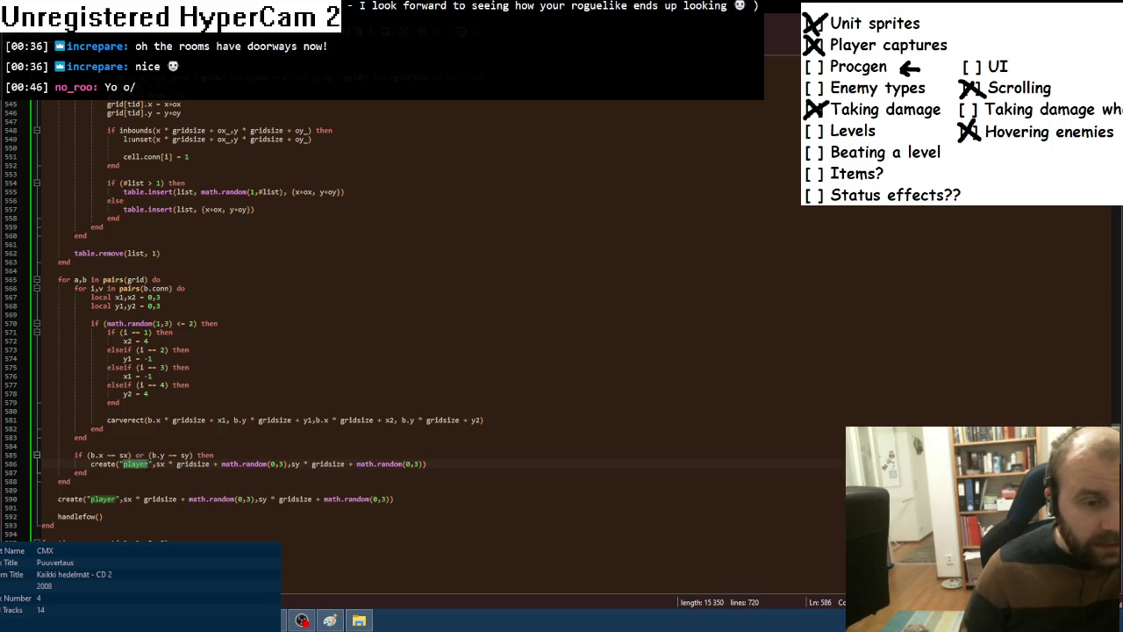
type("enemy")
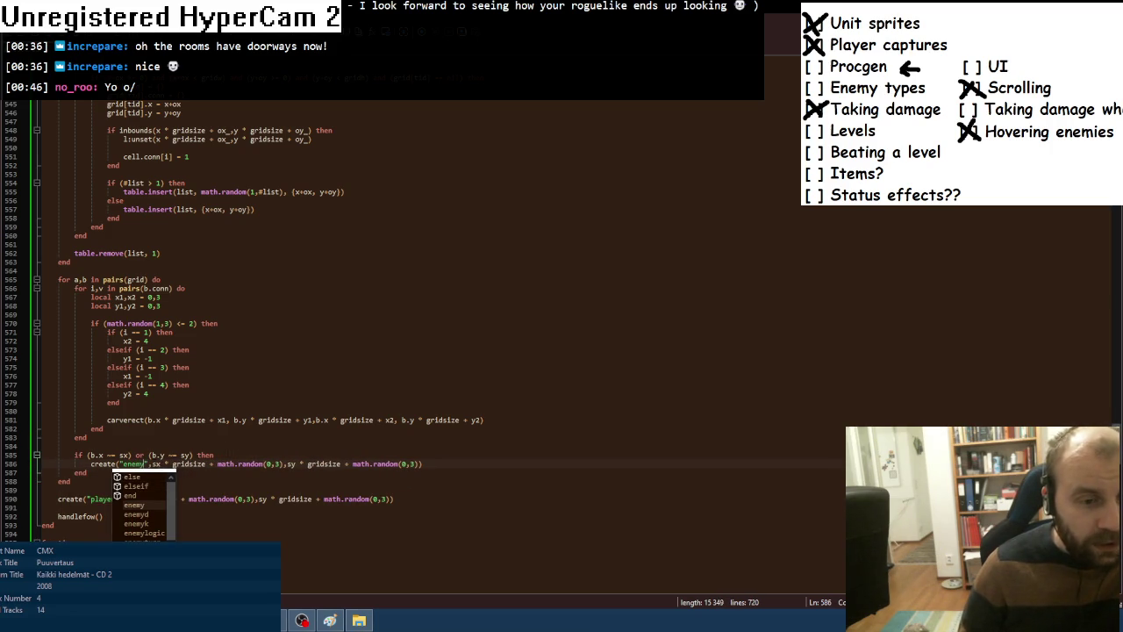
left_click(153, 463)
double_click(152, 463)
type("b.x")
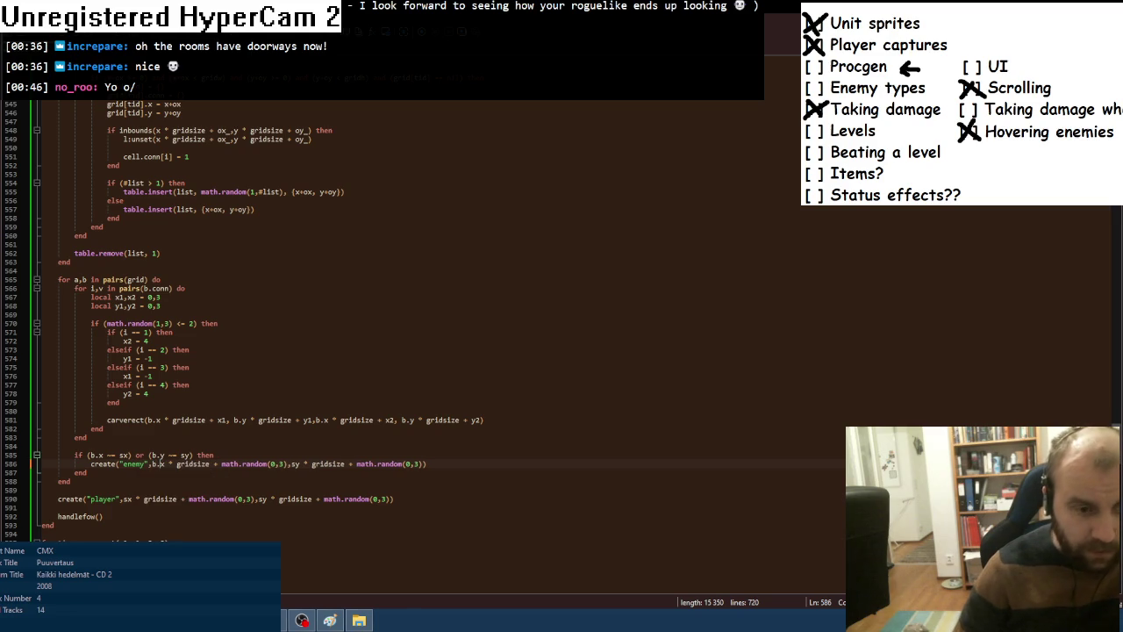
double_click(295, 464)
type("b.y")
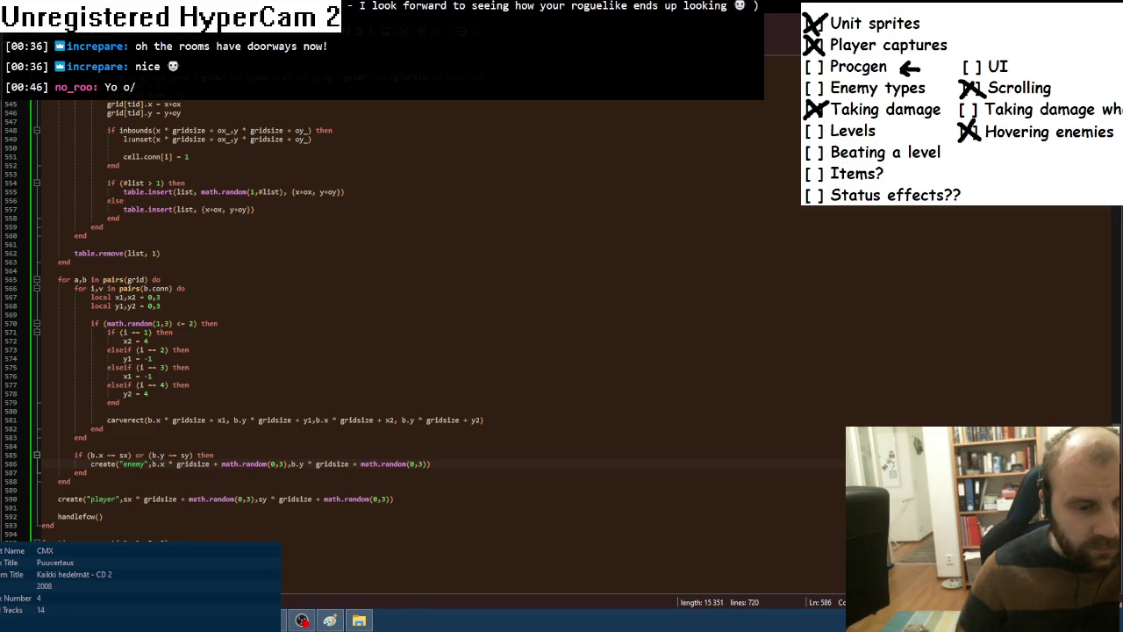
key("alt+Tab")
key("F8")
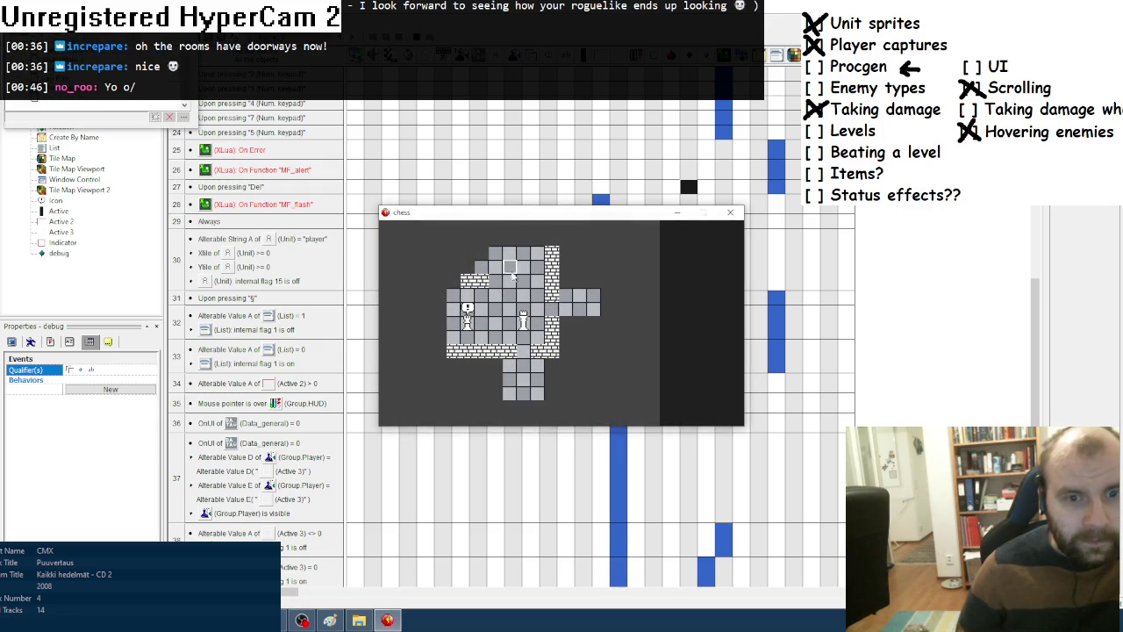
Walk the player through the generated rooms and corridors with the numpad, passing a turn once.
key("KP_9")
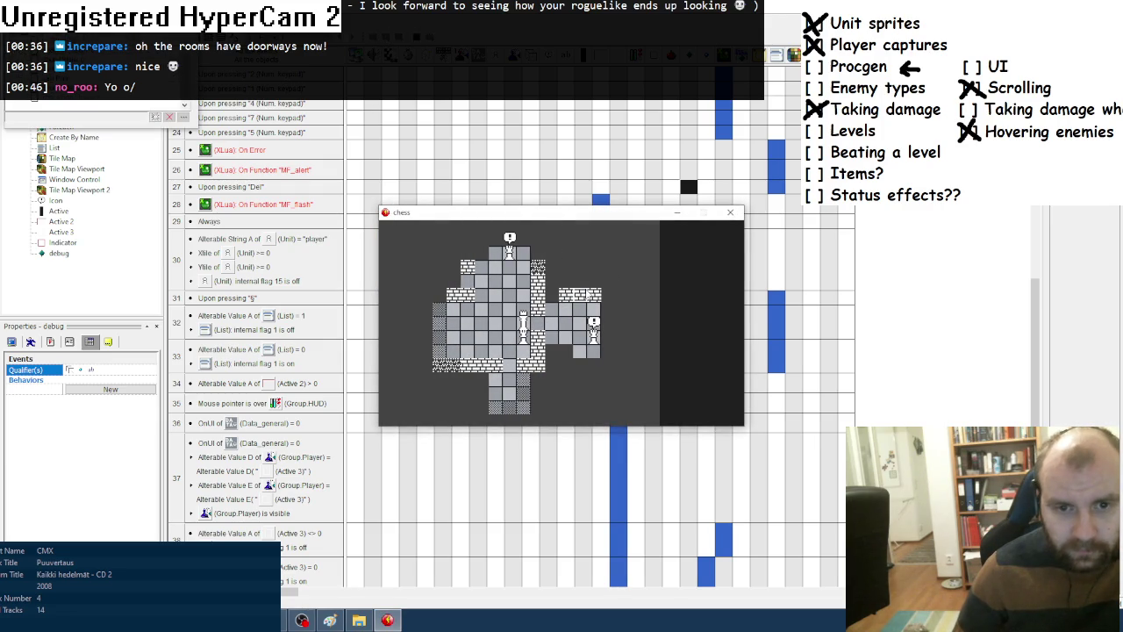
key("KP_8")
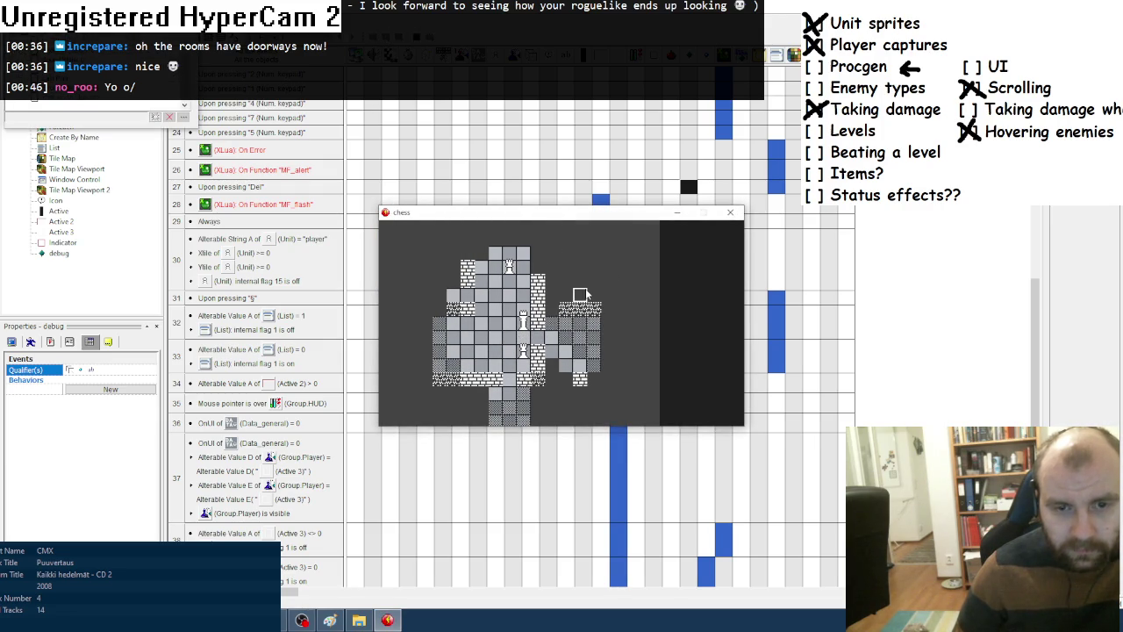
key("KP_4")
key("KP_7")
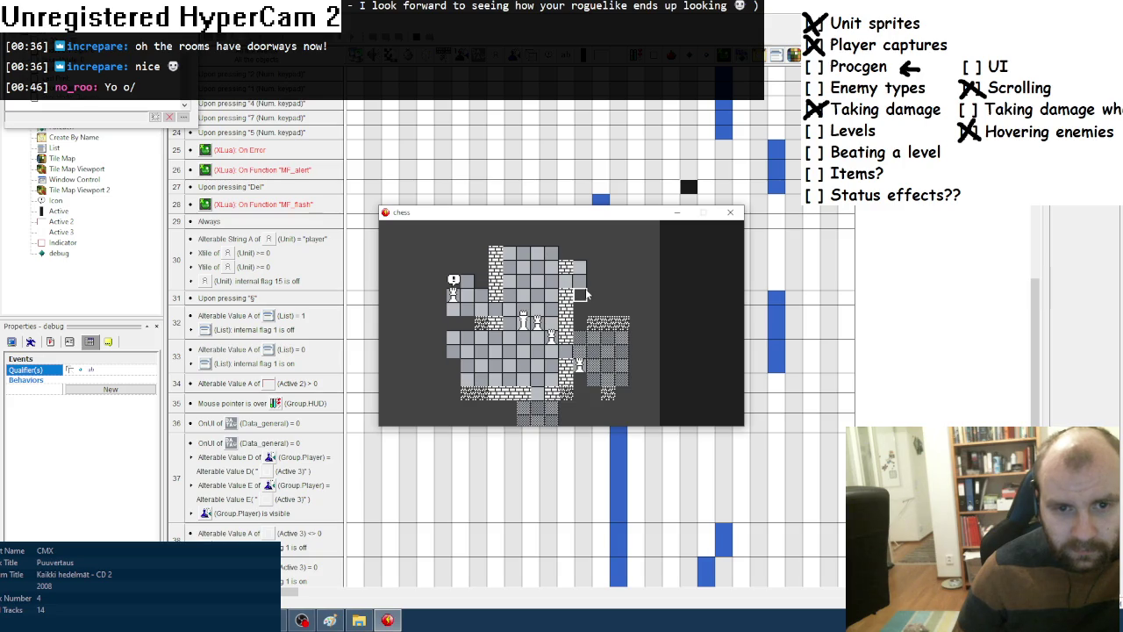
key("KP_7")
key("KP_2")
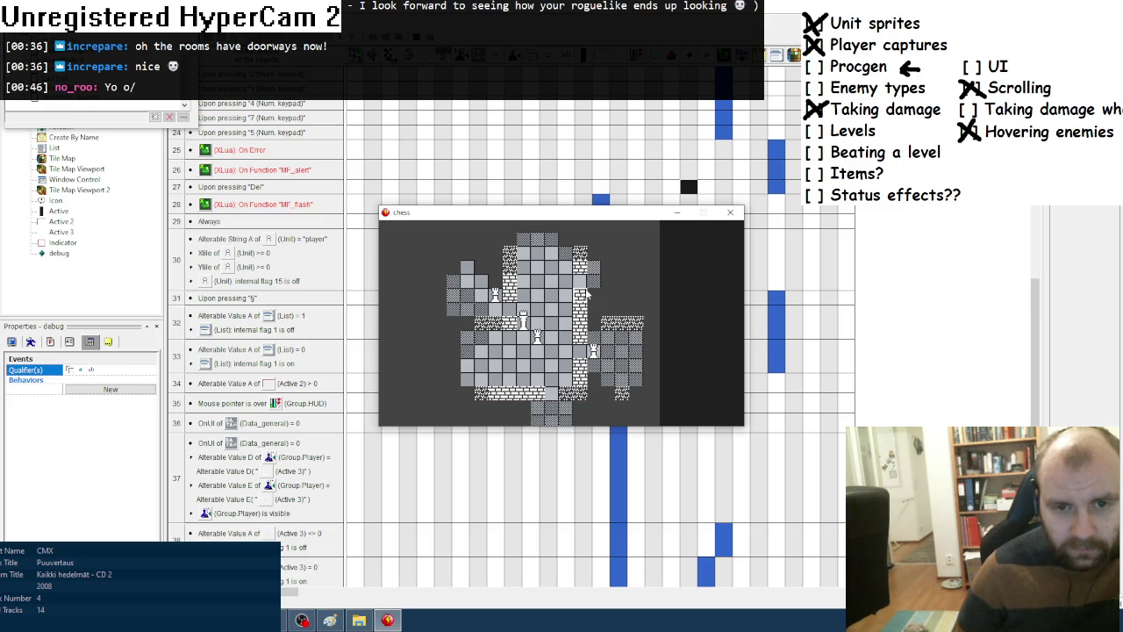
key("KP_3")
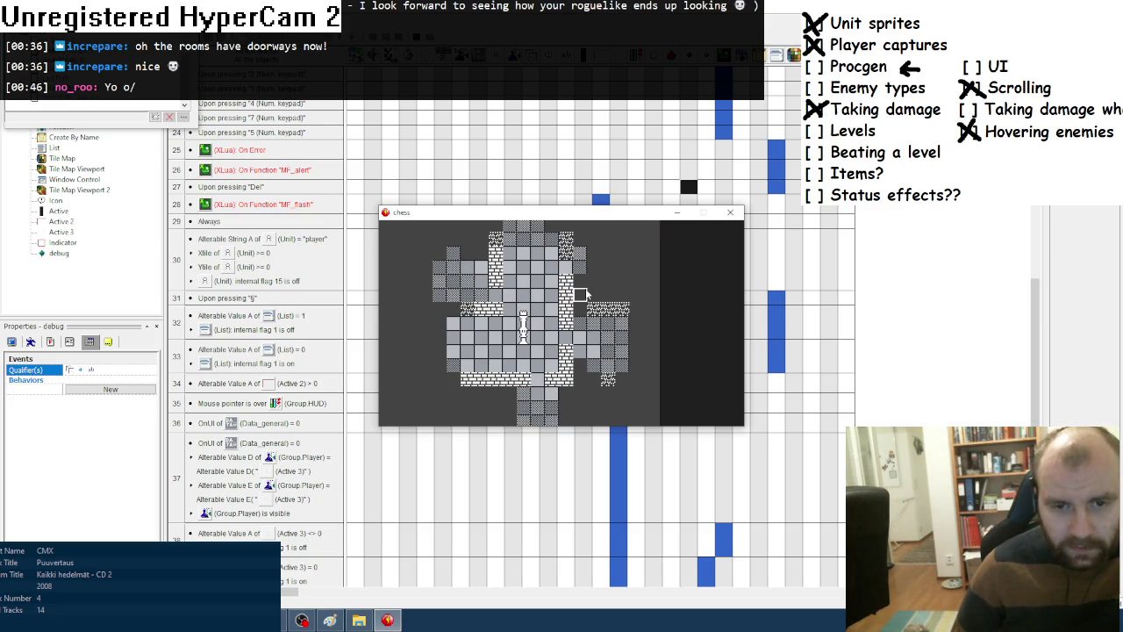
key("KP_2")
key("KP_9")
key("KP_6")
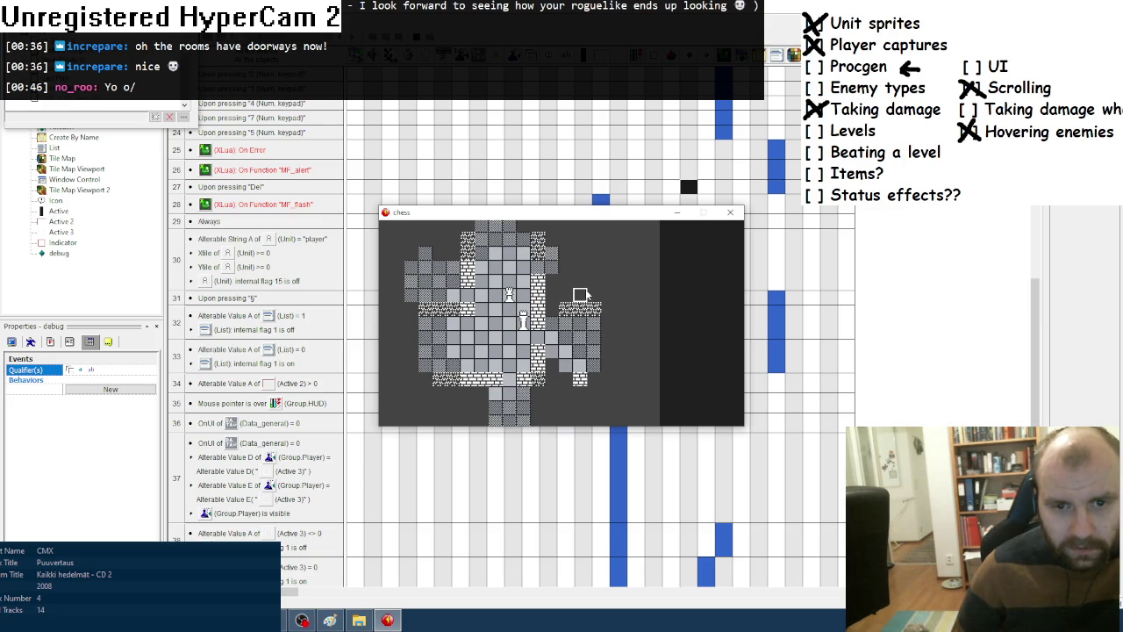
key("KP_2")
key("KP_4")
key("KP_4")
key("KP_4")
key("KP_1")
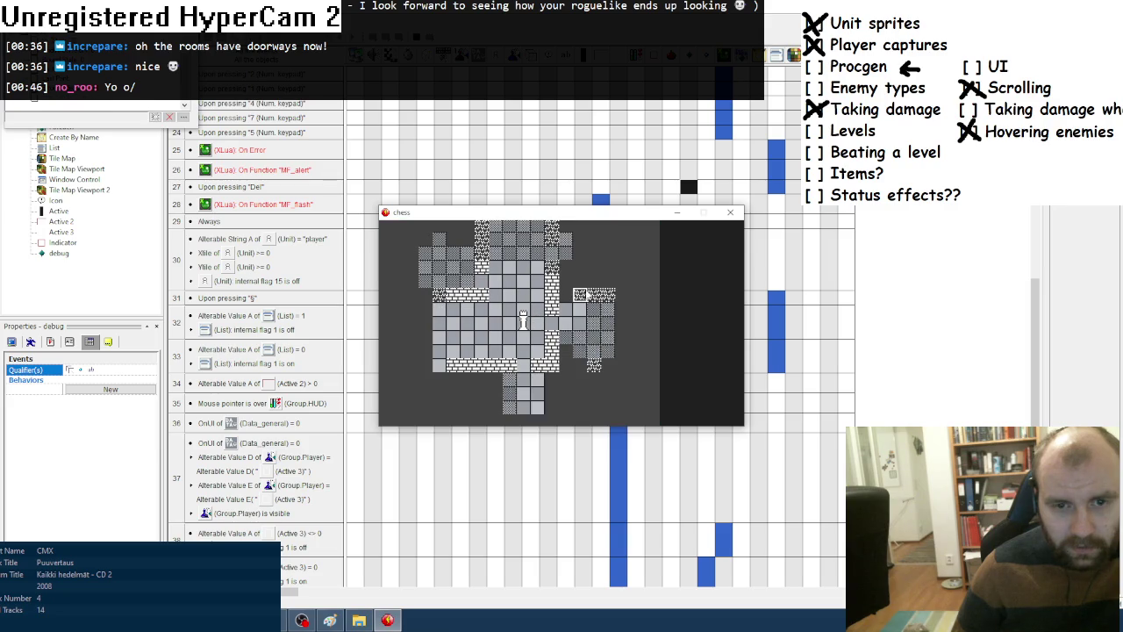
key("KP_1")
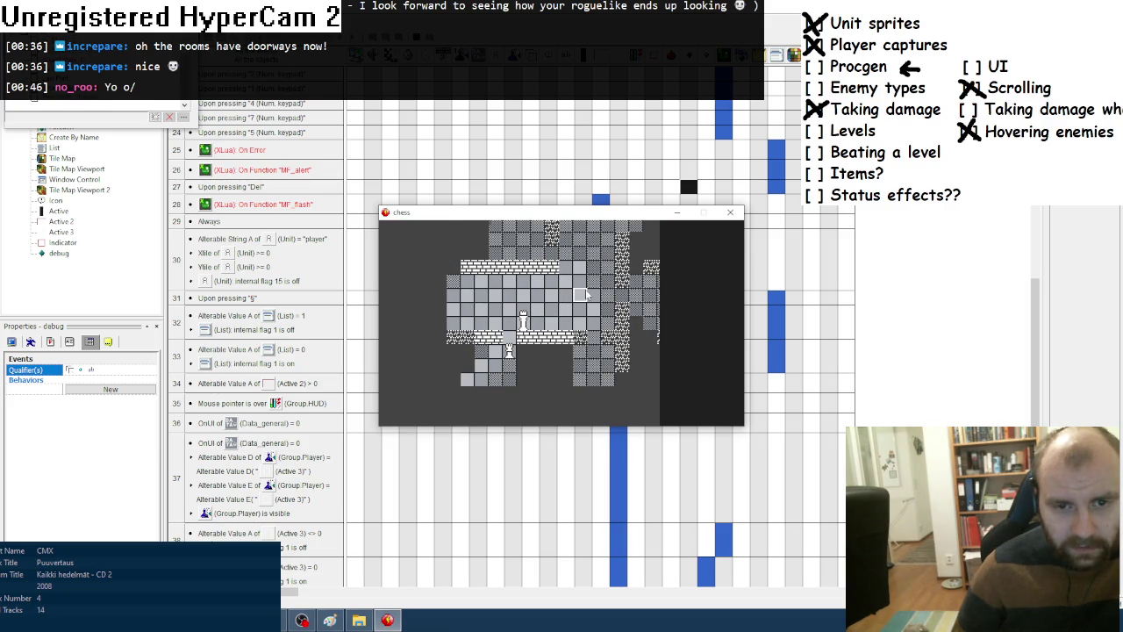
key("KP_8")
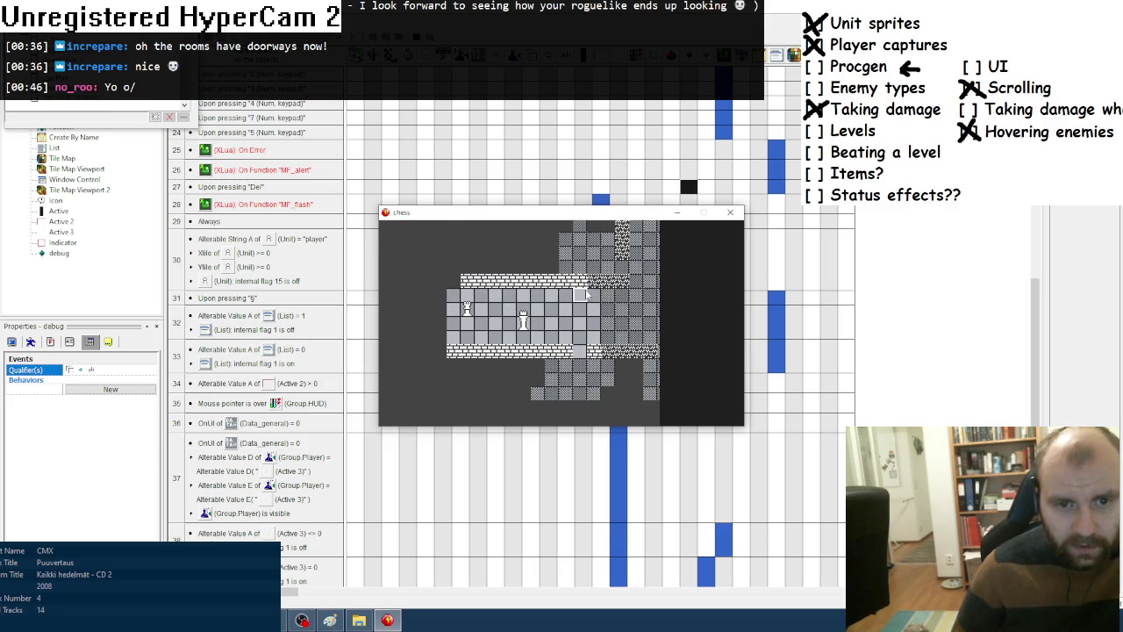
key("KP_1")
key("KP_9")
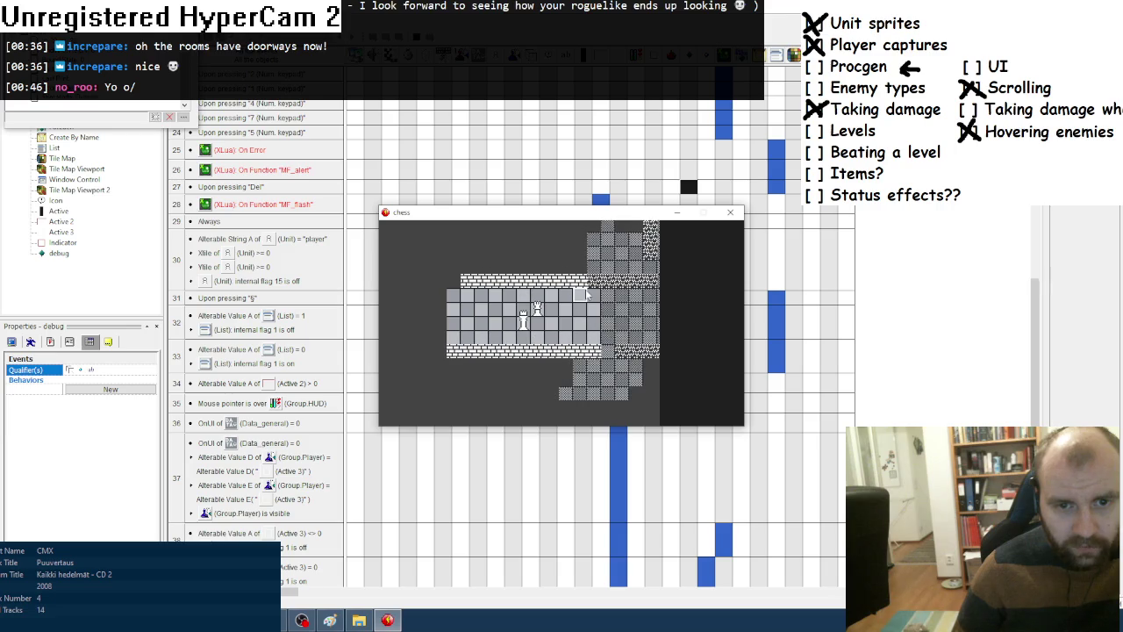
key("KP_3")
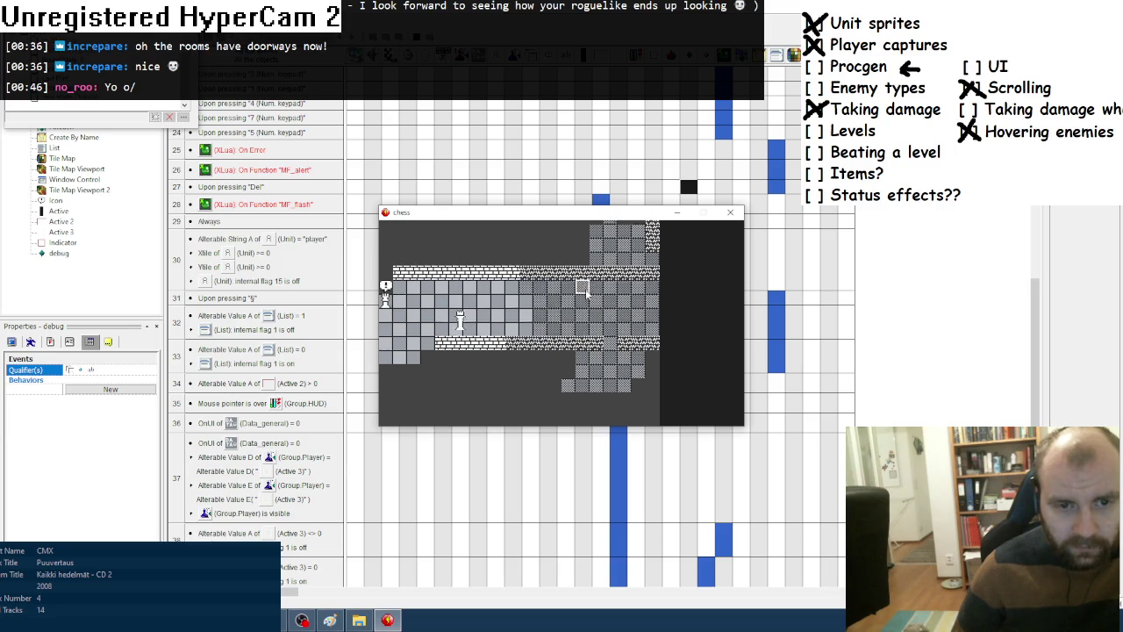
key("KP_5")
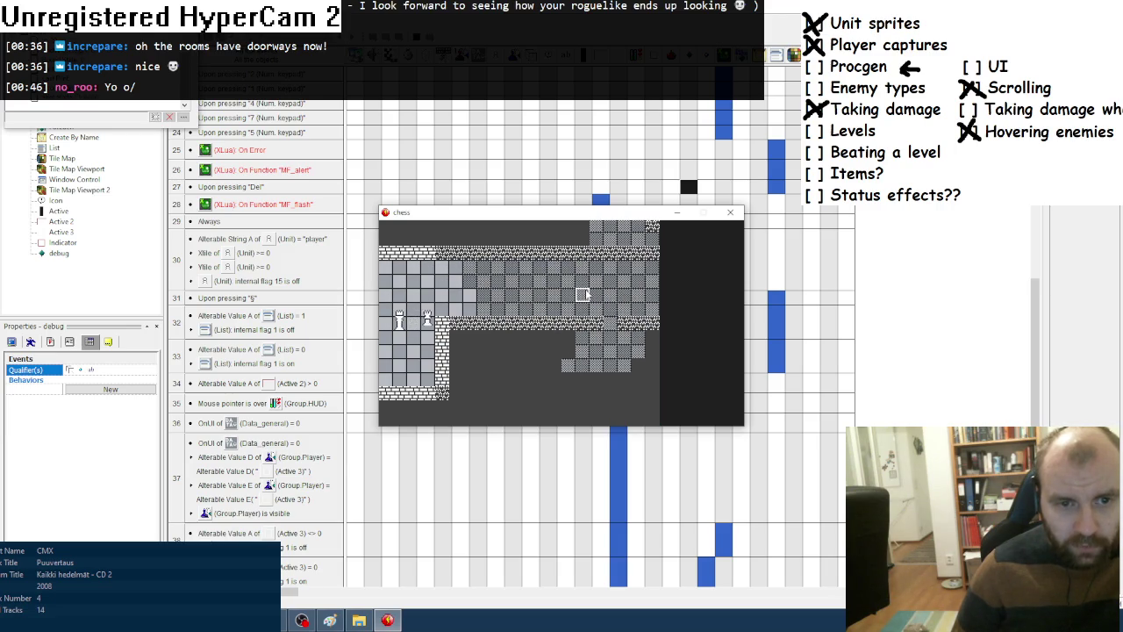
key("KP_9")
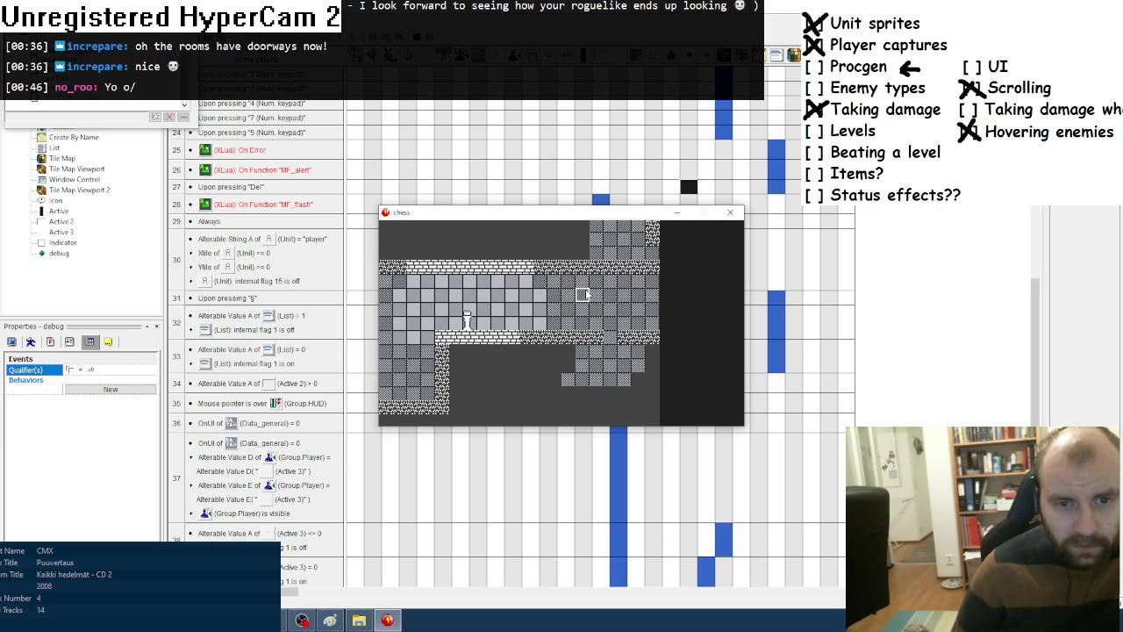
key("KP_1")
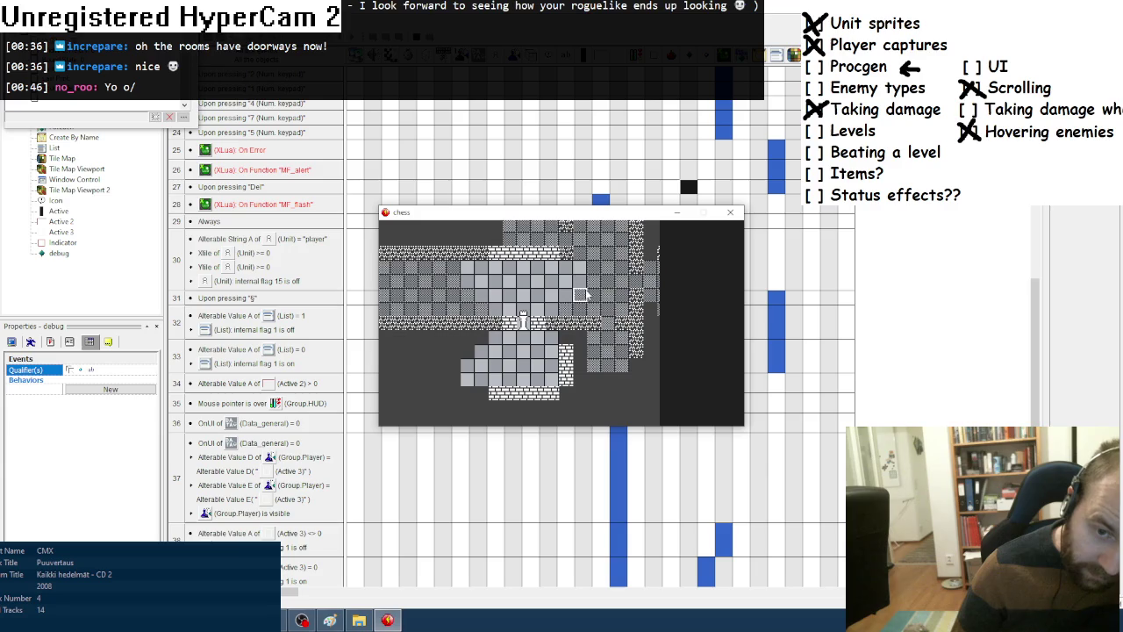
key("KP_1")
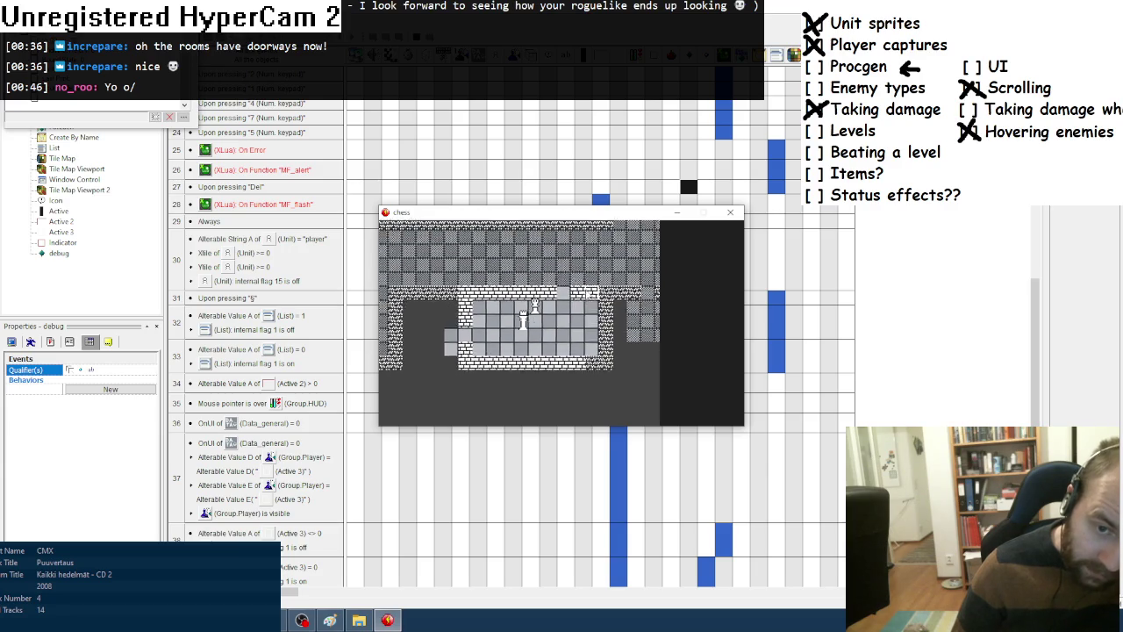
key("KP_1")
key("KP_1")
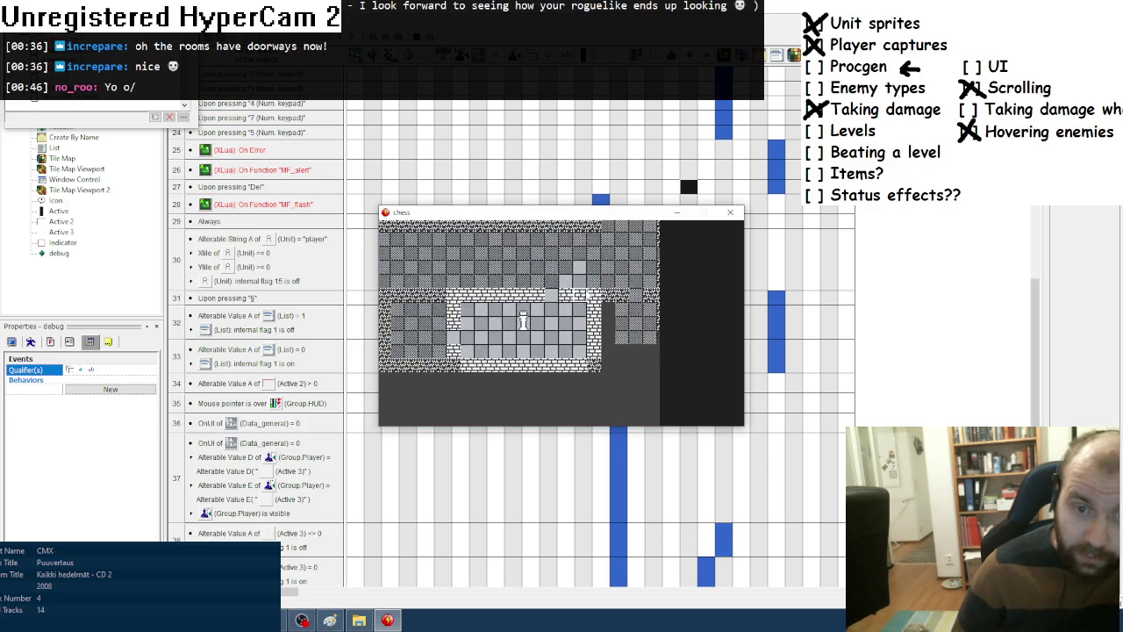
key("KP_3")
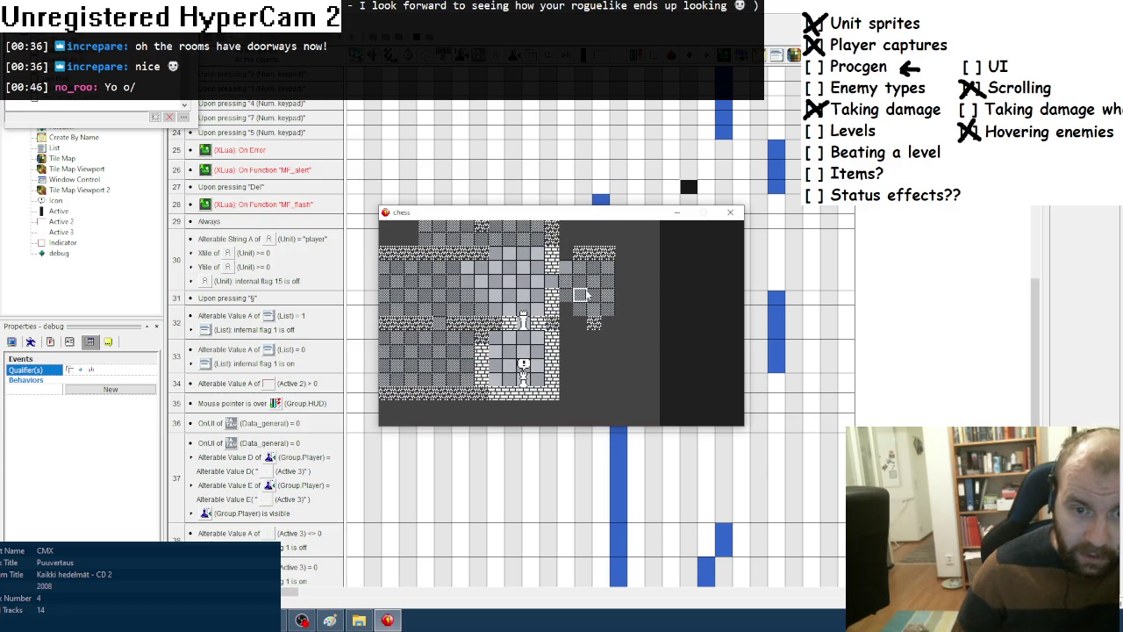
key("KP_7")
key("KP_8")
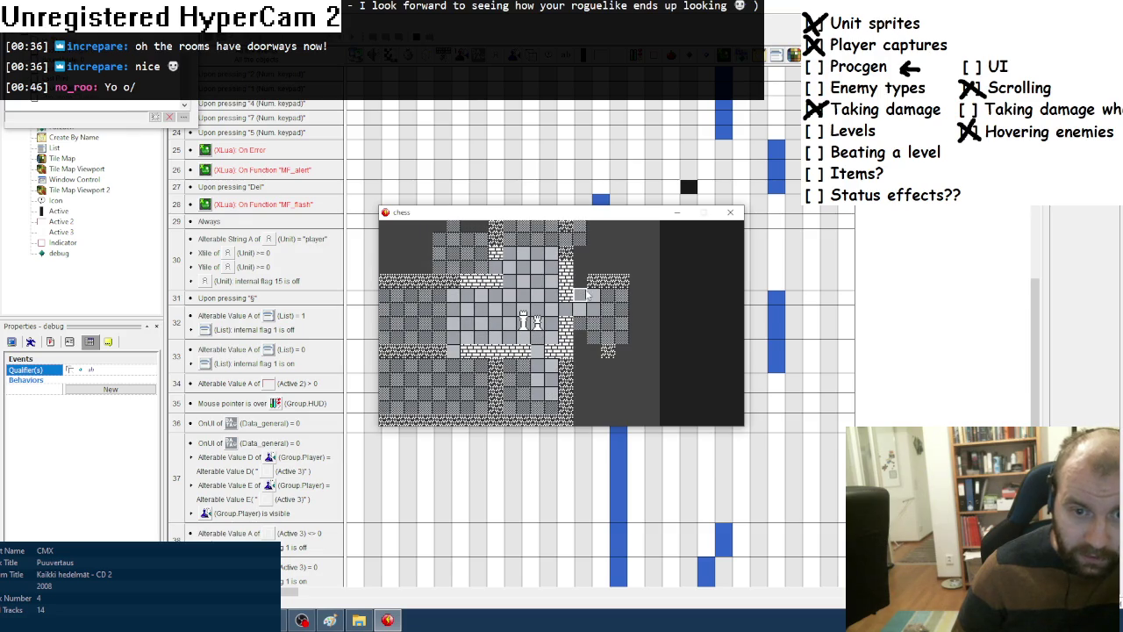
key("KP_6")
key("KP_9")
key("KP_6")
Generate fresh map layouts, move the player toward an enemy, then close the test window.
key("KP_9")
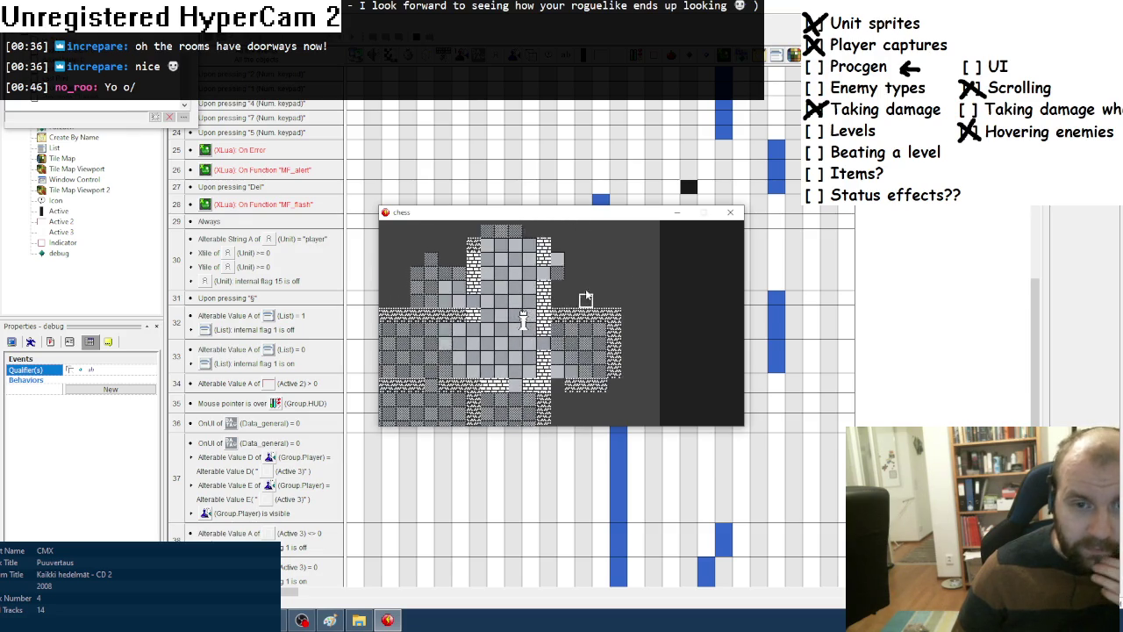
key("KP_4")
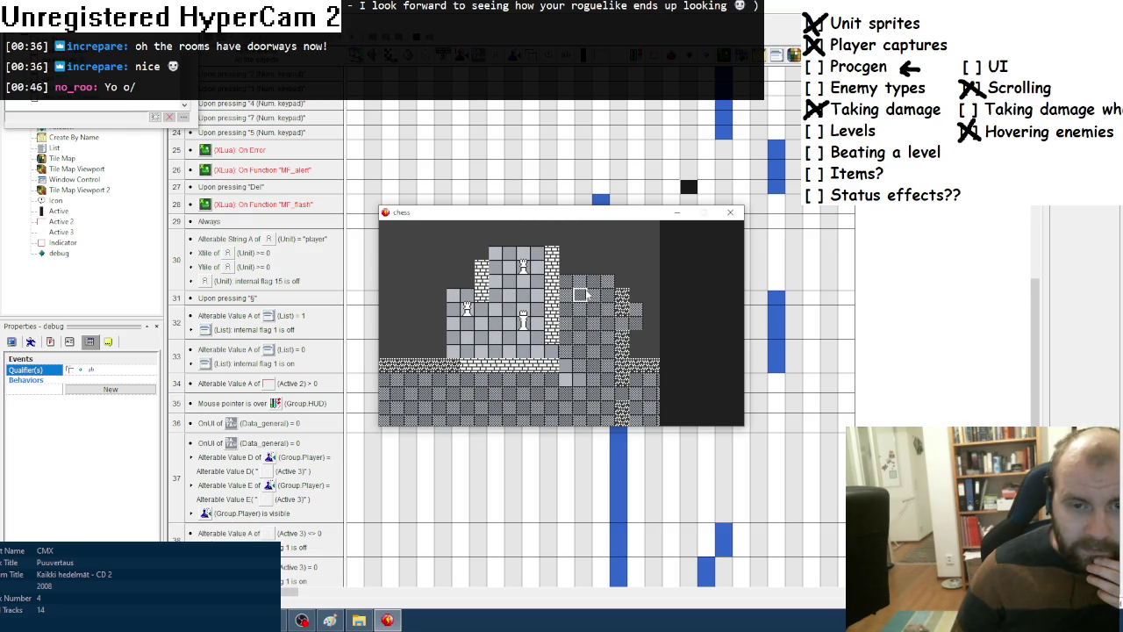
key("KP_6")
key("KP_4")
key("KP_4")
key("KP_4")
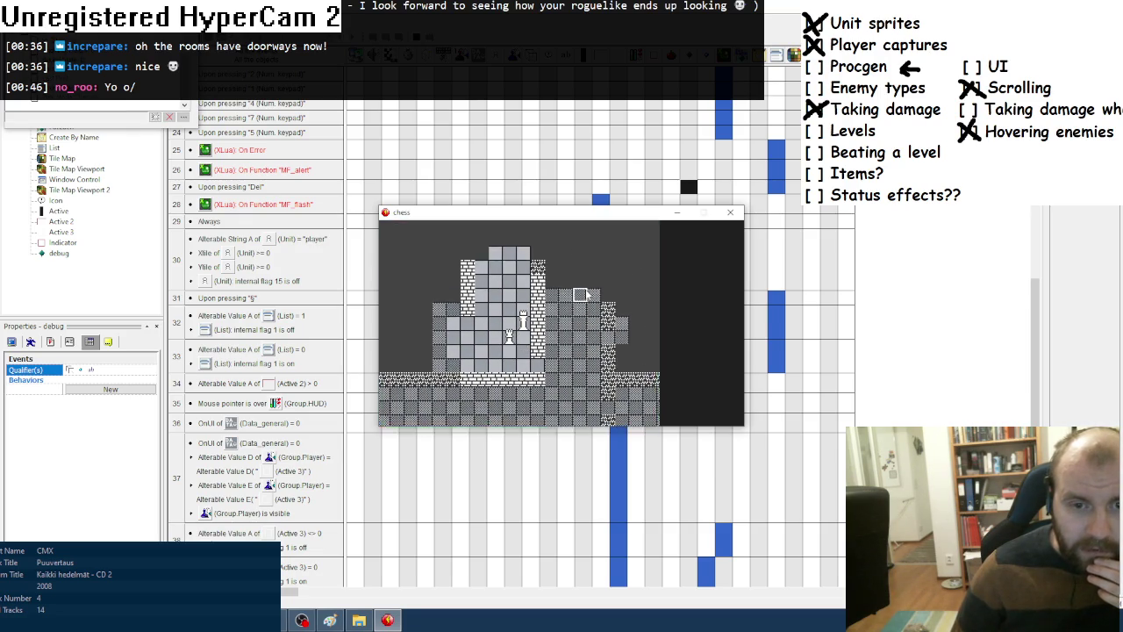
key("KP_4")
key("KP_4")
key("KP_7")
key("KP_4")
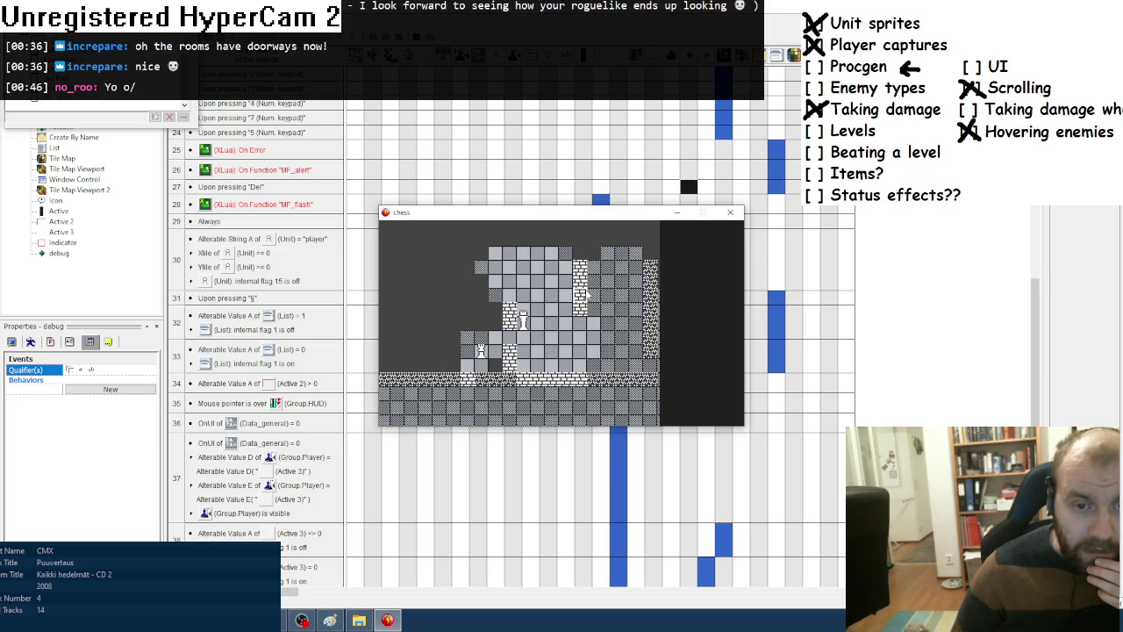
key("KP_8")
key("KP_8")
key("KP_8")
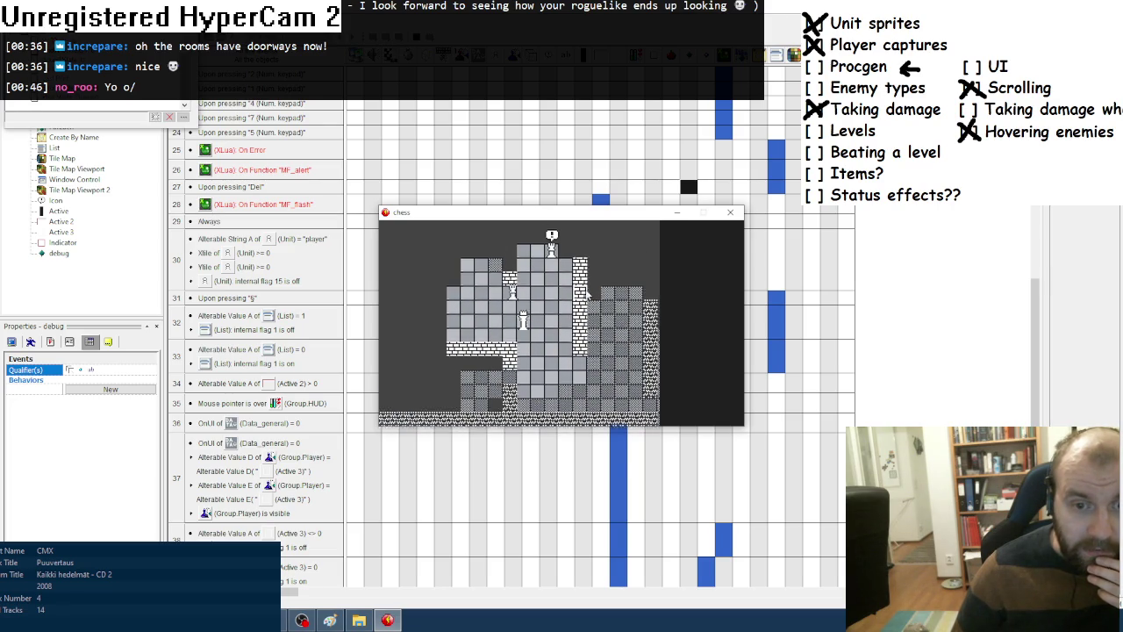
key("KP_6")
key("KP_6")
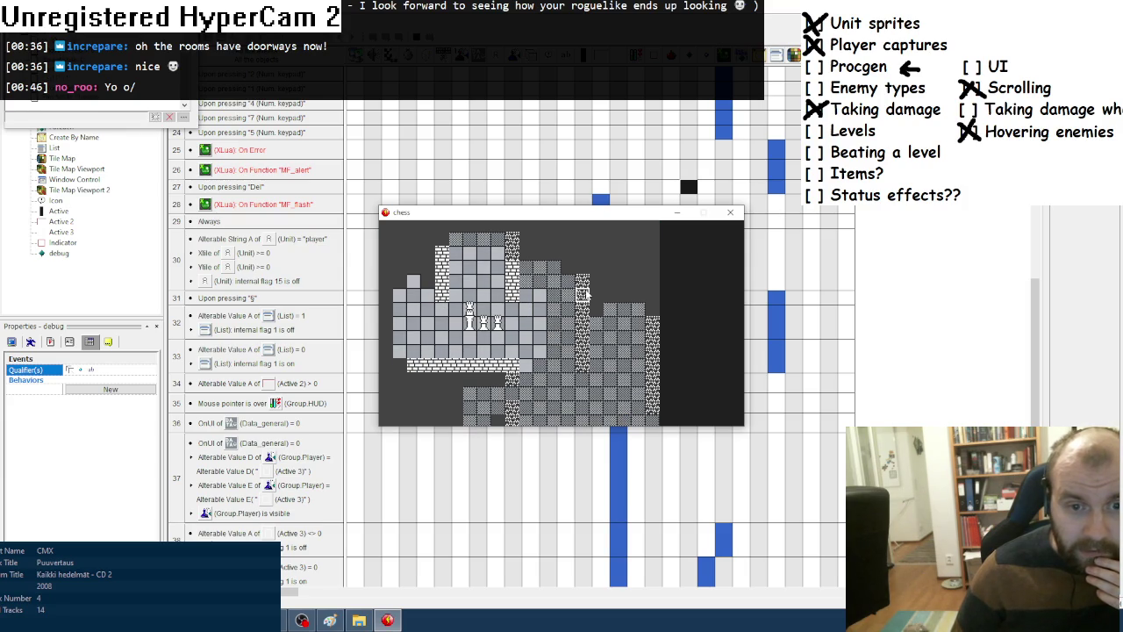
key("Up")
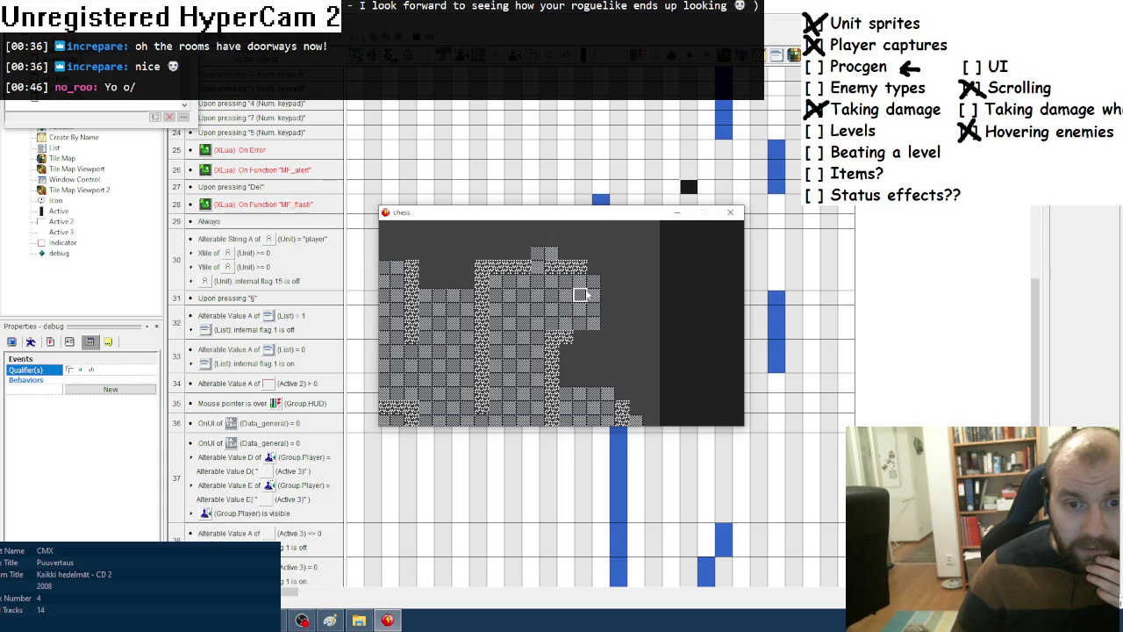
left_click(730, 211)
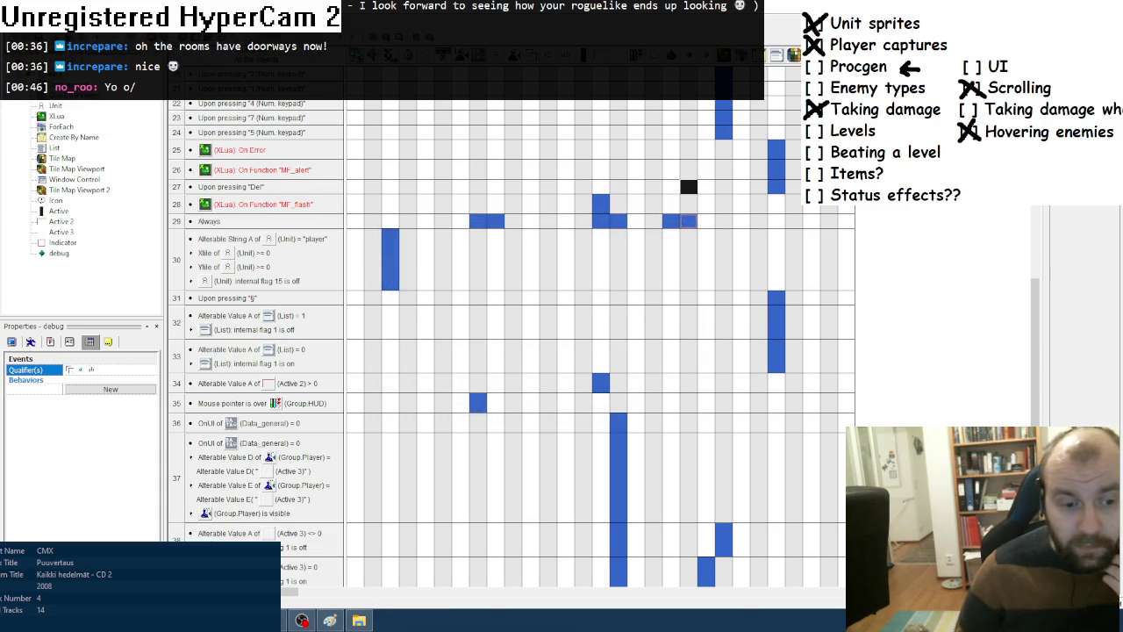
Add 'turn = -1,' after 'vision = 4,' in the player unit definition, then run with F8.
key("alt+Tab")
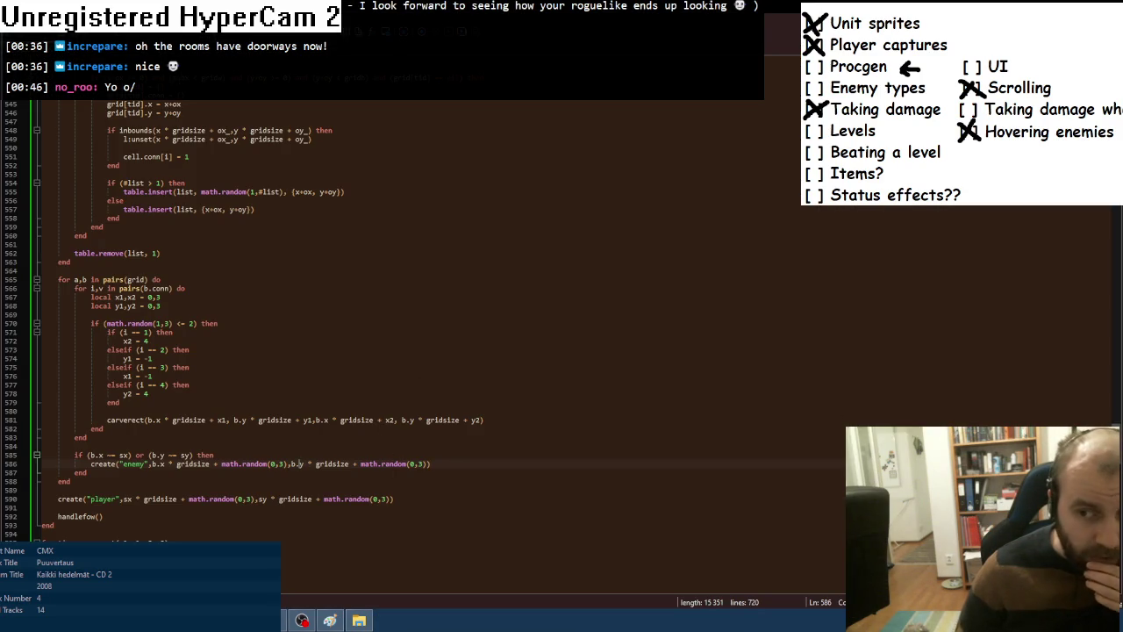
left_click_drag(1118, 446, 1105, 219)
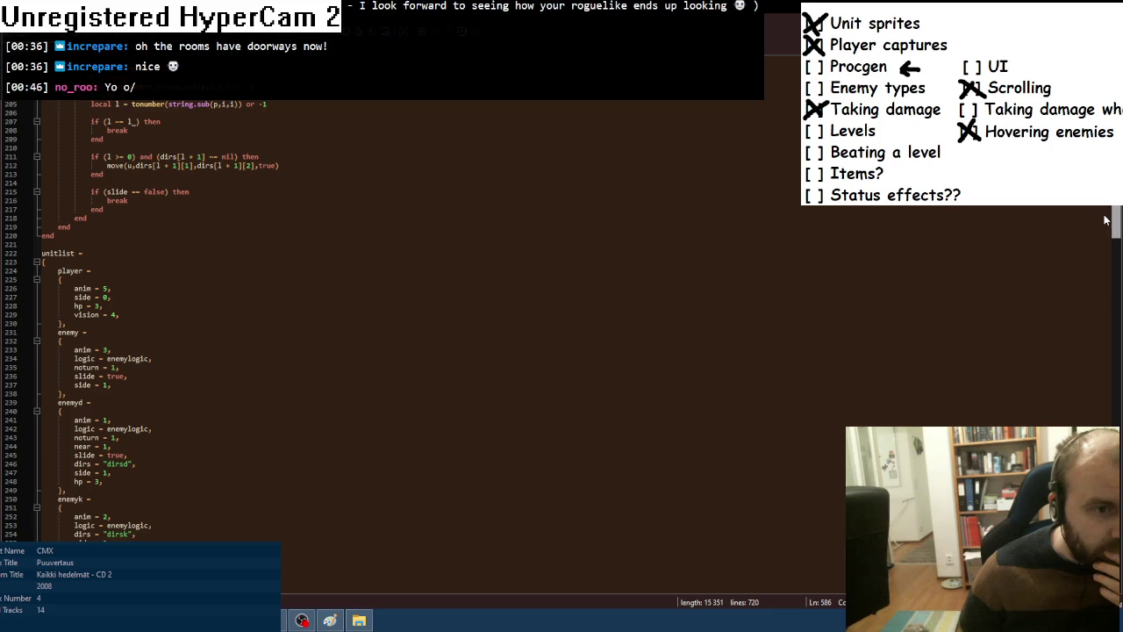
scroll(1107, 200, "up", 2)
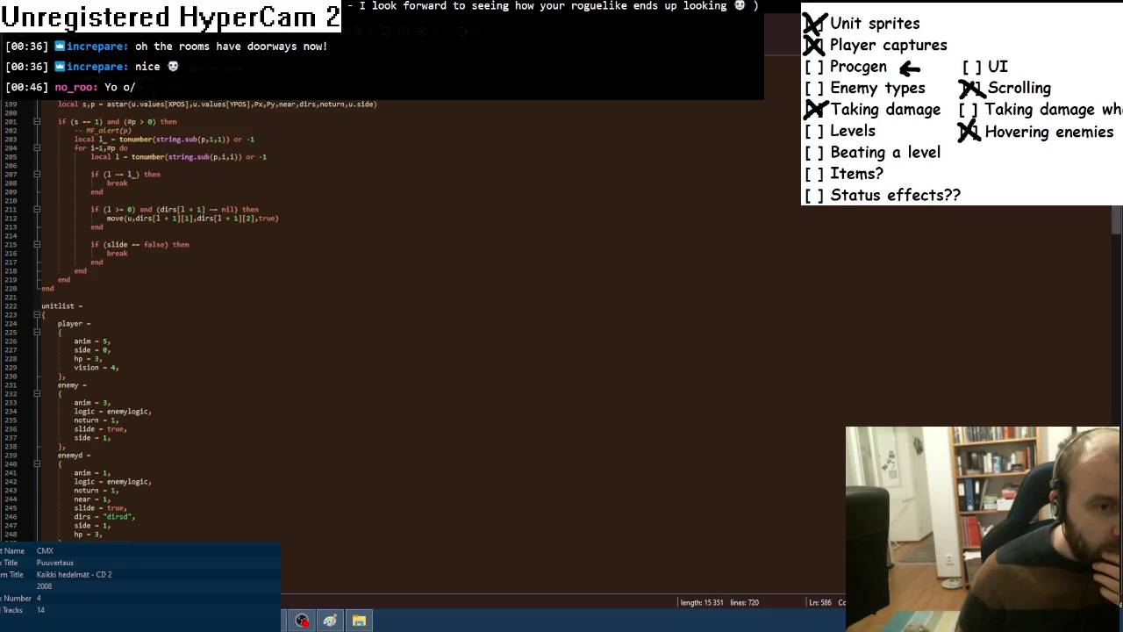
scroll(103, 362, "up", 2)
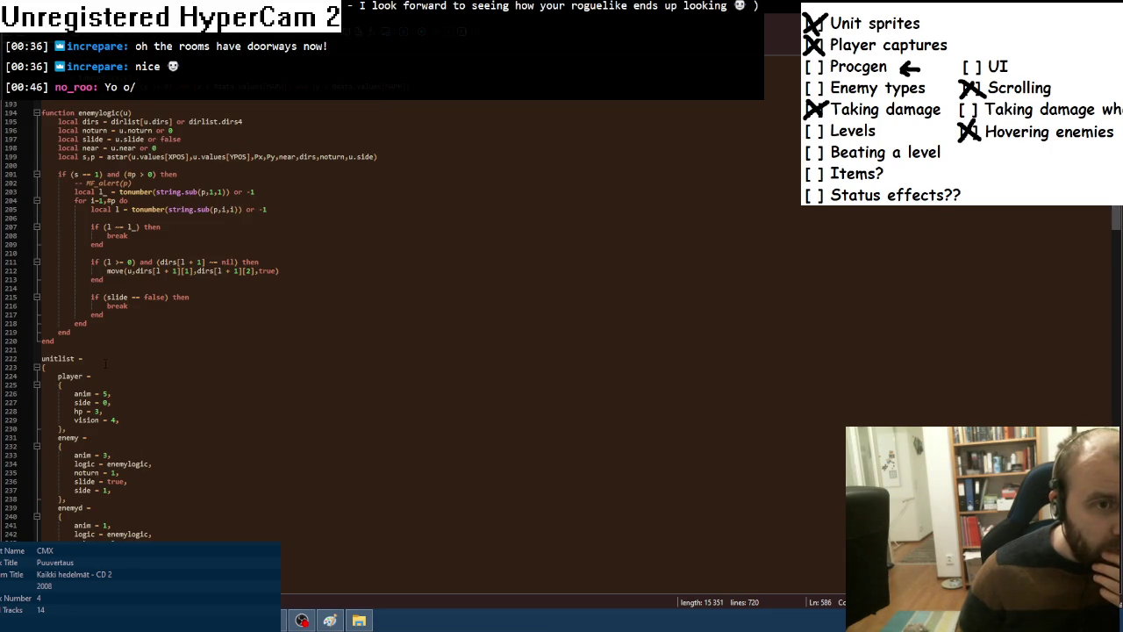
scroll(104, 364, "down", 13)
scroll(105, 365, "up", 3)
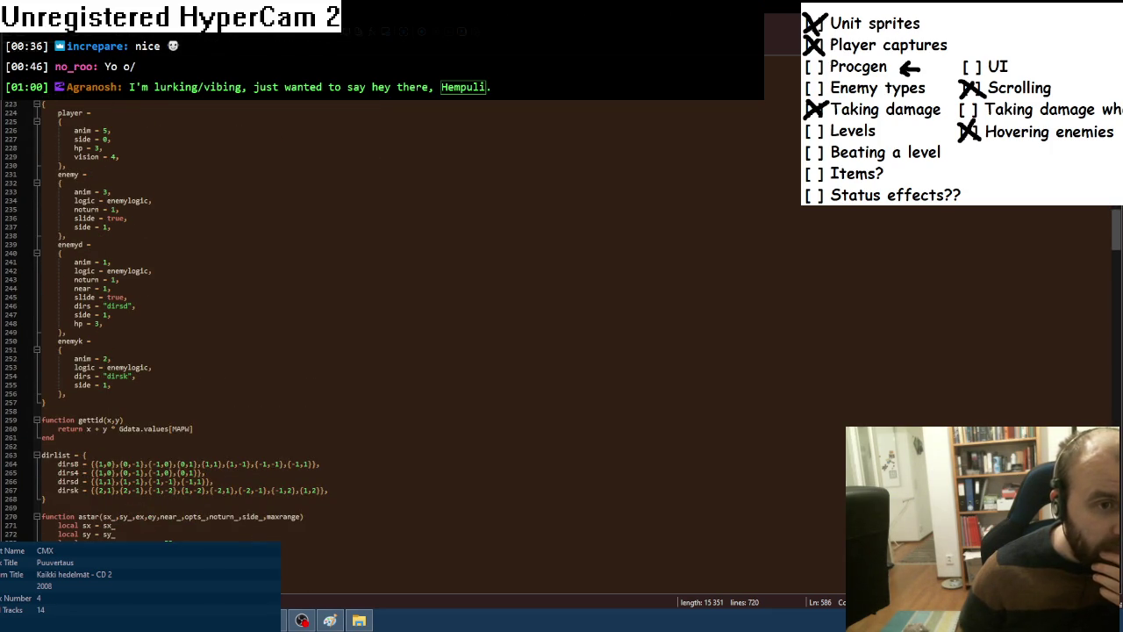
scroll(105, 364, "up", 1)
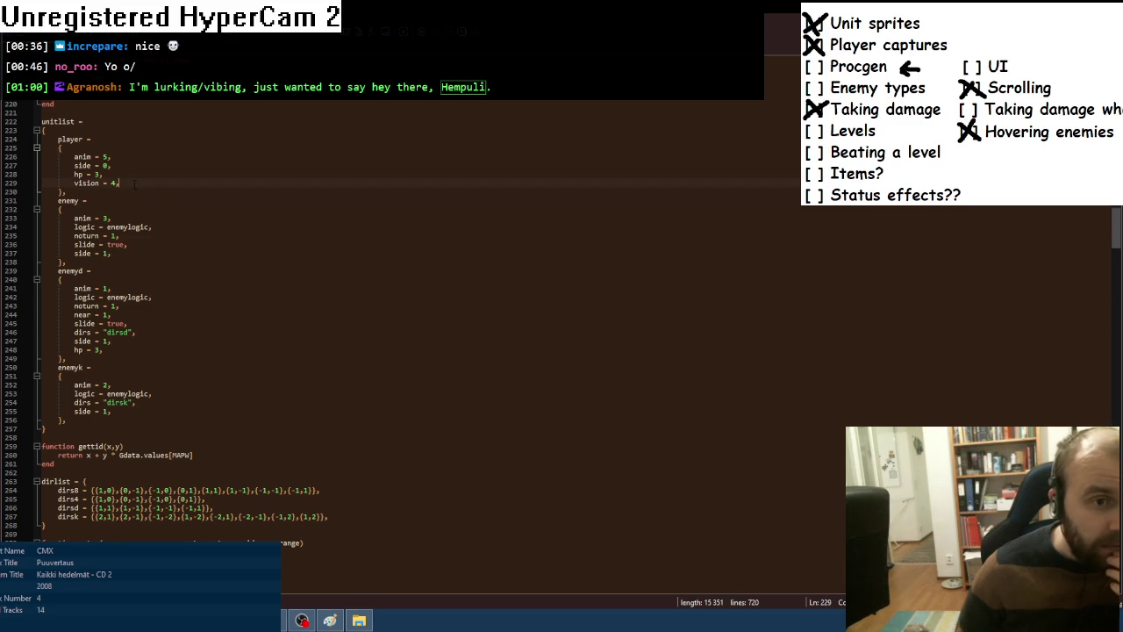
scroll(149, 183, "up", 2)
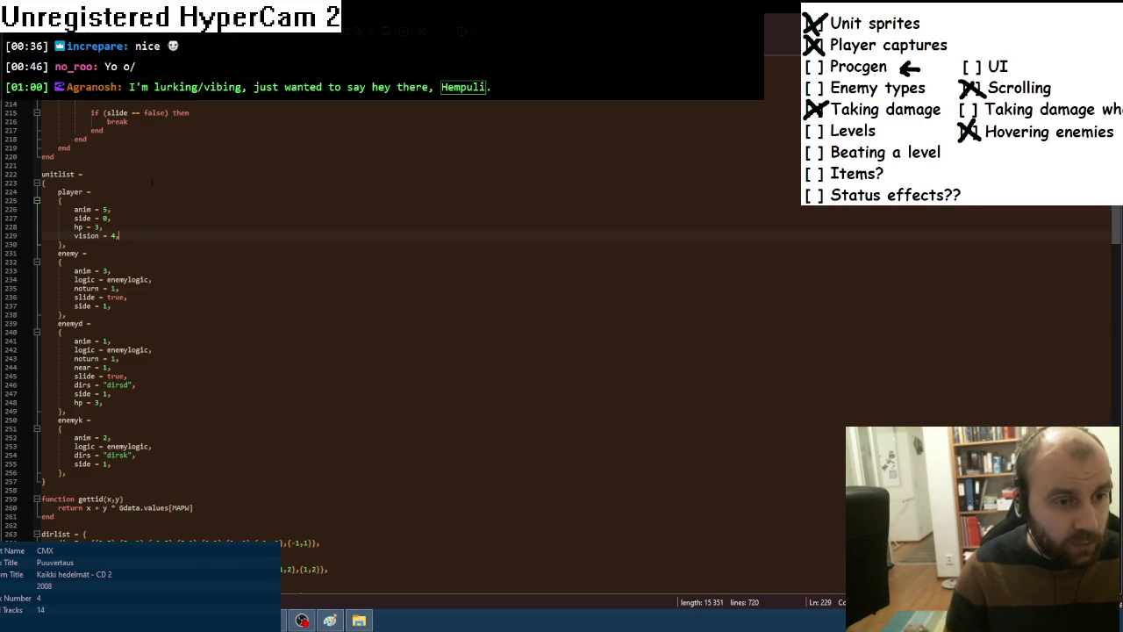
key("Return")
type("turn = -1,")
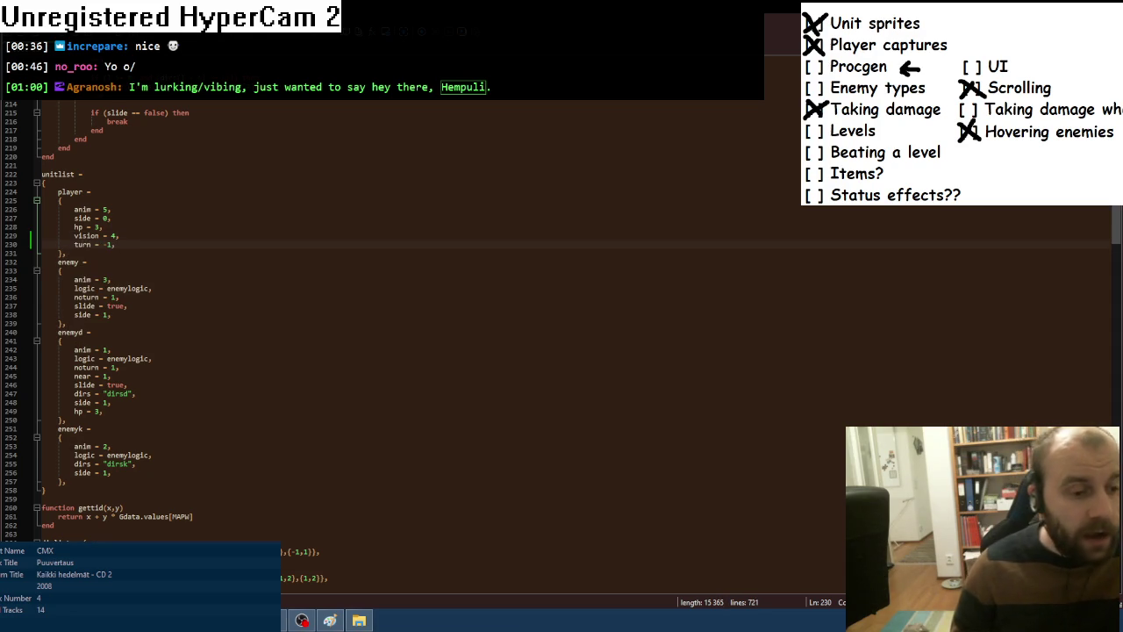
key("alt+Tab")
key("F8")
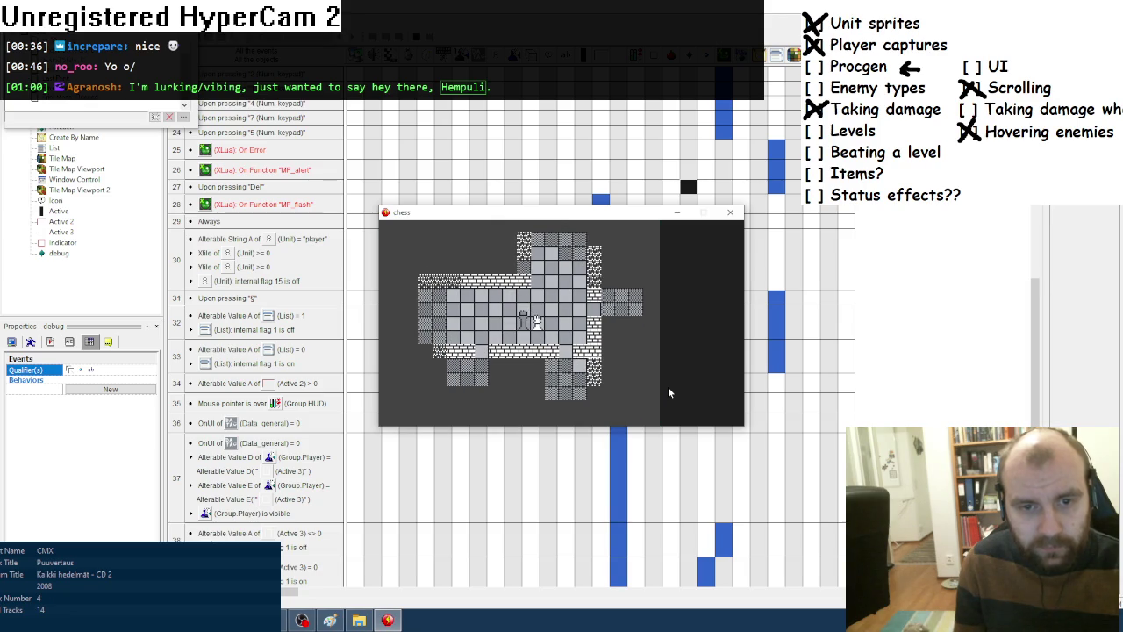
Close the chess game test window after reviewing the new room layout.
left_click(731, 214)
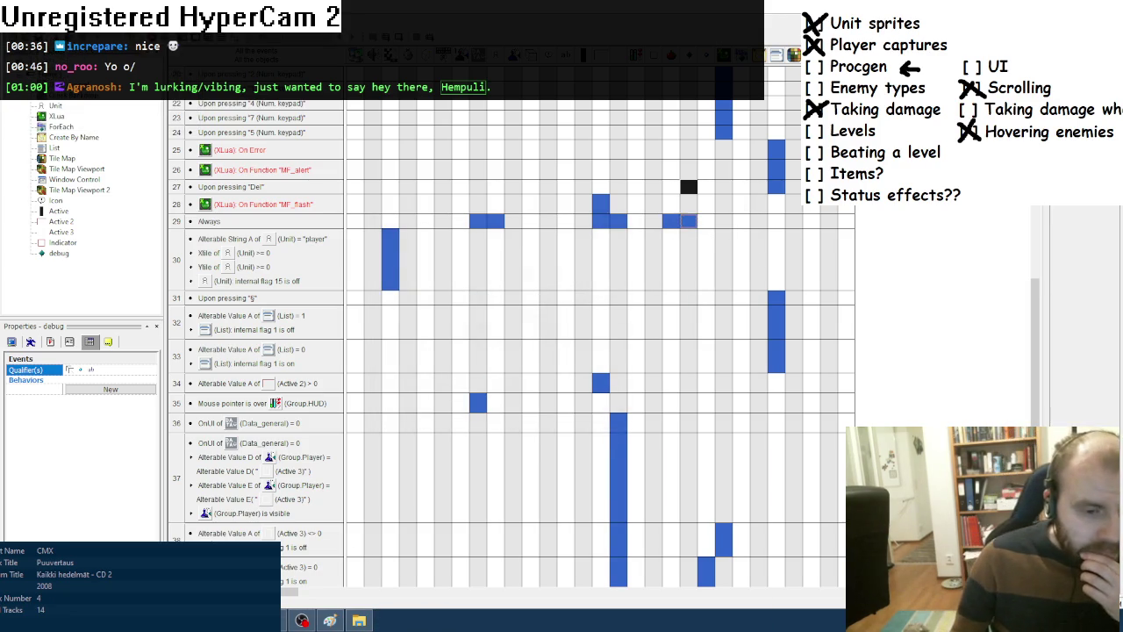
Return to Notepad++ and scroll down to the create("enemy"...) lines near line 586.
key("alt+Tab")
scroll(299, 440, "down", 20)
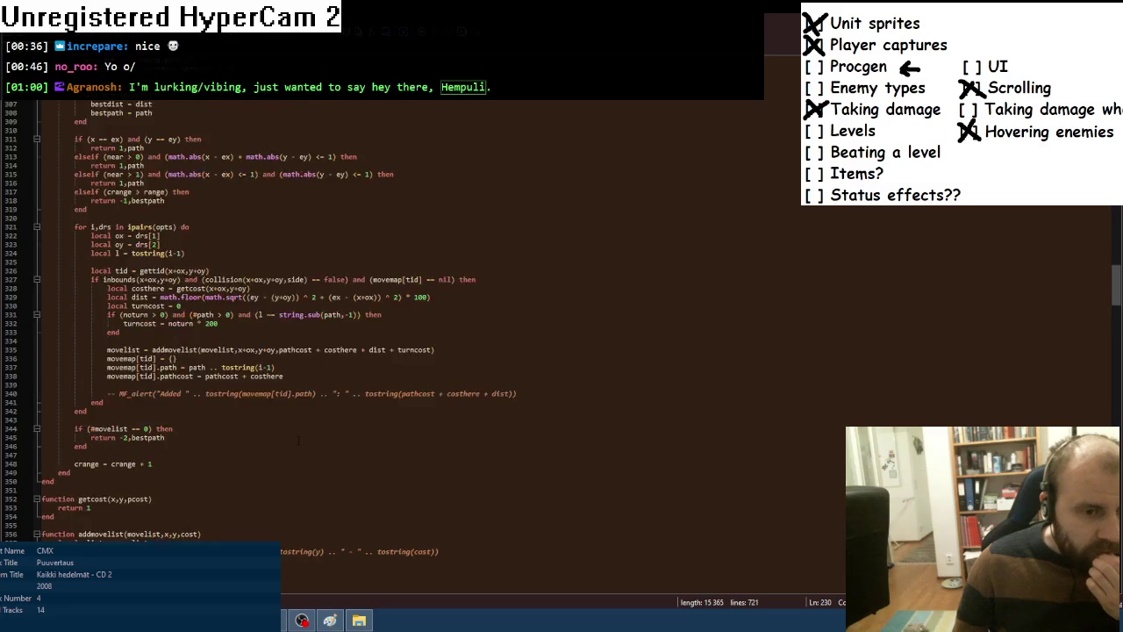
scroll(299, 440, "down", 20)
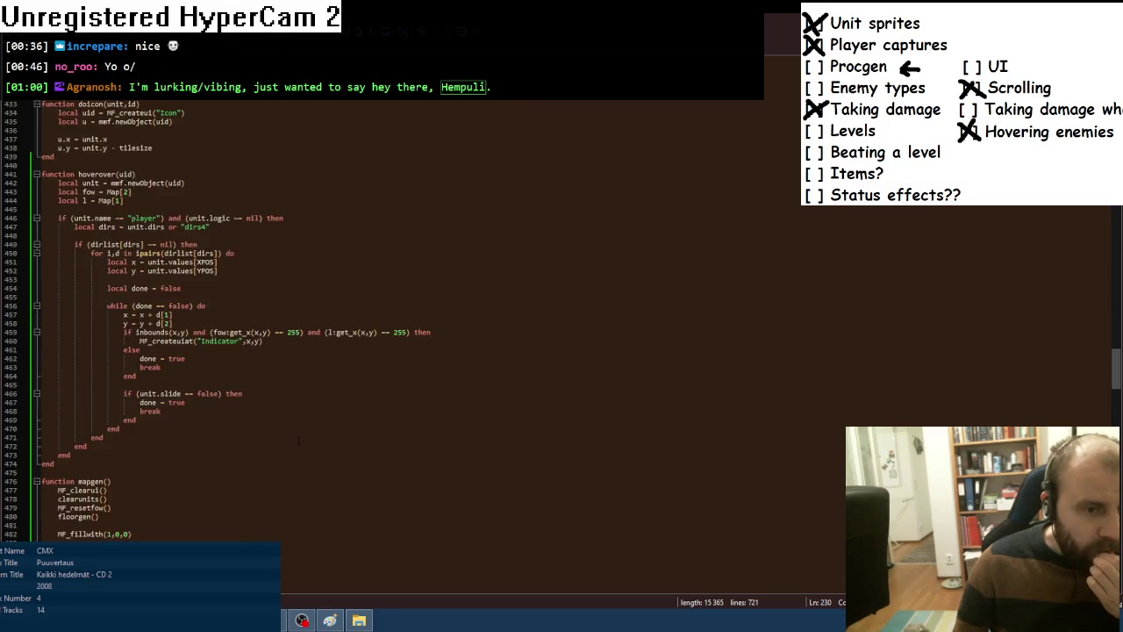
scroll(299, 440, "down", 20)
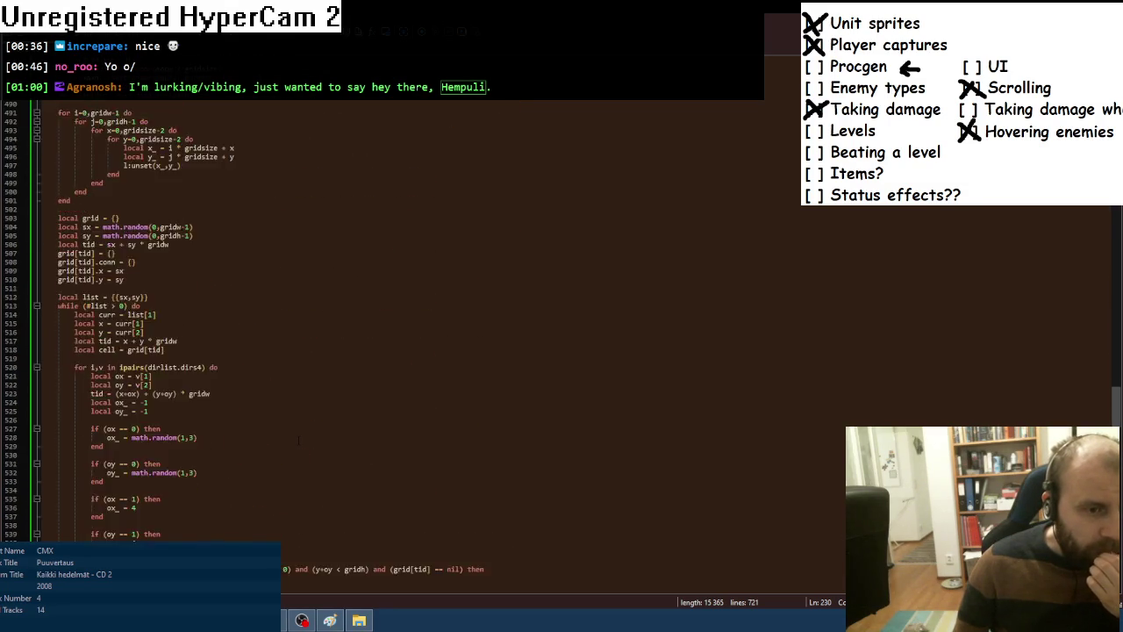
scroll(299, 440, "down", 11)
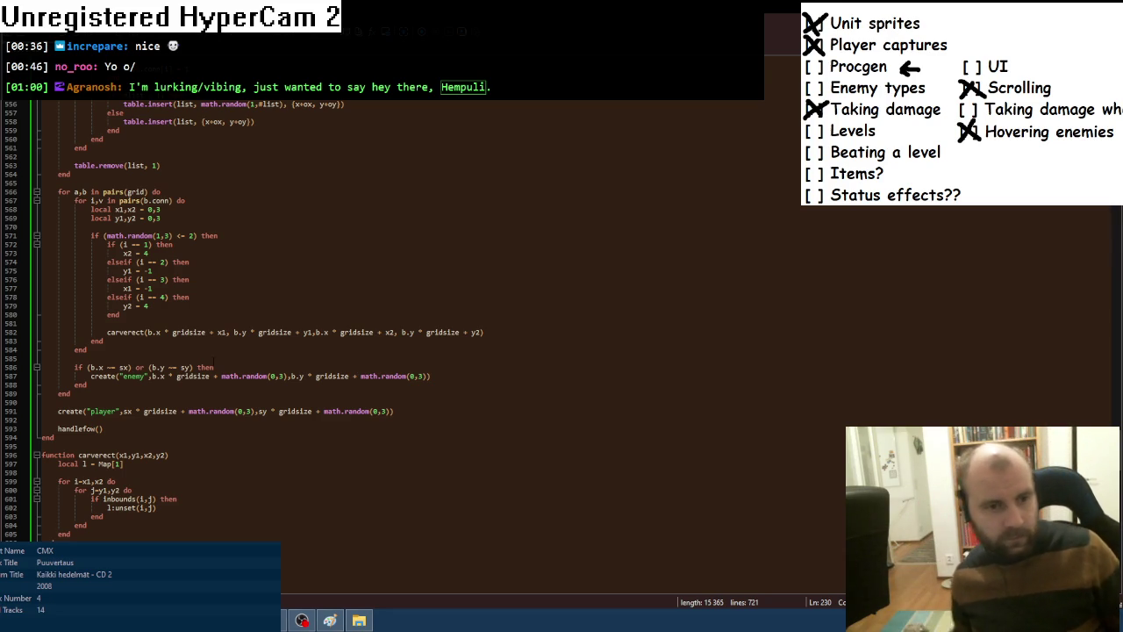
Above 'if (b.x == sx)', add the line 'local dist = math.abs(b.y - sy) + math.abs(b.y - sy)'.
left_click(214, 362)
key("Return")
type("local dist = ")
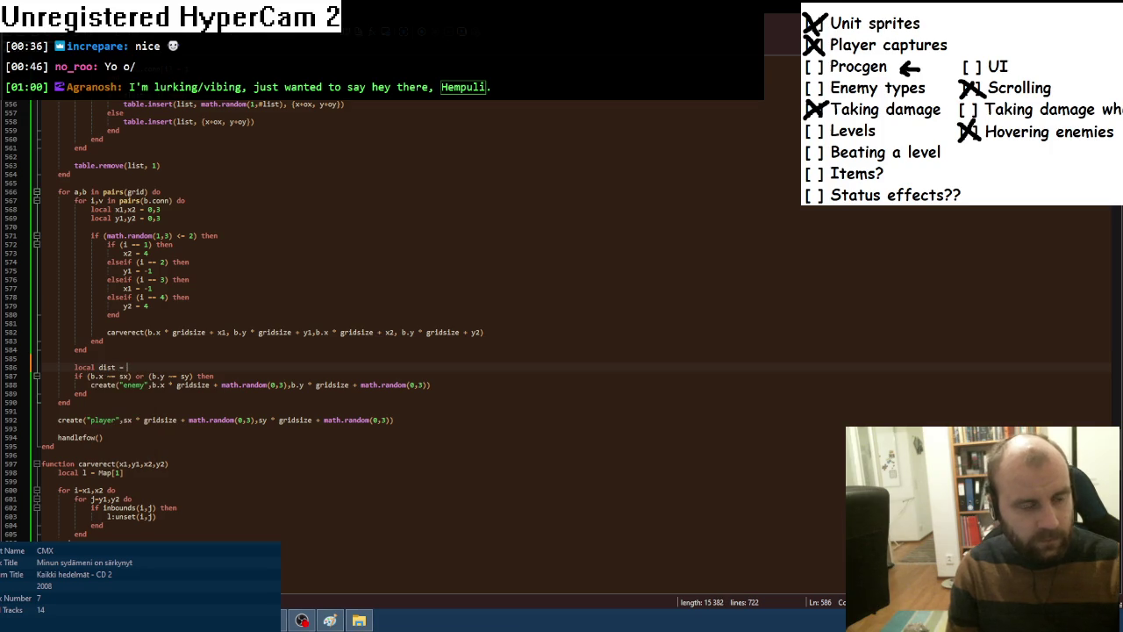
type("math.abs(")
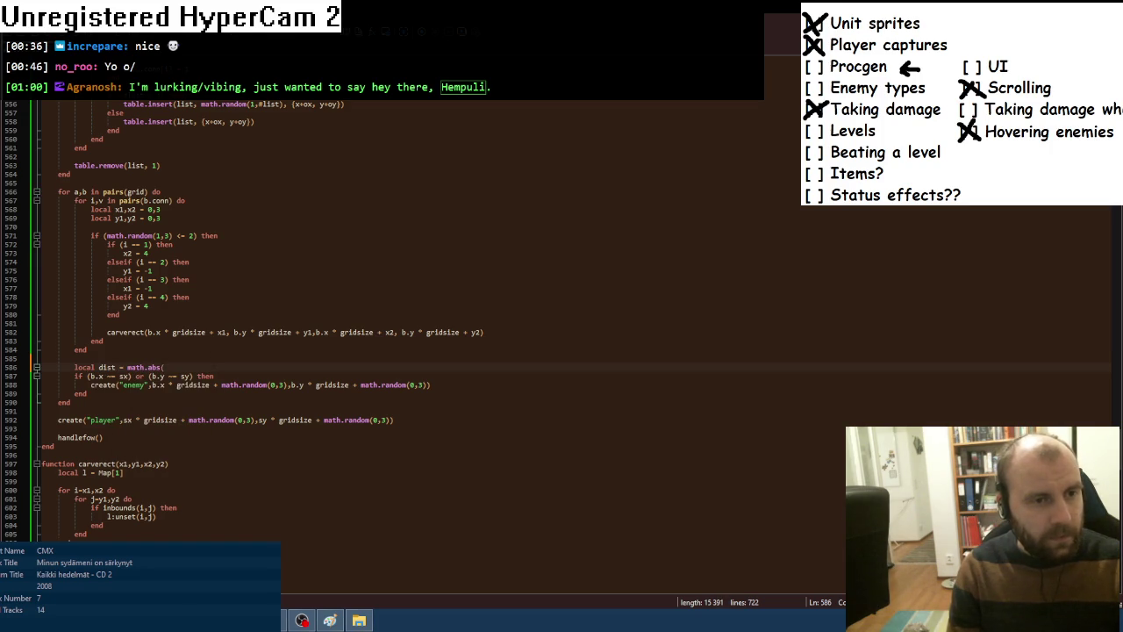
type("b.y - ")
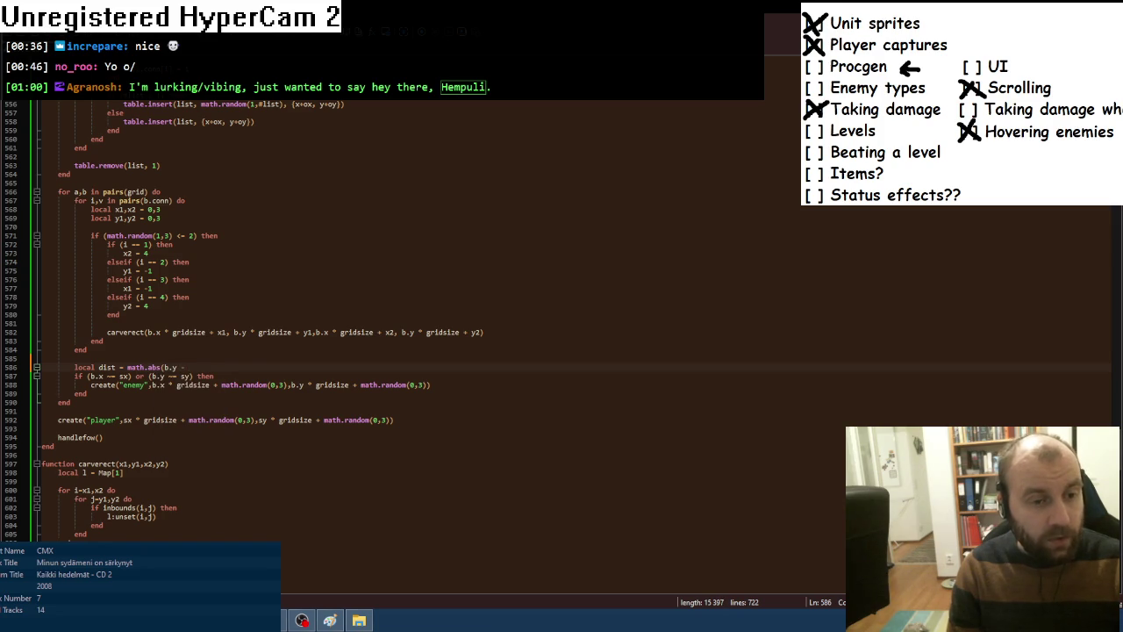
type("sy) +")
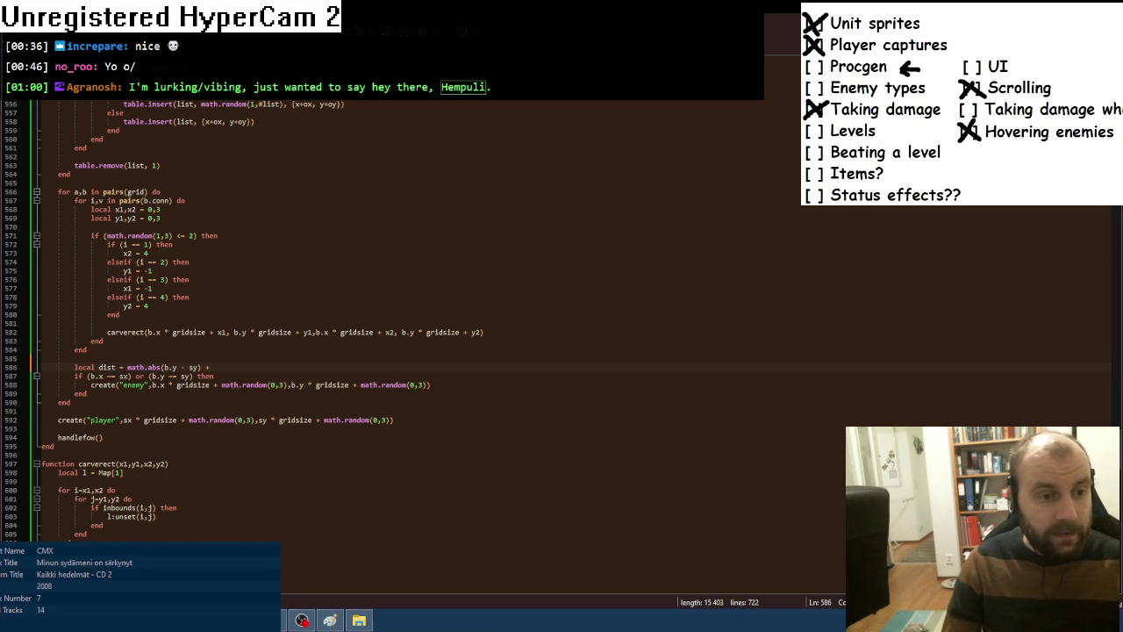
left_click_drag(127, 367, 204, 366)
key("ctrl+c")
key("End")
key("ctrl+v")
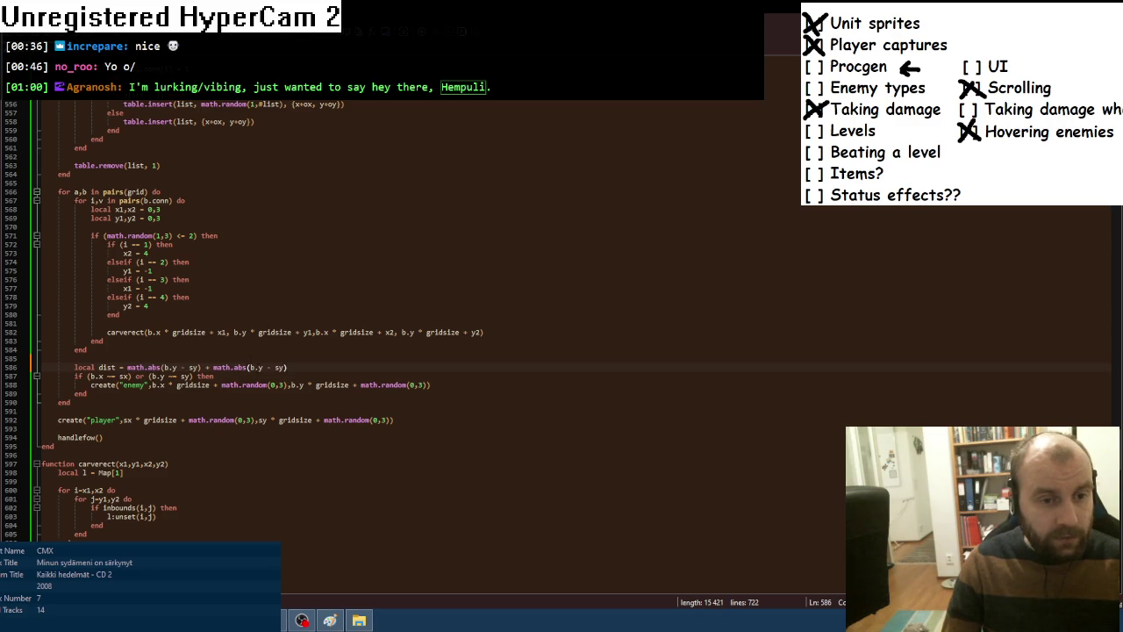